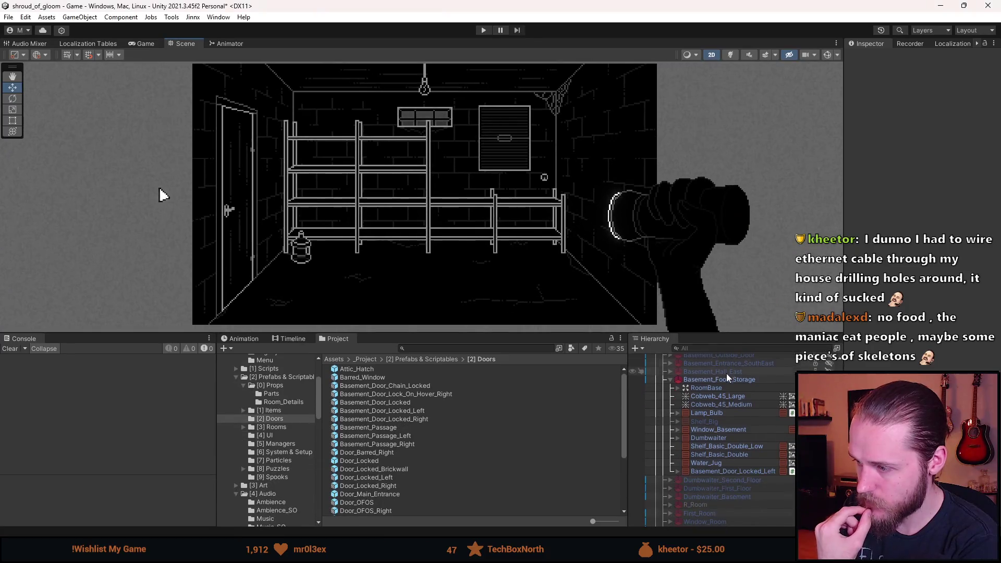
Collapse Basement_Food_Storage's contents and preview the First_Garage and First_Storage_Room rooms
left_click(667, 379)
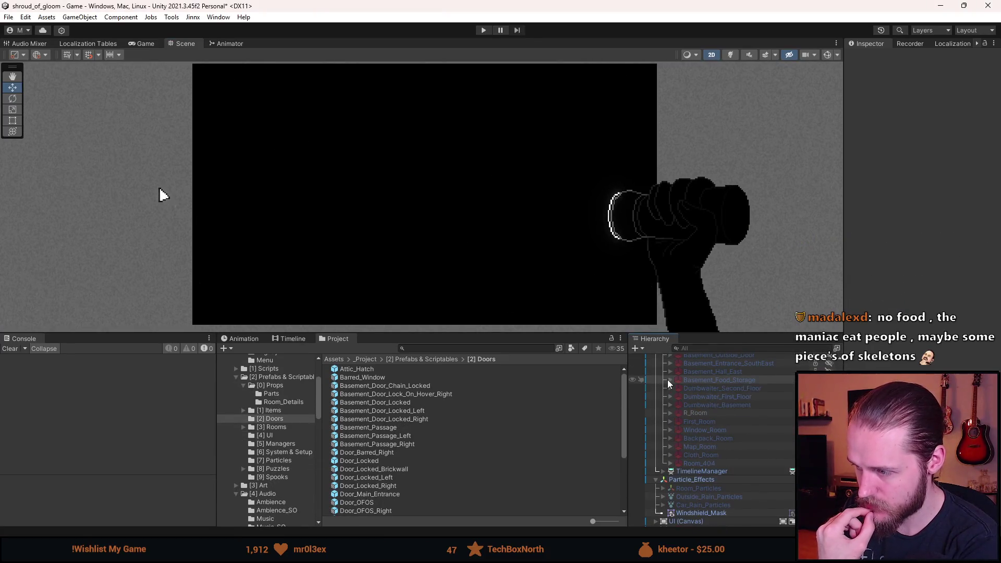
scroll(725, 408, "down", 3)
scroll(727, 415, "up", 2)
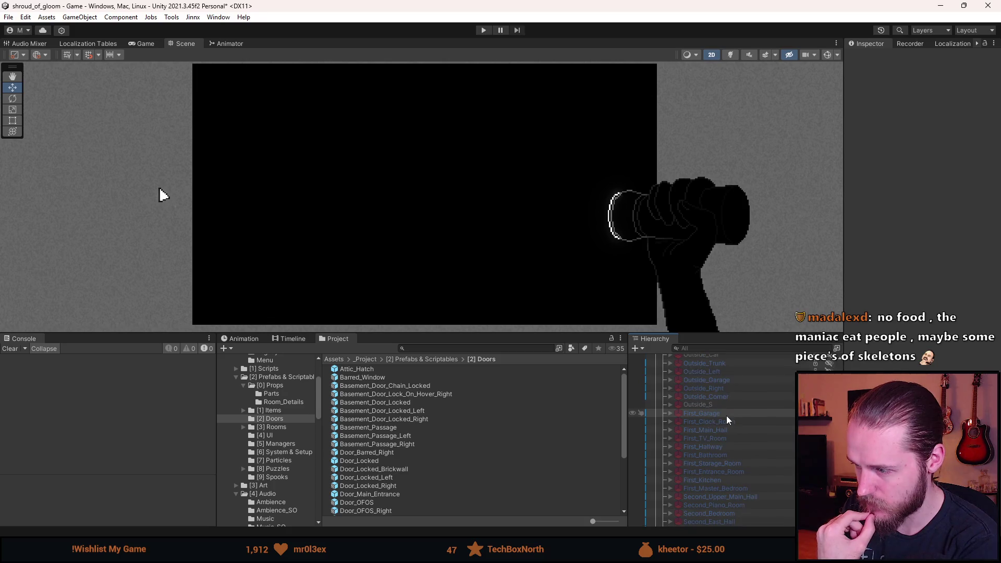
left_click(721, 413)
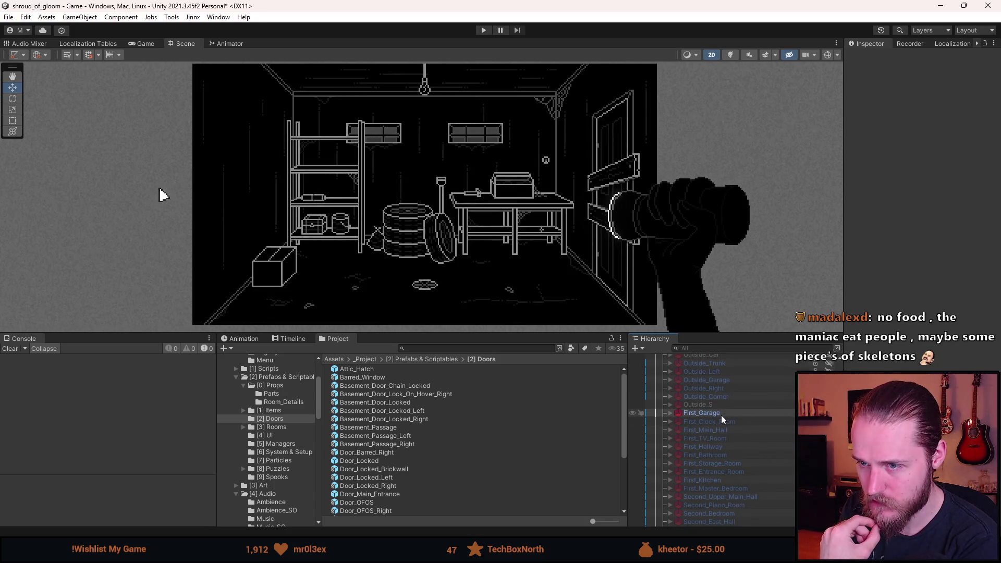
left_click(722, 462)
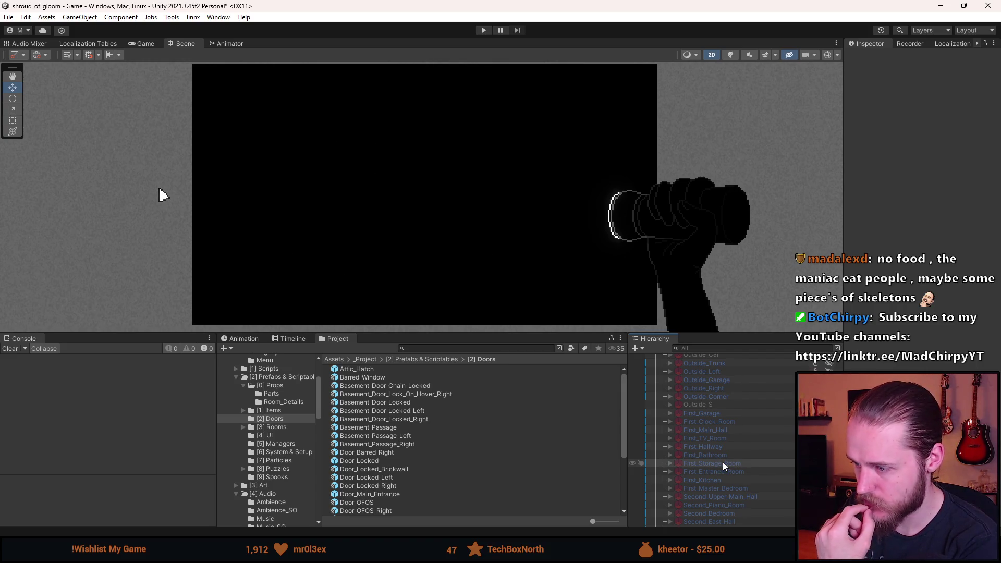
scroll(722, 477, "down", 2)
scroll(722, 477, "down", 5)
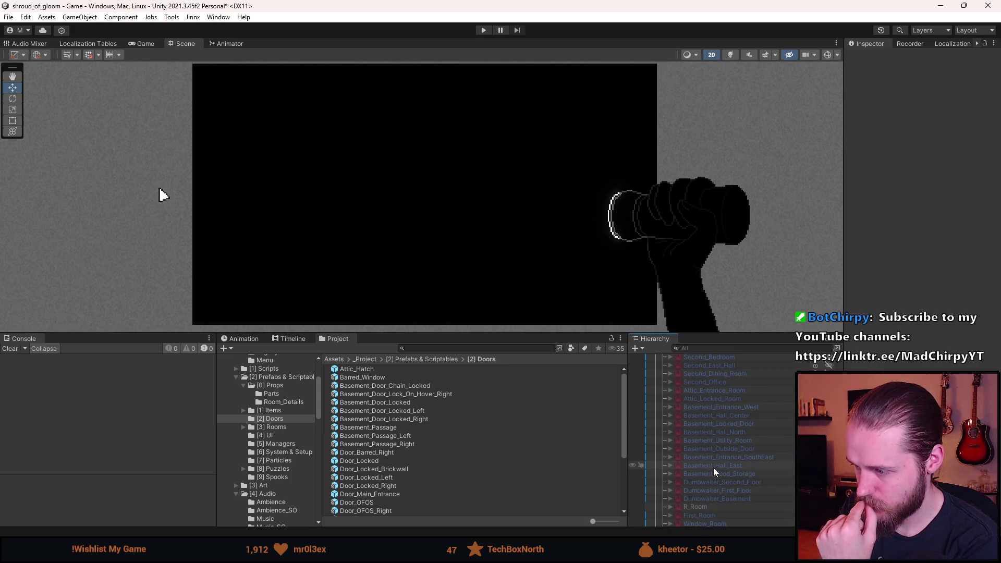
mouse_move(715, 458)
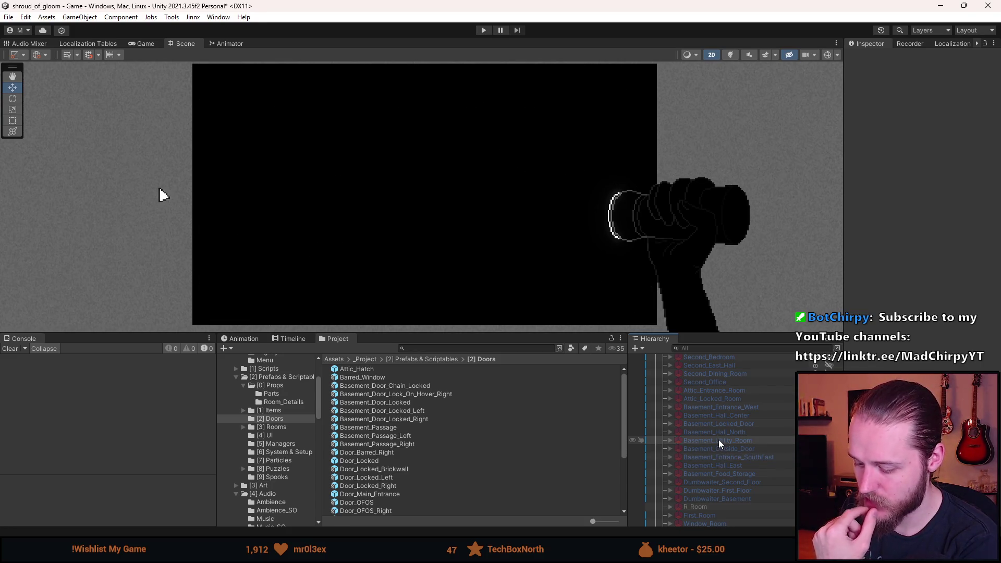
scroll(708, 441, "up", 3)
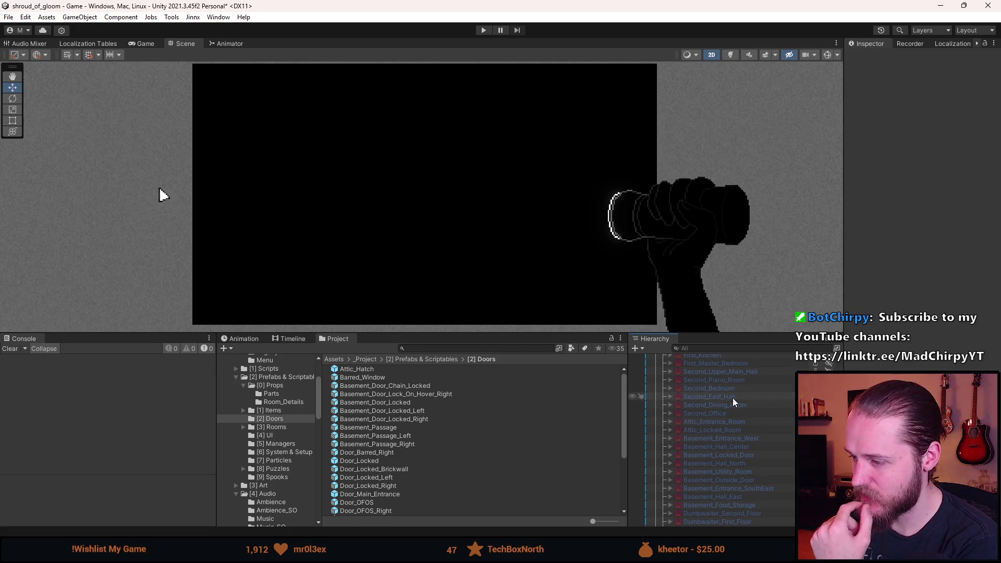
scroll(740, 430, "up", 3)
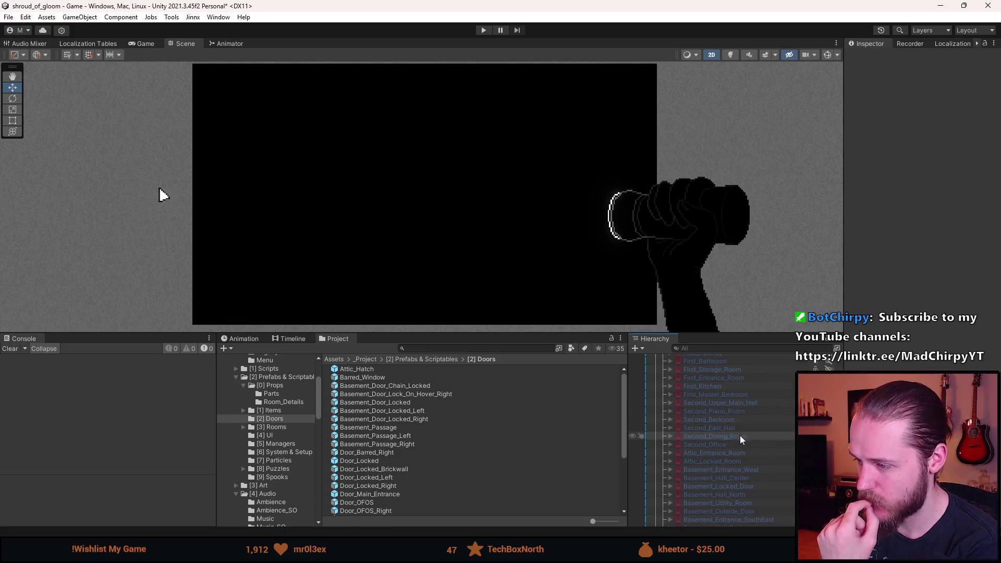
Toggle Second_Upper_Main_Hall on and off, then show Basement_Food_Storage again
left_click(746, 402)
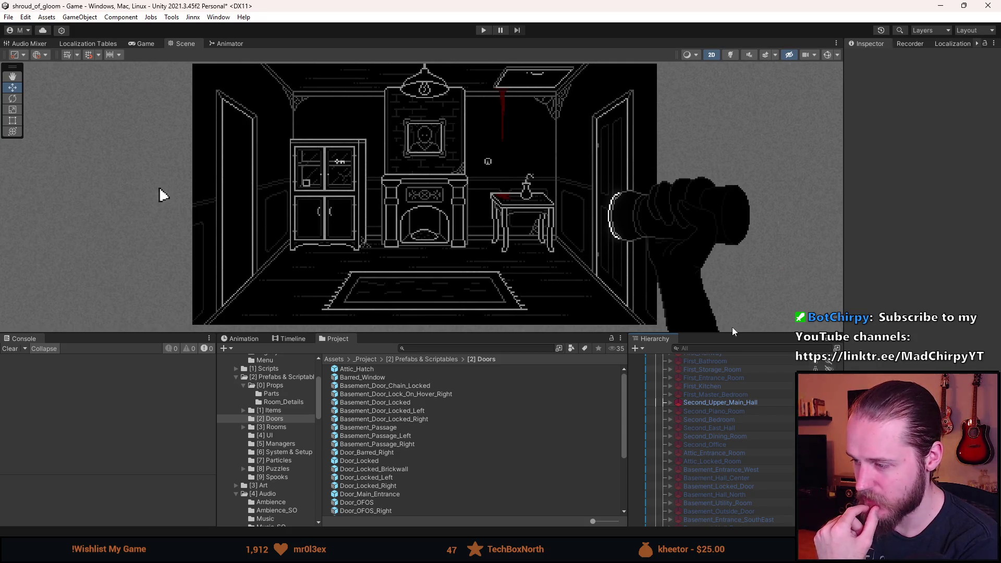
left_click(750, 405)
scroll(752, 405, "up", 3)
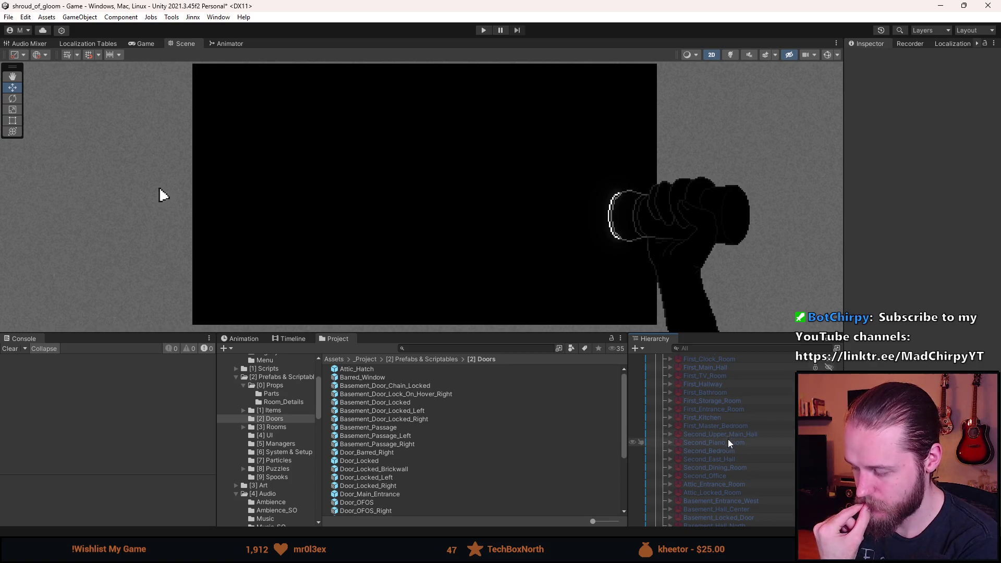
scroll(730, 447, "up", 2)
scroll(738, 445, "down", 5)
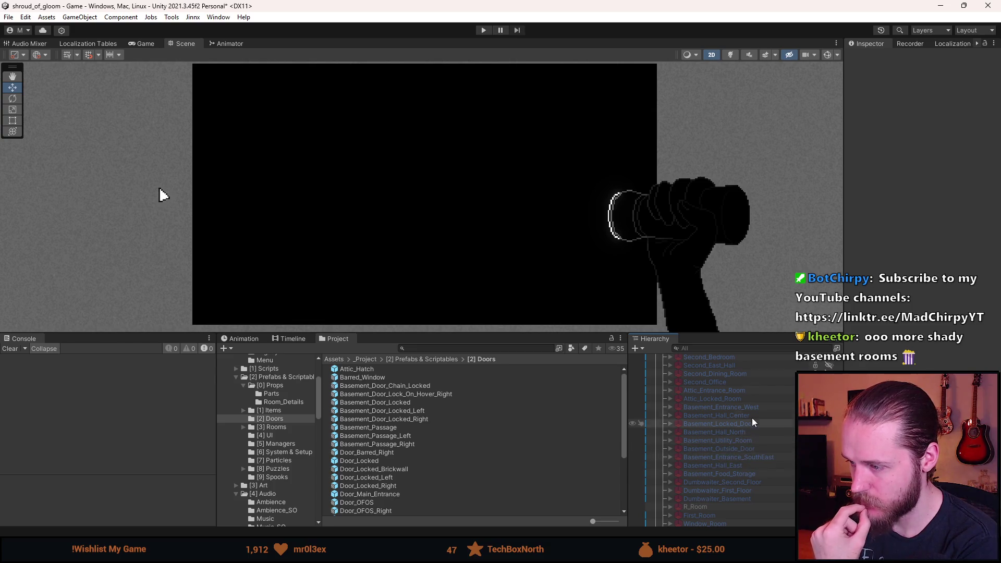
left_click(746, 474)
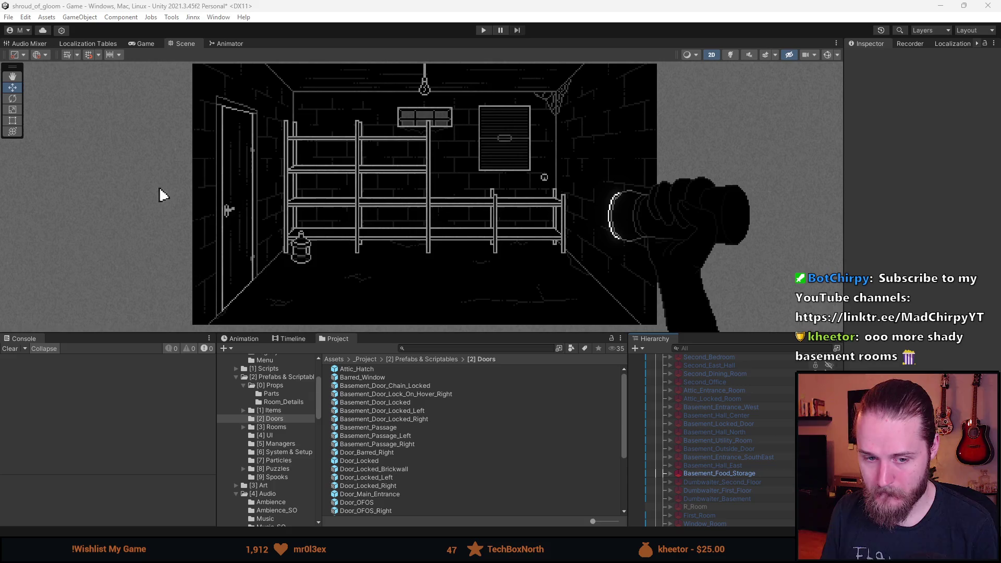
Switch to Props.png and zoom and pan until the shelf sprites fill the view
key("alt+Tab")
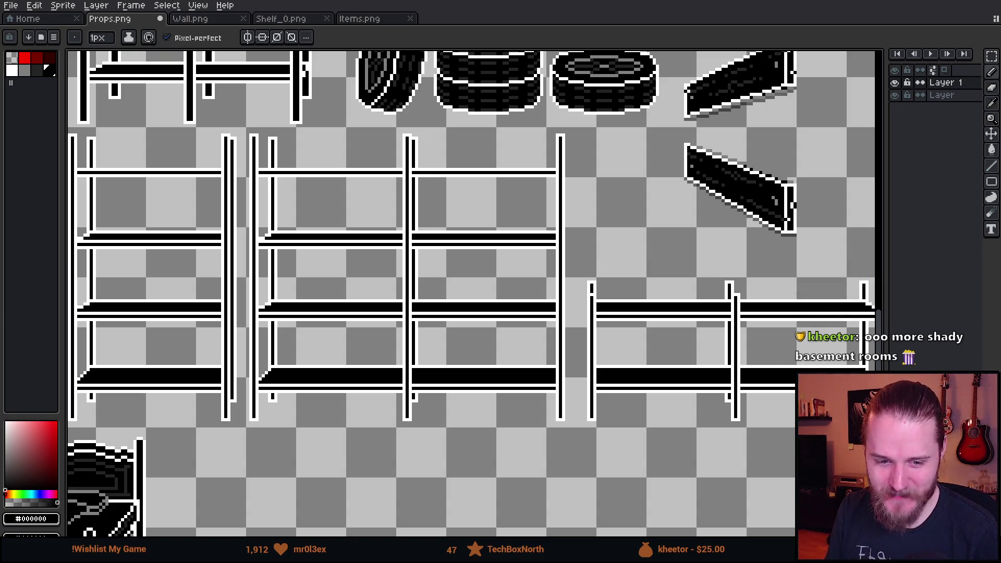
scroll(330, 216, "down", 1)
scroll(330, 216, "down", 3)
scroll(329, 216, "up", 3)
left_click_drag(330, 216, 209, 79)
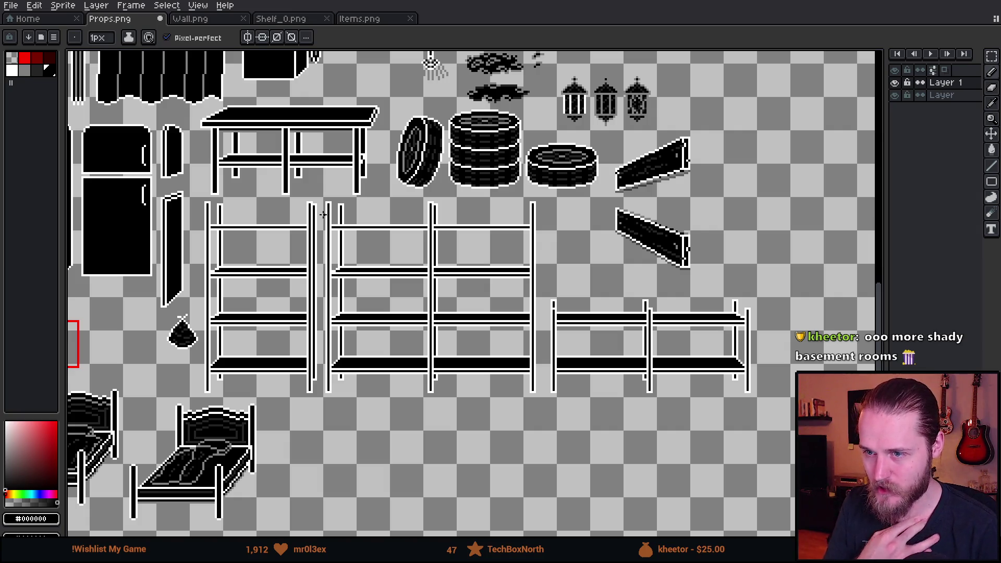
scroll(495, 374, "up", 2)
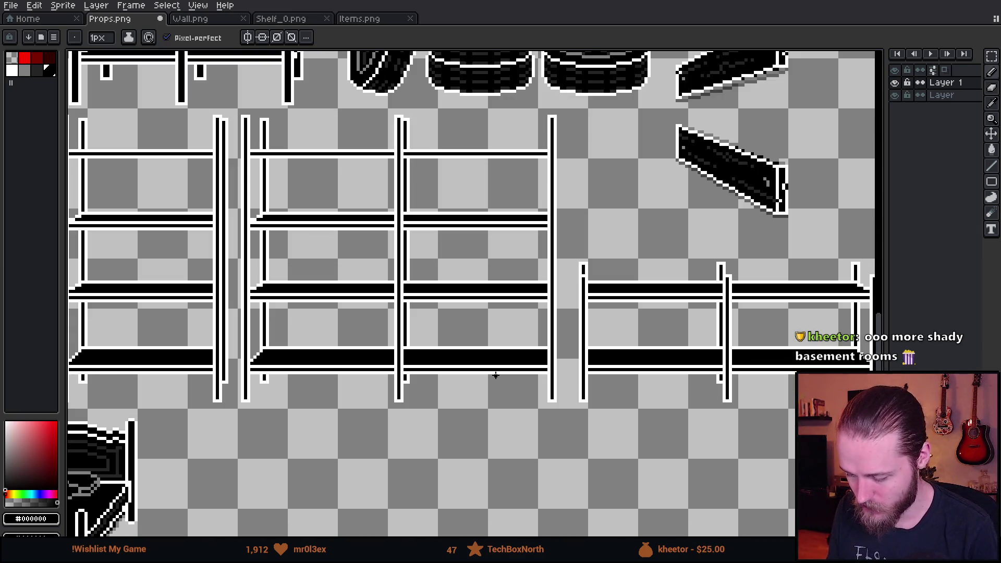
left_click_drag(424, 296, 472, 309)
left_click_drag(536, 334, 463, 349)
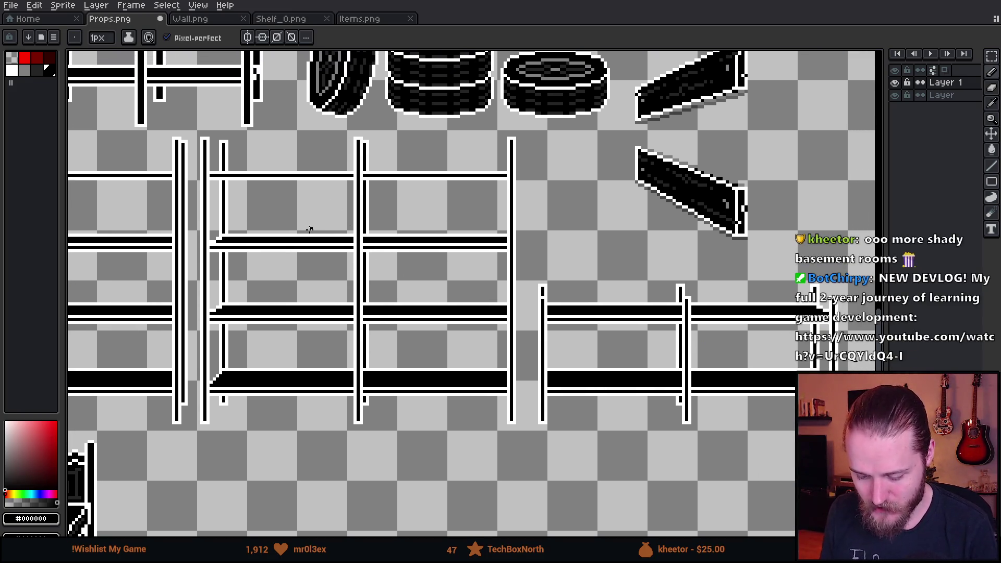
scroll(311, 229, "up", 2)
scroll(311, 230, "down", 1)
mouse_move(568, 328)
left_mouse_down()
mouse_move(544, 284)
mouse_move(568, 289)
left_mouse_up()
scroll(379, 218, "down", 1)
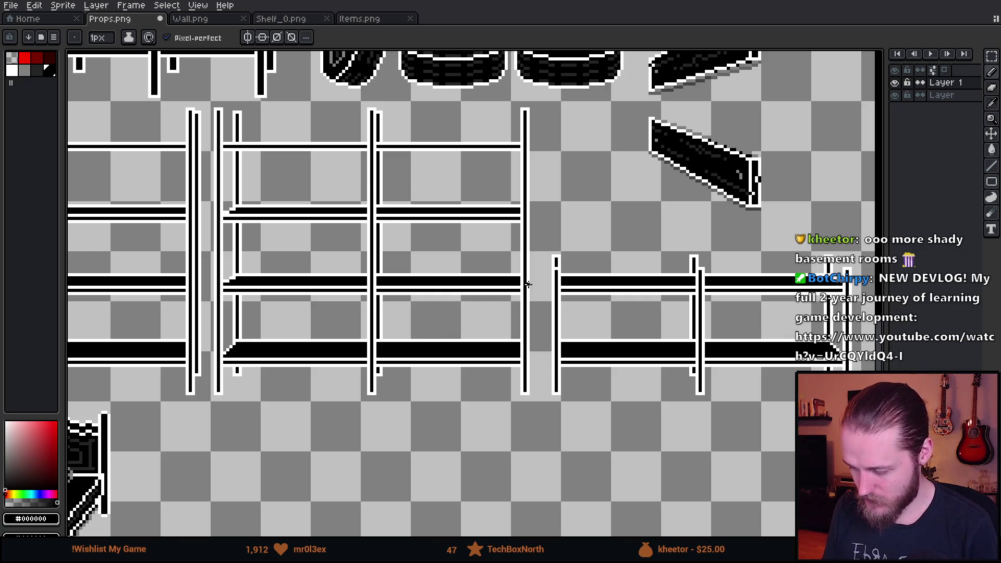
Pick red, test a stroke and undo it, then begin a box outline on the bottom shelf
left_click(25, 57)
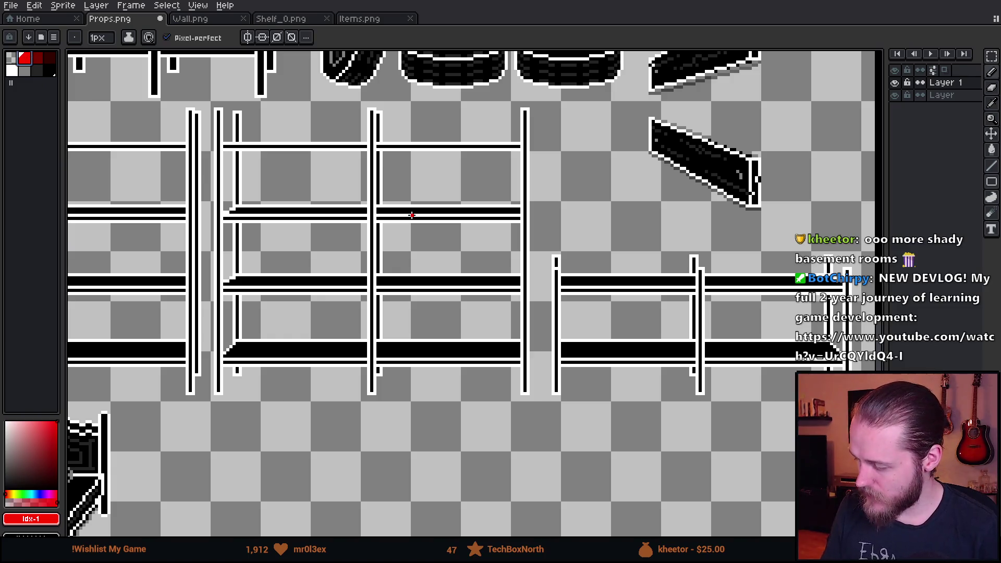
mouse_move(328, 93)
left_mouse_down()
mouse_move(266, 80)
mouse_move(422, 471)
mouse_move(863, 344)
mouse_move(513, 80)
mouse_move(240, 122)
mouse_move(311, 446)
mouse_move(771, 447)
left_mouse_up()
key("ctrl+z")
key("v")
key("b")
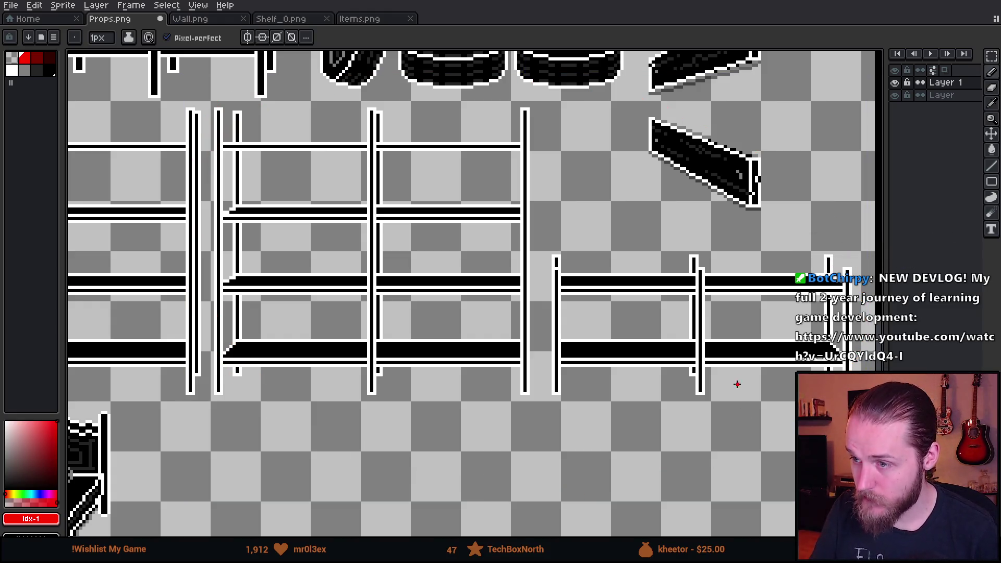
mouse_move(639, 403)
left_mouse_down()
mouse_move(669, 413)
mouse_move(654, 427)
left_mouse_up()
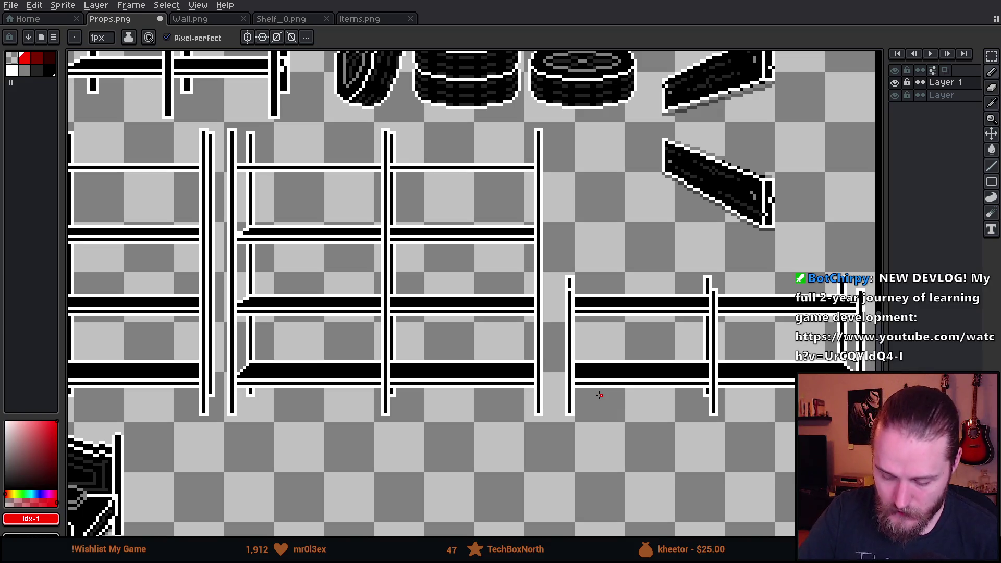
mouse_move(259, 330)
left_mouse_down()
mouse_move(257, 381)
mouse_move(263, 336)
mouse_move(313, 320)
mouse_move(313, 380)
left_mouse_up()
Sketch two cube boxes and a jug on the bottom shelf, then bottles along the middle shelf
mouse_move(332, 329)
left_mouse_down()
mouse_move(330, 359)
mouse_move(360, 371)
mouse_move(350, 319)
mouse_move(368, 332)
mouse_move(370, 354)
mouse_move(356, 372)
left_mouse_up()
mouse_move(410, 340)
left_mouse_down()
mouse_move(408, 372)
mouse_move(417, 377)
mouse_move(409, 368)
mouse_move(434, 340)
mouse_move(412, 338)
mouse_move(479, 374)
mouse_move(484, 334)
mouse_move(450, 341)
mouse_move(477, 336)
mouse_move(494, 374)
mouse_move(526, 375)
mouse_move(504, 339)
mouse_move(517, 342)
left_mouse_up()
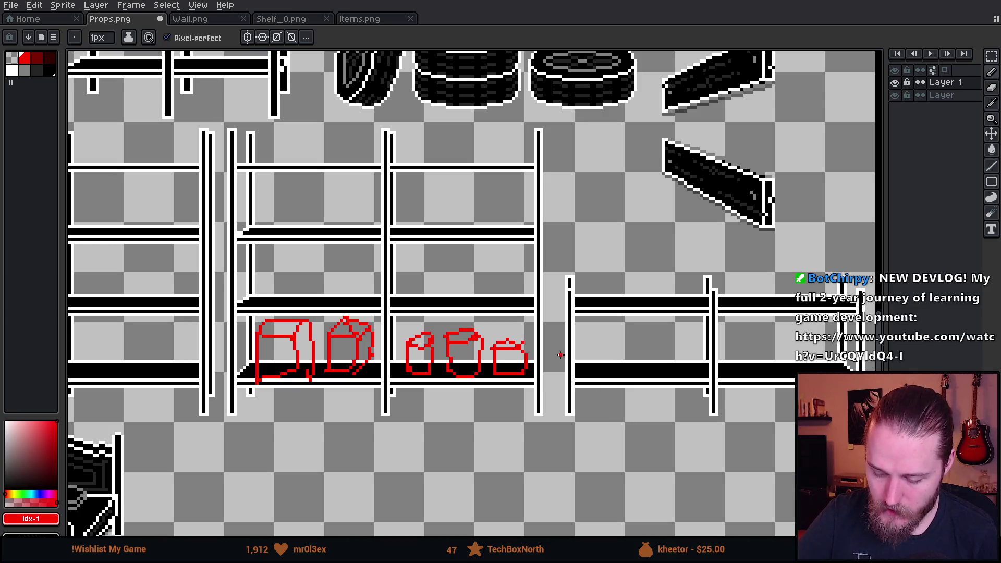
mouse_move(262, 286)
left_mouse_down()
mouse_move(253, 302)
mouse_move(274, 274)
mouse_move(340, 299)
mouse_move(351, 279)
left_mouse_up()
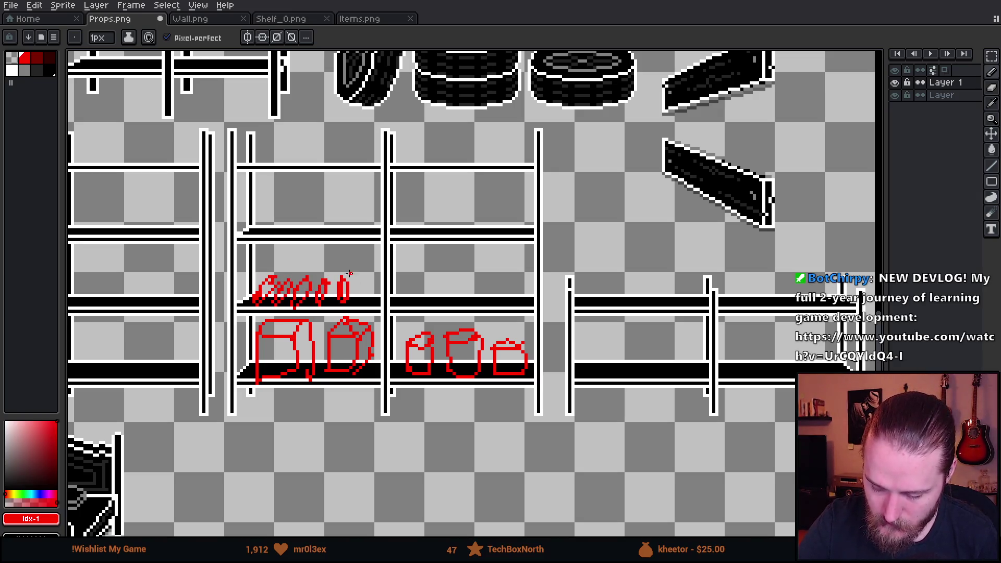
mouse_move(265, 224)
left_mouse_down()
mouse_move(365, 226)
mouse_move(372, 237)
left_mouse_up()
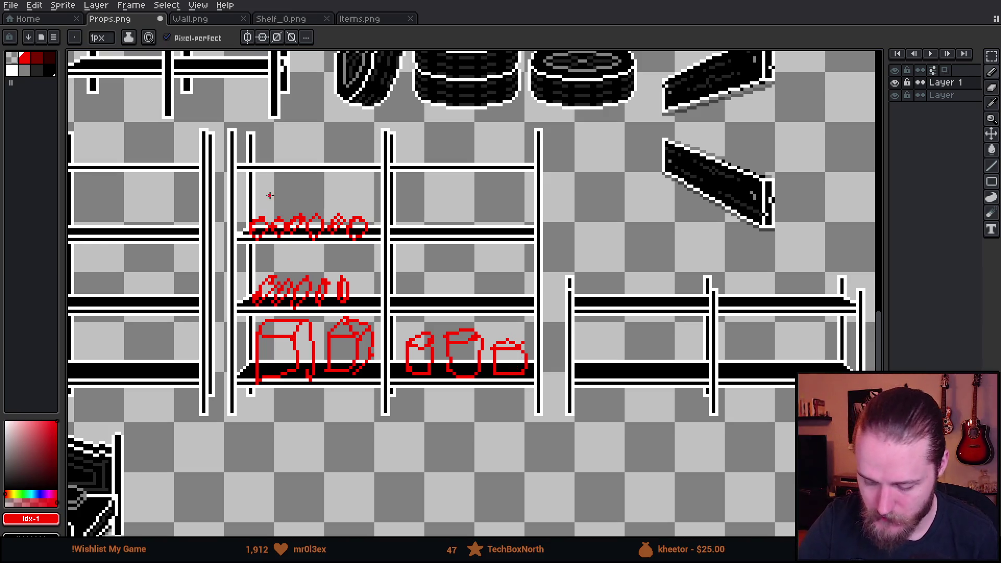
Add a row of round jugs on the upper shelf and a small jar in the middle shelf's right bay
mouse_move(279, 214)
left_mouse_down()
mouse_move(271, 204)
mouse_move(355, 211)
left_mouse_up()
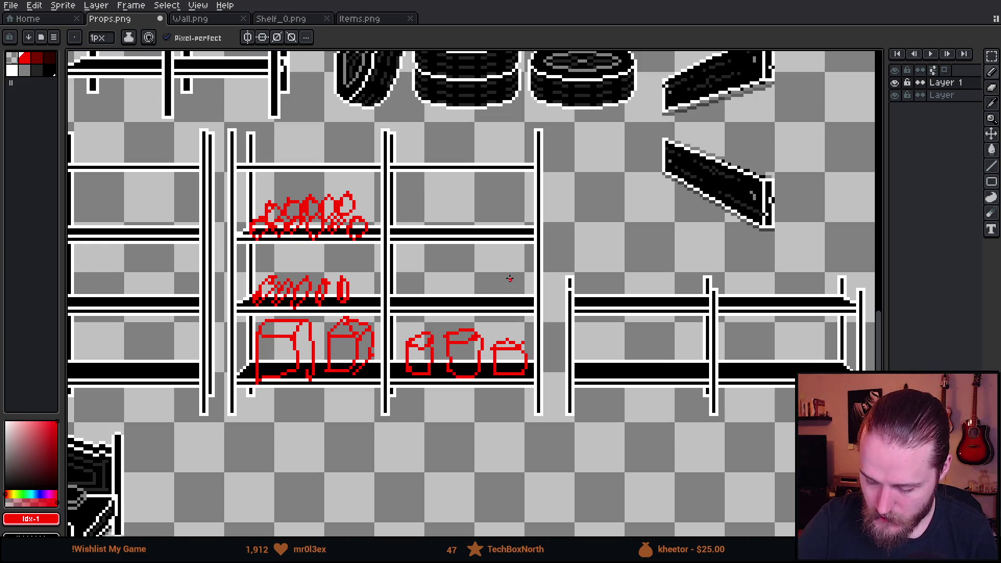
scroll(502, 272, "up", 2)
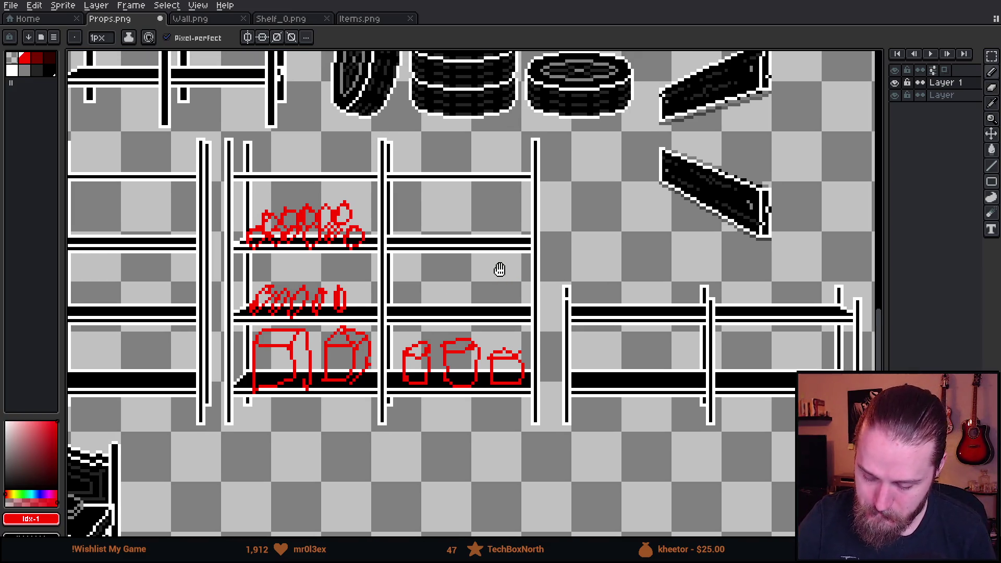
scroll(491, 279, "down", 2)
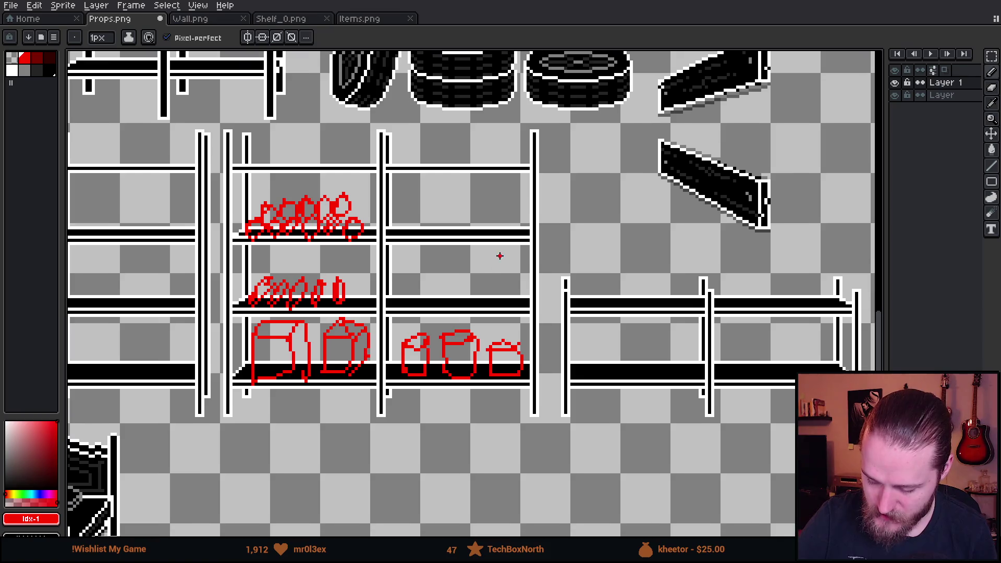
mouse_move(396, 304)
left_mouse_down()
mouse_move(397, 280)
mouse_move(404, 298)
mouse_move(431, 298)
mouse_move(437, 277)
mouse_move(473, 298)
left_mouse_up()
Copy the row of small jars onto the top-left shelf with the rectangle marquee
key("m")
mouse_move(379, 258)
left_mouse_down()
mouse_move(402, 284)
mouse_move(500, 307)
left_mouse_up()
left_click_drag(443, 260, 462, 195)
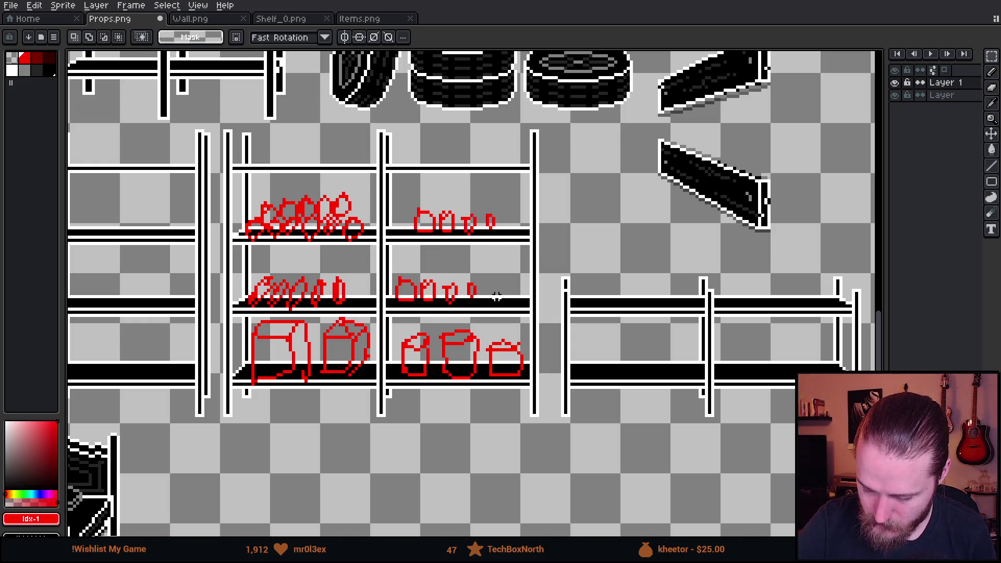
mouse_move(465, 297)
left_mouse_down()
mouse_move(624, 274)
mouse_move(662, 330)
mouse_move(666, 365)
mouse_move(474, 172)
mouse_move(365, 156)
mouse_move(335, 135)
mouse_move(446, 156)
left_mouse_up()
left_click(383, 178)
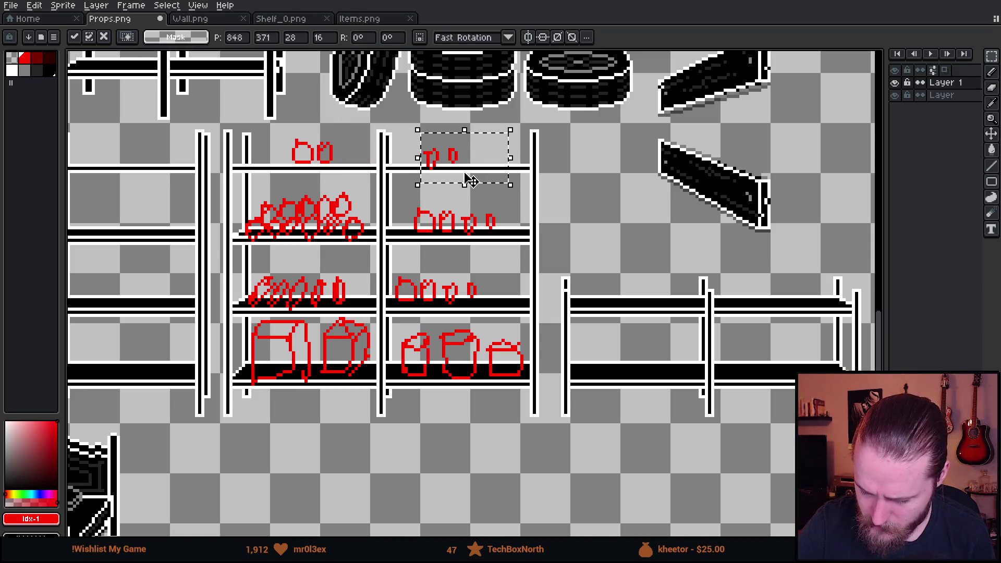
left_click(637, 369)
Shift the shelf jars about 60 px right and the two top jars to the left
left_click_drag(408, 192, 530, 247)
left_click_drag(470, 222, 501, 221)
key("ctrl+d")
mouse_move(417, 131)
left_mouse_down()
mouse_move(490, 177)
mouse_move(443, 174)
left_mouse_up()
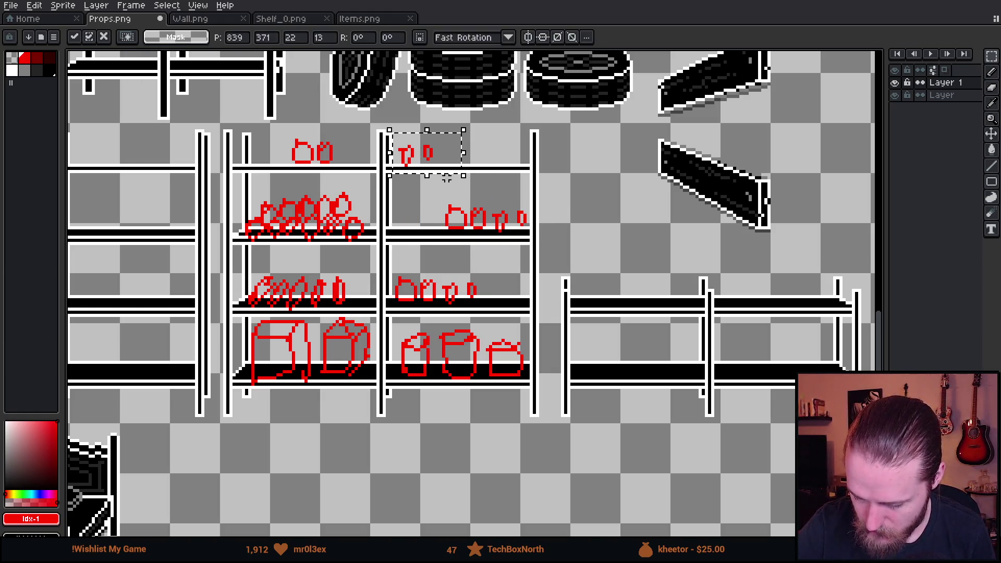
key("ctrl+d")
Delete the extra bottle on the middle shelf and move the small top-shelf jars left
mouse_move(581, 331)
left_mouse_down()
mouse_move(569, 302)
mouse_move(515, 282)
left_mouse_up()
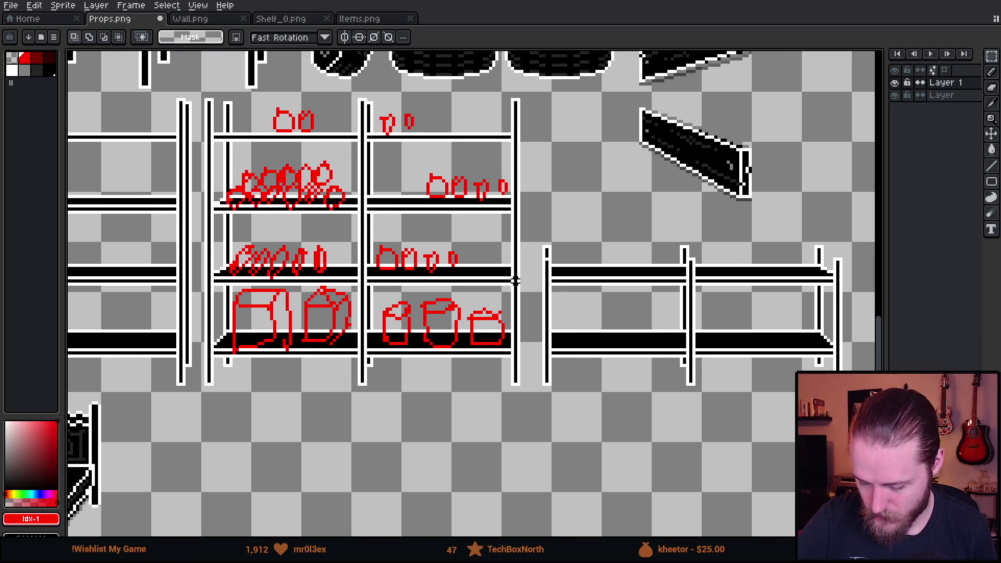
left_click_drag(310, 240, 344, 279)
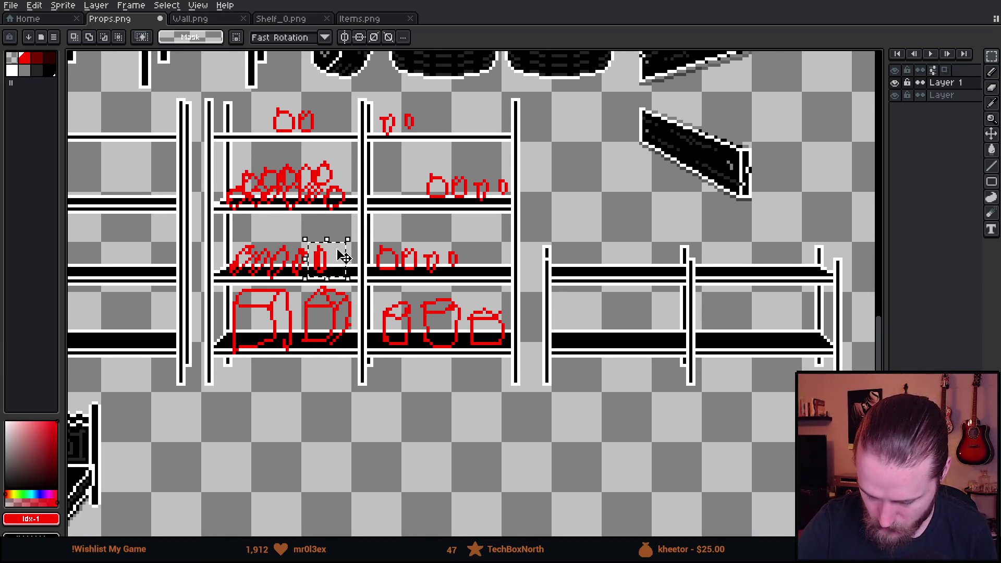
key("Delete")
left_click_drag(340, 237, 340, 258)
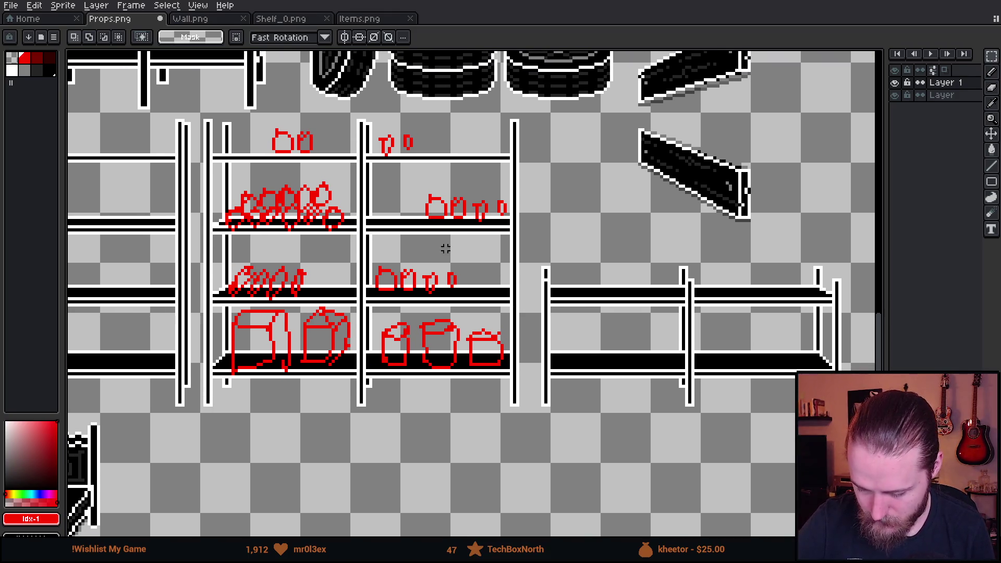
left_click_drag(268, 134, 338, 167)
key("ctrl+d")
mouse_move(264, 128)
left_mouse_down()
mouse_move(337, 162)
mouse_move(292, 157)
left_mouse_up()
key("Return")
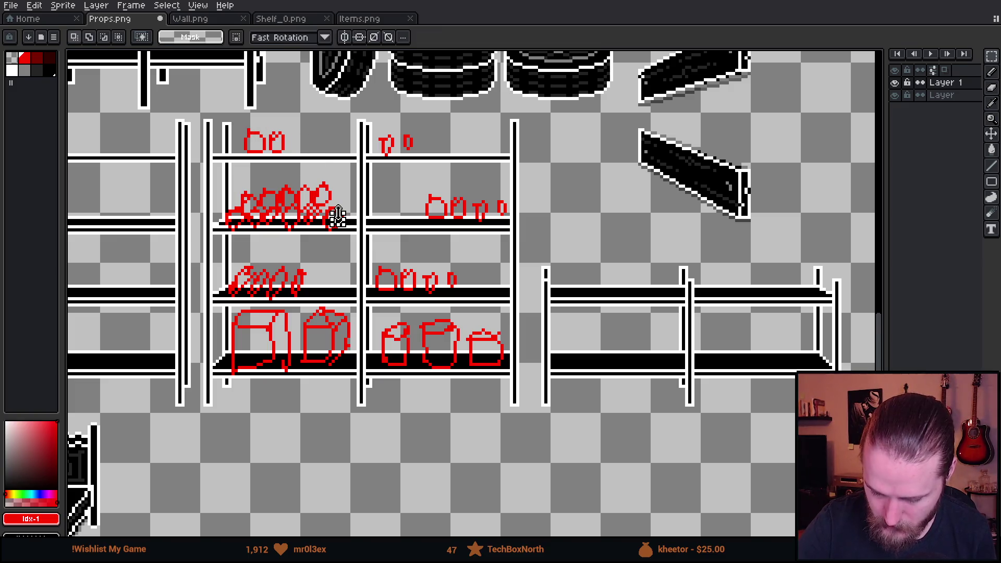
Pencil a long item on the right unit's lower shelf, then undo it
left_click_drag(588, 298, 565, 267)
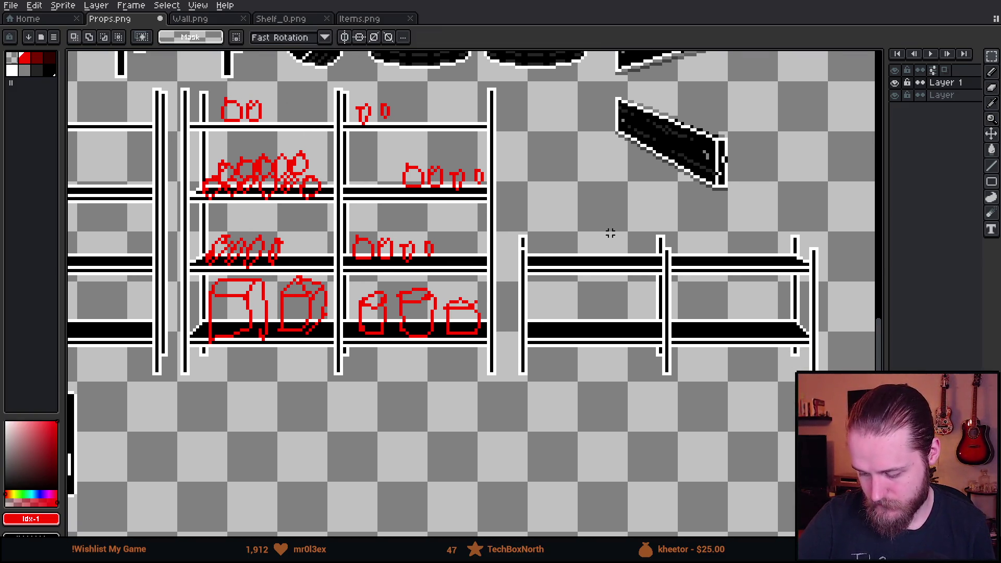
mouse_move(613, 254)
left_mouse_down()
mouse_move(608, 302)
mouse_move(586, 315)
mouse_move(598, 329)
mouse_move(628, 332)
left_mouse_up()
key("b")
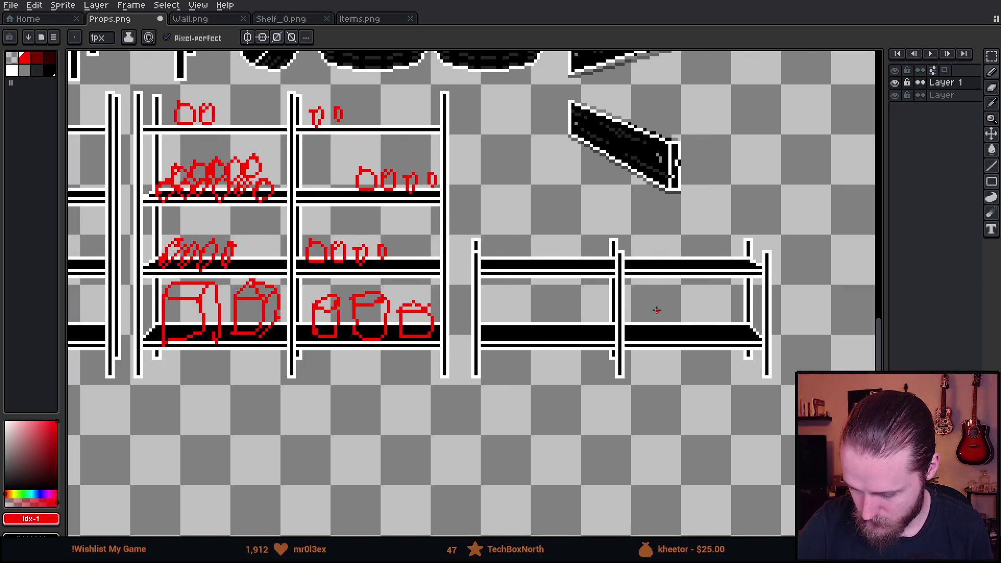
mouse_move(495, 300)
left_mouse_down()
mouse_move(566, 302)
mouse_move(500, 313)
left_mouse_up()
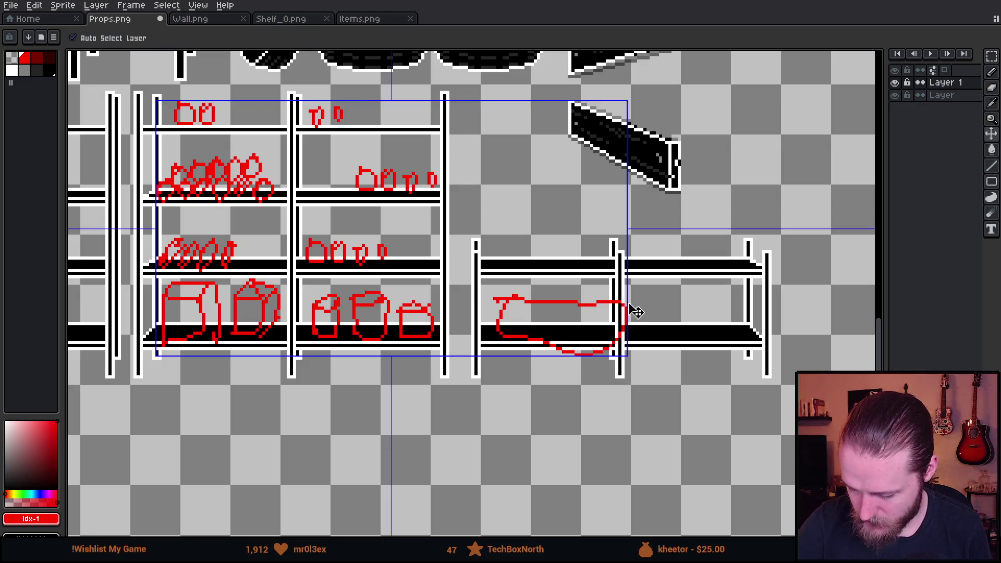
key("ctrl+z")
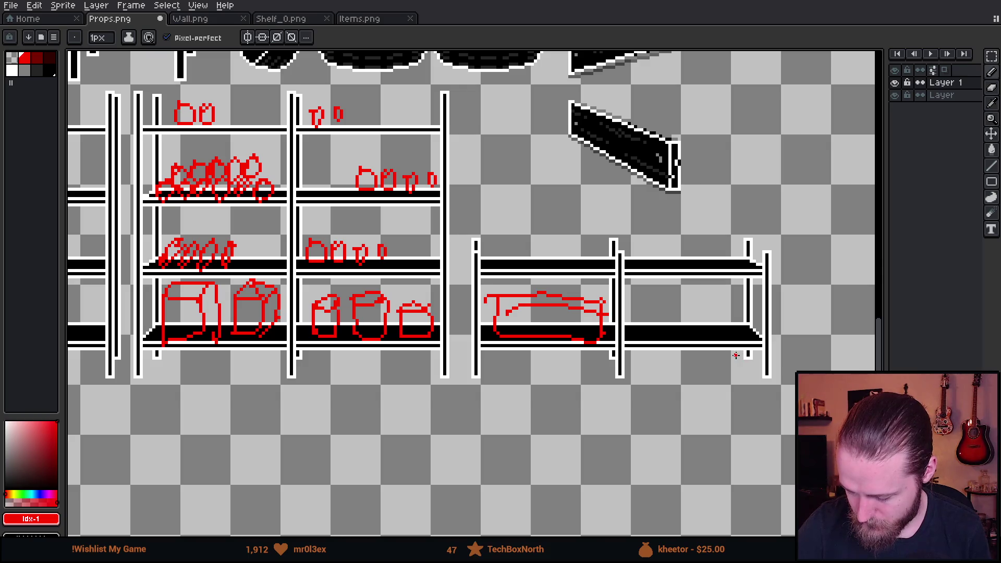
Copy two jugs from the middle lower shelf onto the right shelf unit
key("m")
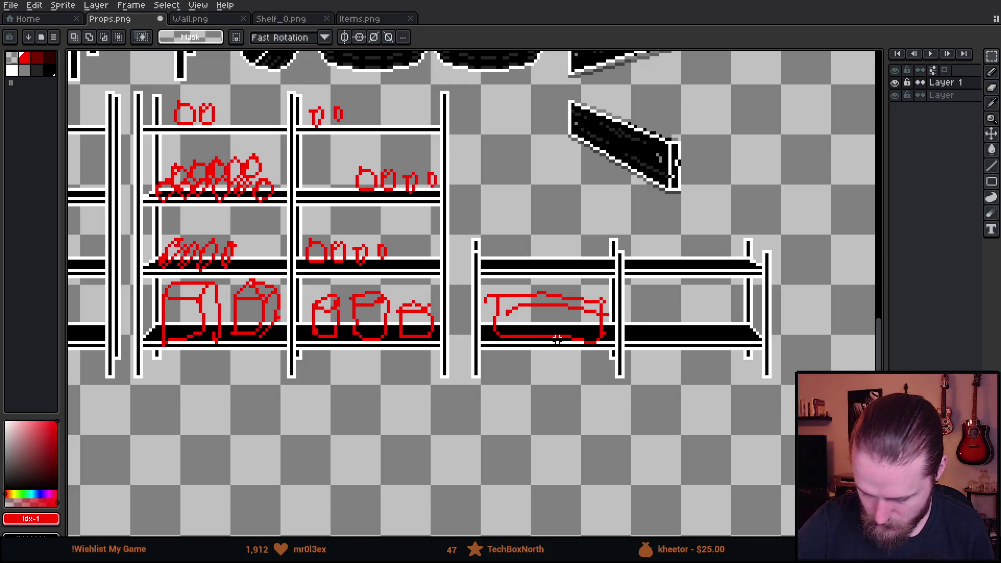
mouse_move(302, 286)
left_mouse_down()
mouse_move(405, 358)
mouse_move(692, 350)
left_mouse_up()
key("ctrl+c")
key("ctrl+v")
left_click(661, 393)
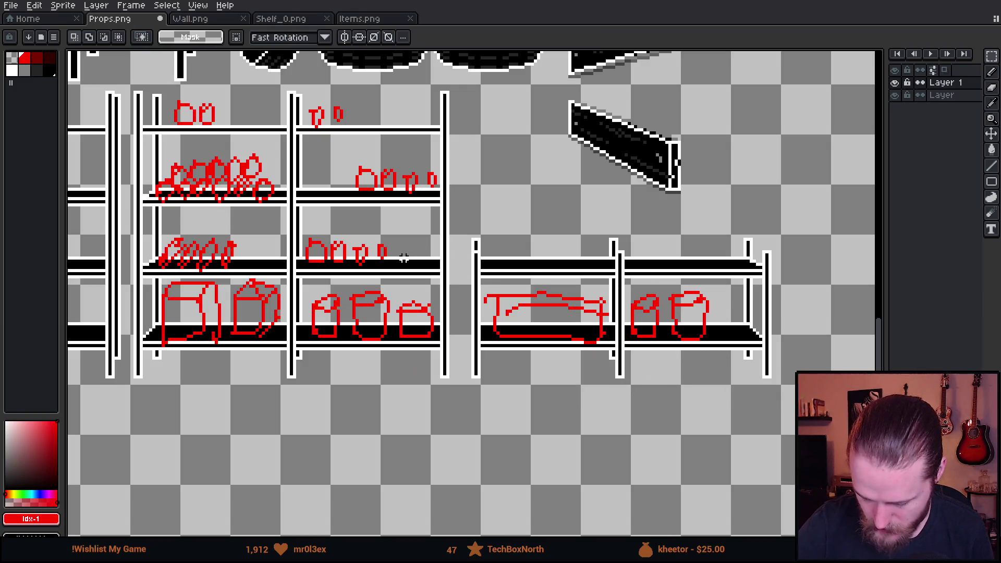
Copy the small pots onto the right shelf's top, moving two past the shelf divider
mouse_move(287, 226)
left_mouse_down()
mouse_move(409, 266)
mouse_move(599, 264)
left_mouse_up()
key("ctrl+c")
key("ctrl+v")
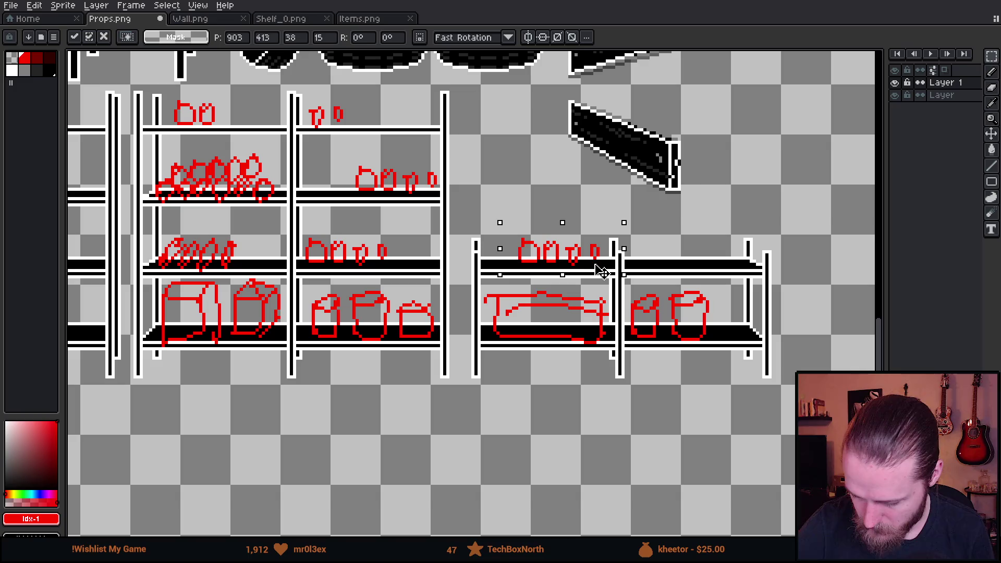
left_click(604, 295)
mouse_move(556, 225)
left_mouse_down()
mouse_move(628, 267)
mouse_move(675, 250)
left_mouse_up()
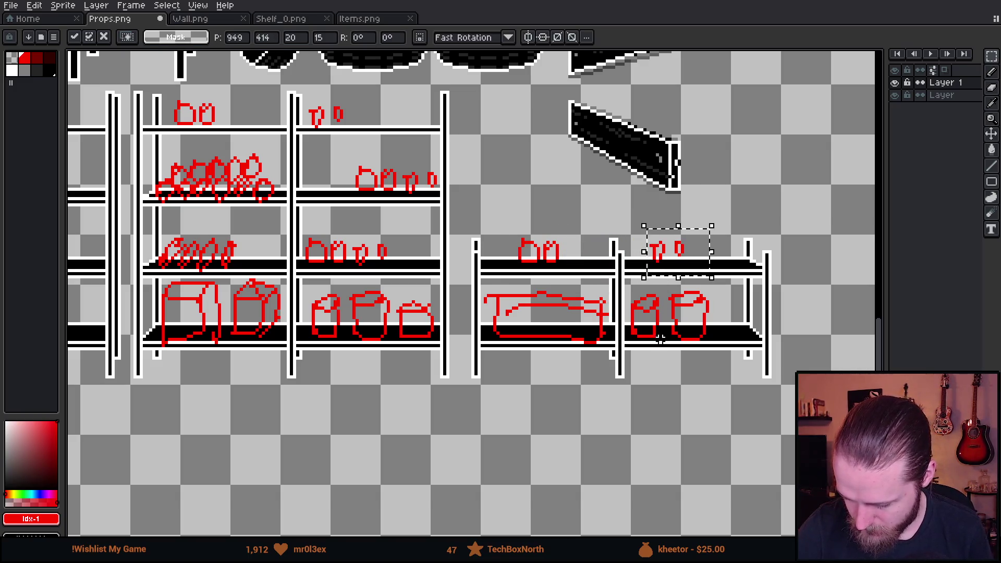
left_click(663, 365)
scroll(666, 366, "down", 1)
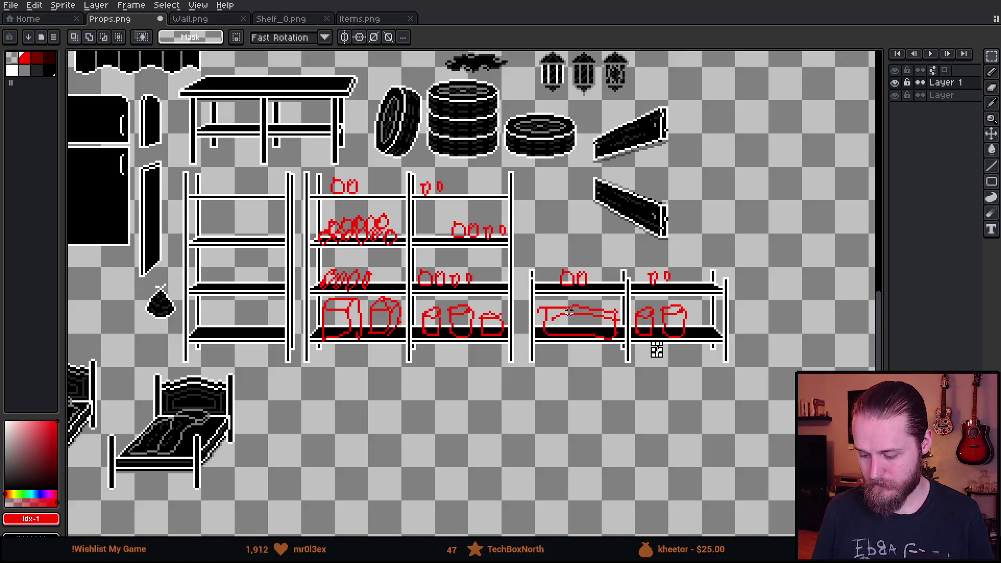
scroll(665, 367, "up", 1)
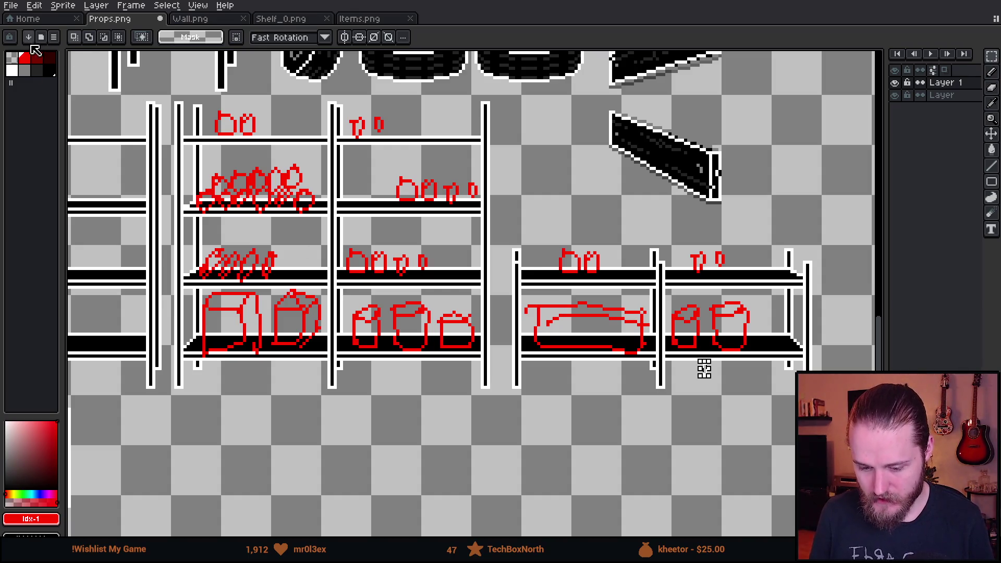
Paint round red blobs up the left post, shrinking the brush from 12px to 5px
key("b")
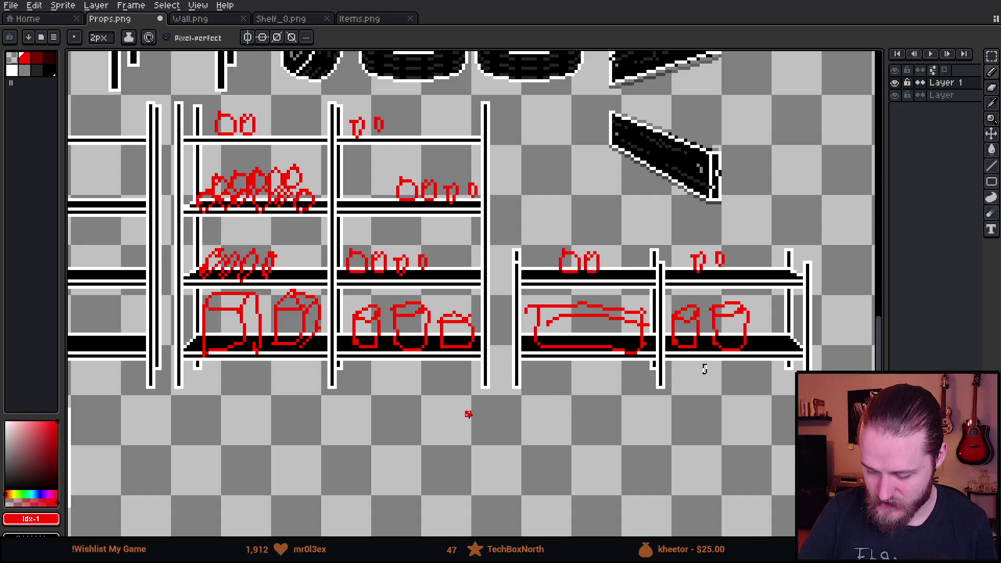
key("plus")
key("plus")
key("plus")
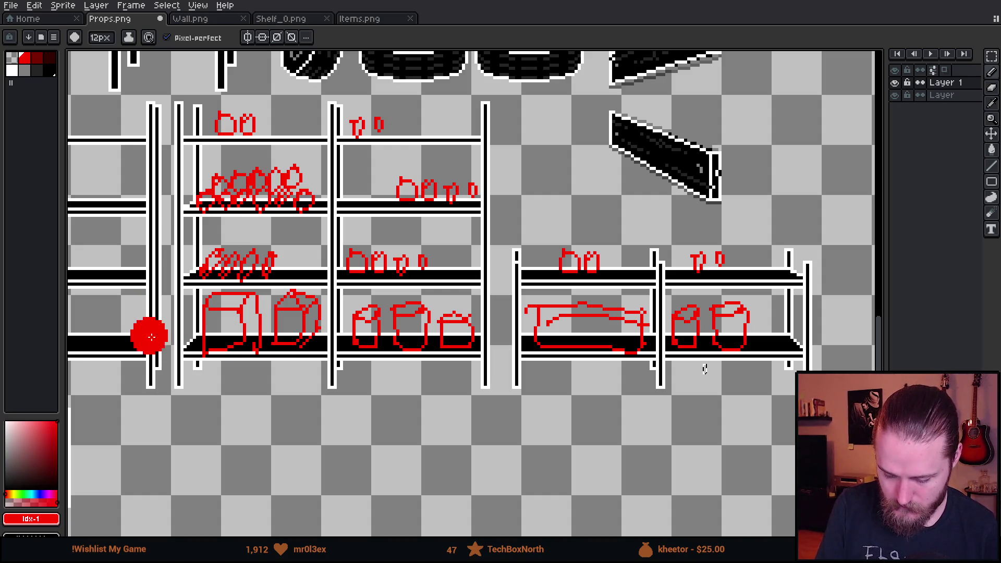
key("m")
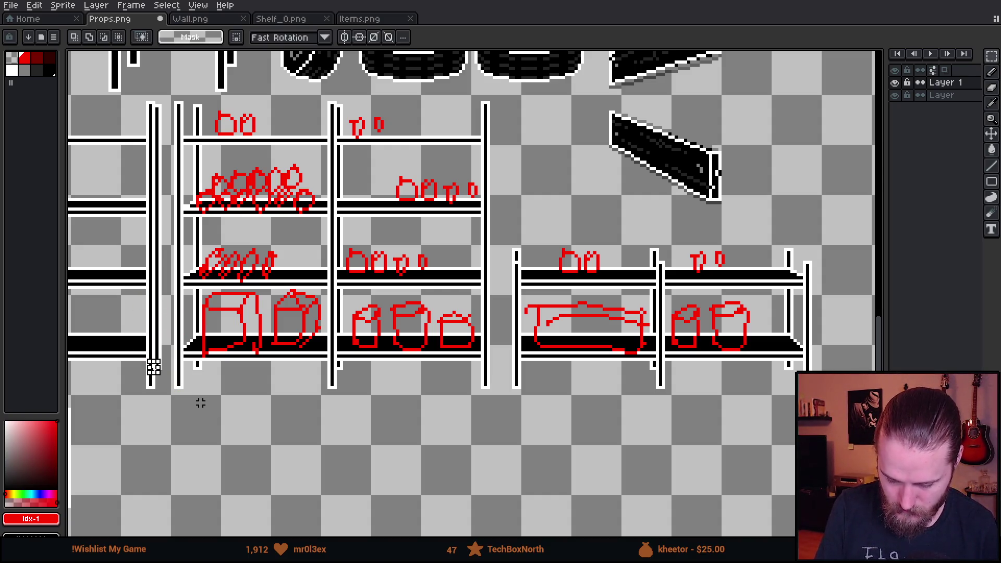
key("b")
mouse_move(141, 335)
left_mouse_down()
mouse_move(130, 323)
mouse_move(138, 336)
left_mouse_up()
key("minus")
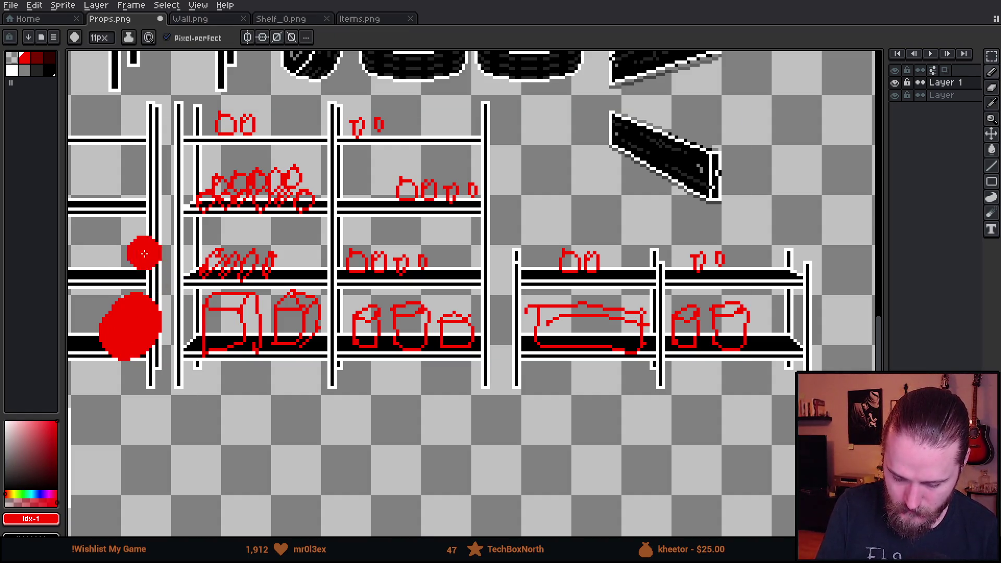
left_click(125, 253)
key("minus")
key("minus")
key("minus")
left_click_drag(127, 172, 127, 188)
key("minus")
key("minus")
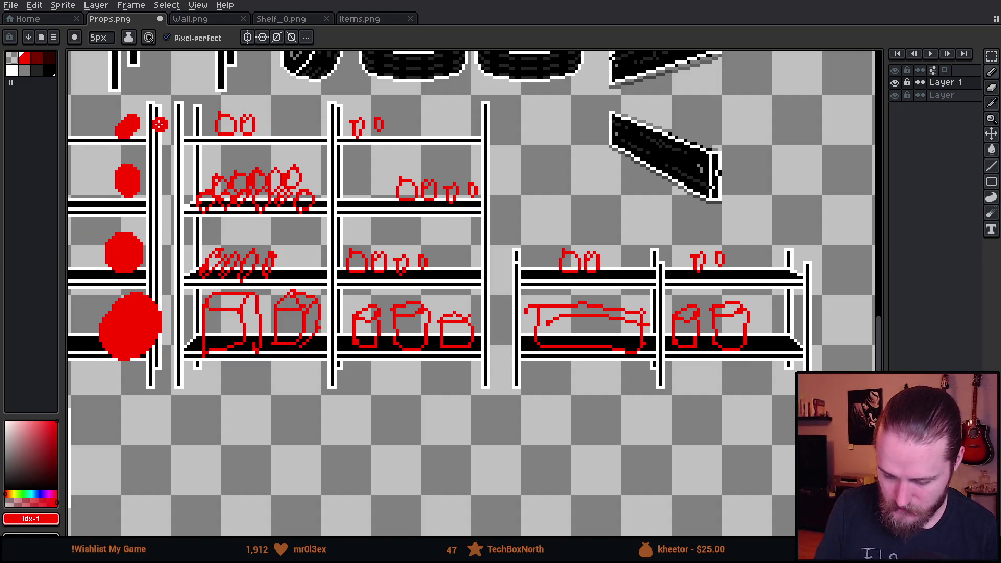
mouse_move(159, 124)
left_mouse_down()
mouse_move(587, 396)
mouse_move(553, 349)
left_mouse_up()
left_click_drag(487, 355, 218, 159)
Marquee-select every red sketch across the shelves and delete them
left_click_drag(543, 246, 462, 240)
key("m")
mouse_move(124, 108)
left_mouse_down()
mouse_move(148, 190)
mouse_move(840, 493)
mouse_move(845, 485)
left_mouse_up()
key("Delete")
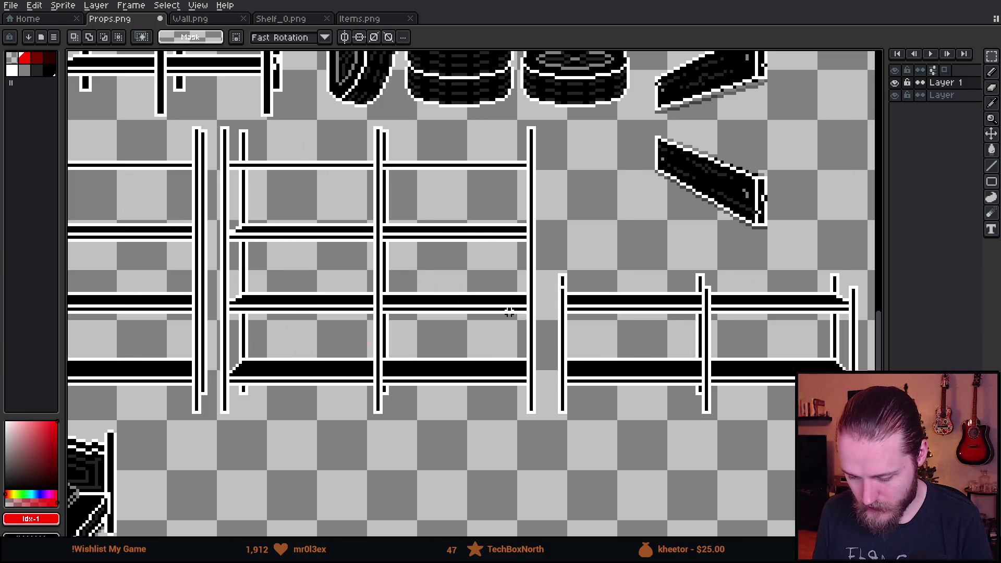
Zoom around the prop sheet and marquee-select a box sprite
scroll(393, 268, "down", 5)
scroll(375, 284, "up", 3)
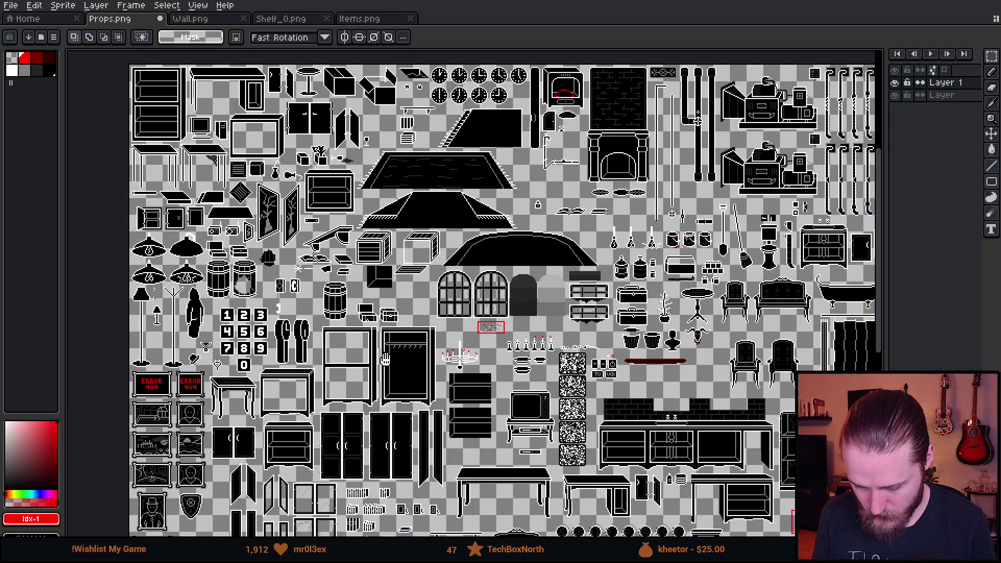
scroll(394, 157, "down", 1)
scroll(393, 150, "up", 5)
mouse_move(420, 167)
left_mouse_down()
mouse_move(454, 217)
mouse_move(577, 324)
mouse_move(586, 319)
left_mouse_up()
scroll(585, 317, "down", 4)
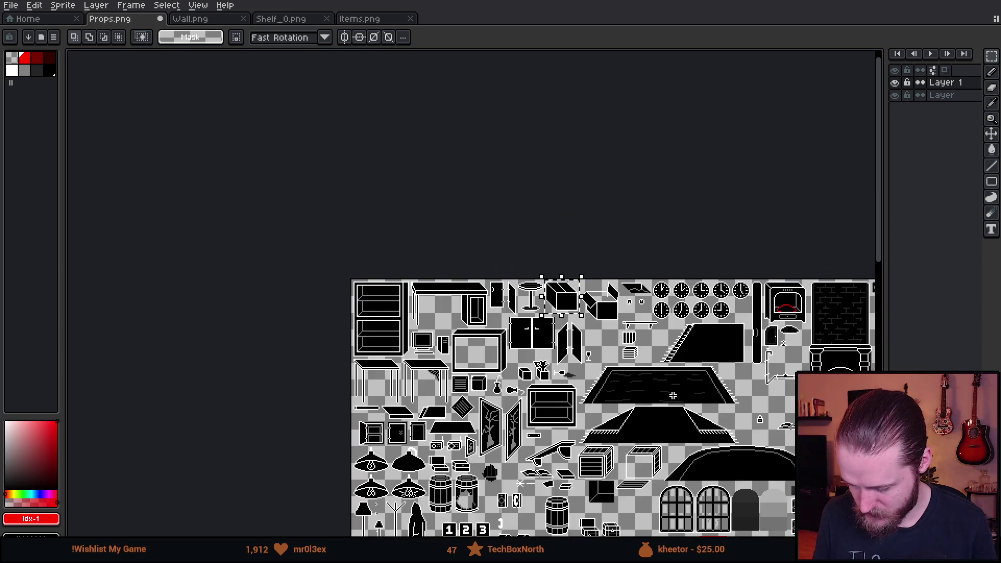
scroll(399, 165, "up", 5)
scroll(399, 165, "up", 3)
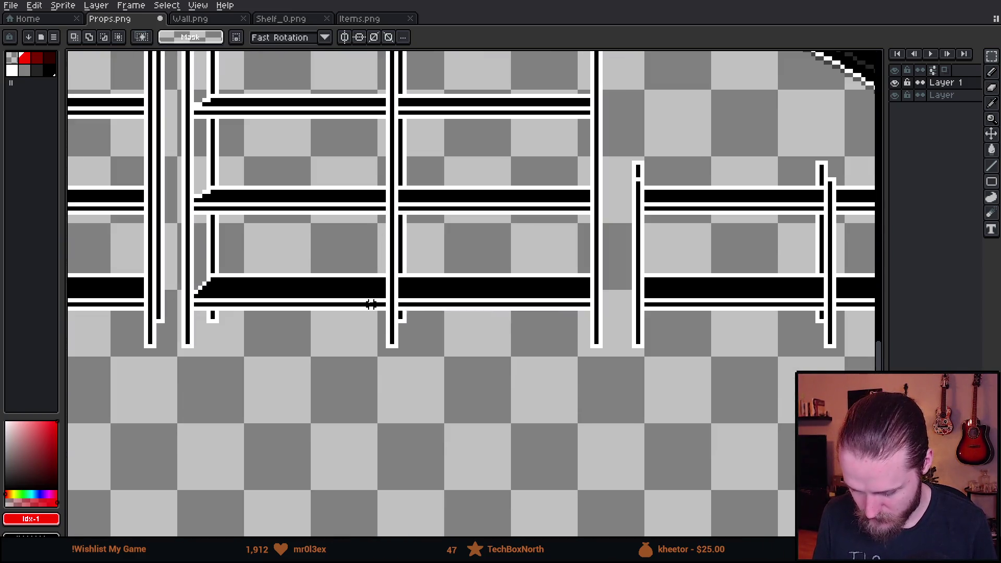
scroll(497, 180, "down", 2)
On the other layer, select the closed box, flat piece and open box sprites together
left_click(942, 95)
scroll(658, 73, "down", 3)
scroll(658, 73, "up", 2)
scroll(658, 73, "down", 2)
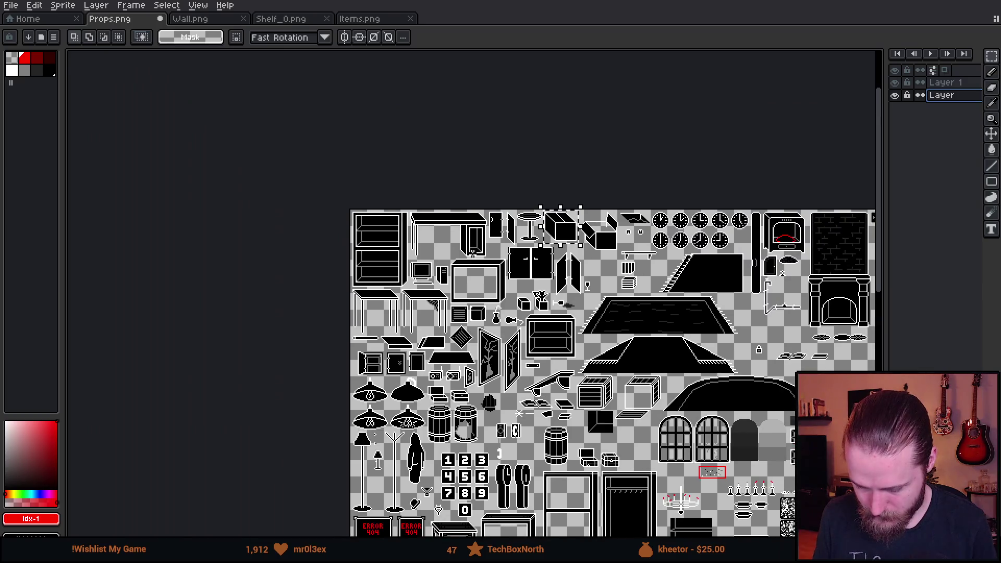
scroll(627, 151, "up", 5)
left_click_drag(526, 154, 664, 293)
mouse_move(752, 292)
left_mouse_down()
mouse_move(585, 235)
mouse_move(521, 236)
left_mouse_up()
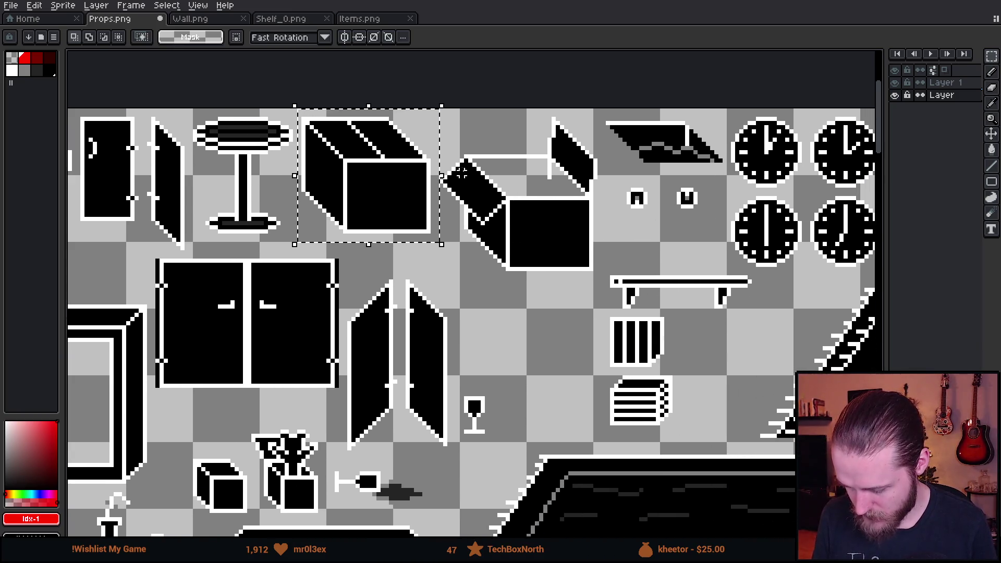
mouse_move(725, 114)
left_mouse_down()
mouse_move(605, 174)
mouse_move(607, 163)
left_mouse_up()
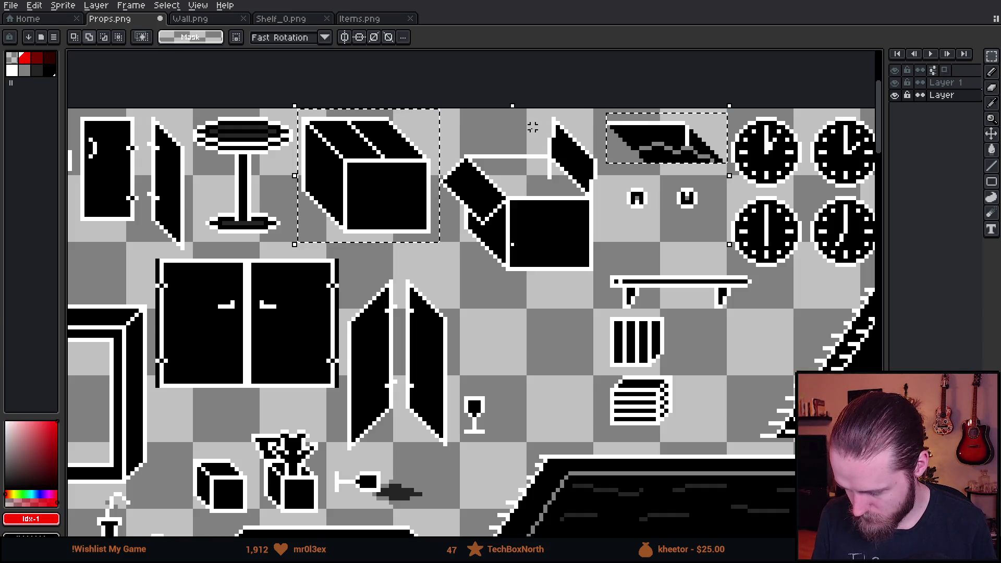
mouse_move(432, 108)
left_mouse_down()
mouse_move(585, 245)
mouse_move(600, 272)
left_mouse_up()
scroll(568, 256, "down", 3)
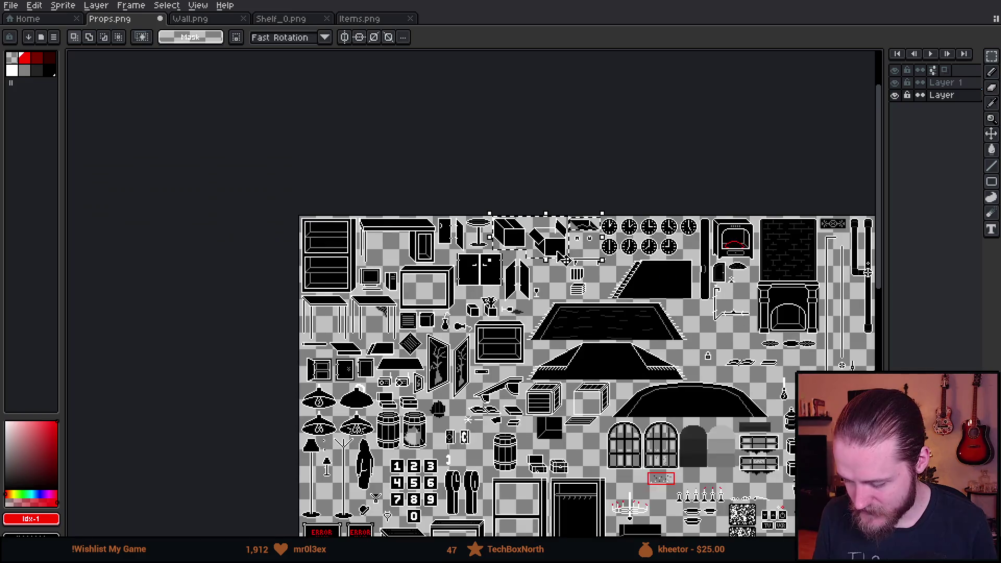
scroll(563, 257, "down", 5)
scroll(425, 172, "up", 3)
Paste the copied boxes on Layer 1, flip them horizontally, and set them on the floor below the shelf
left_click(945, 83)
key("ctrl+v")
left_click_drag(490, 287, 471, 337)
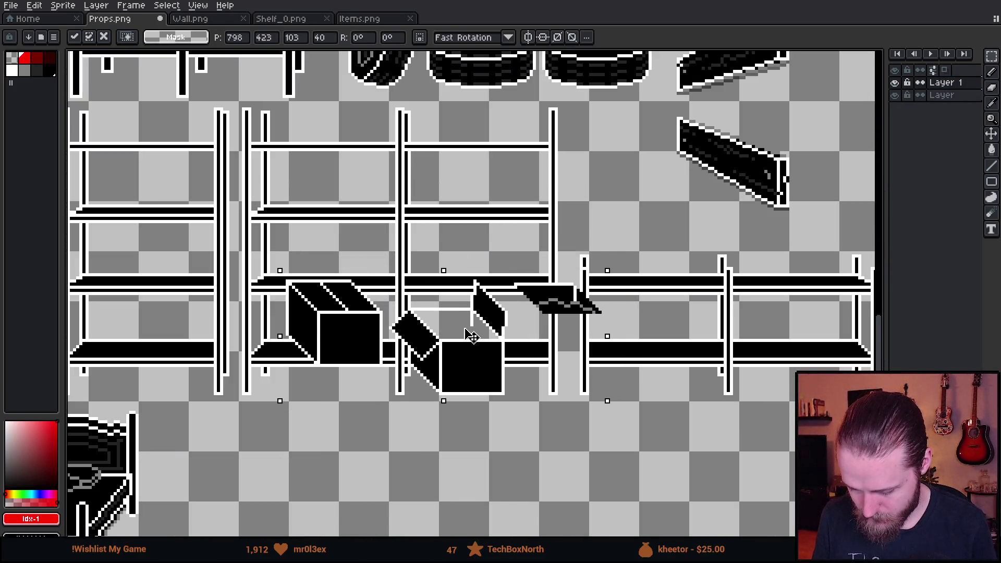
key("shift+h")
mouse_move(519, 357)
left_mouse_down()
mouse_move(437, 348)
mouse_move(493, 476)
left_mouse_up()
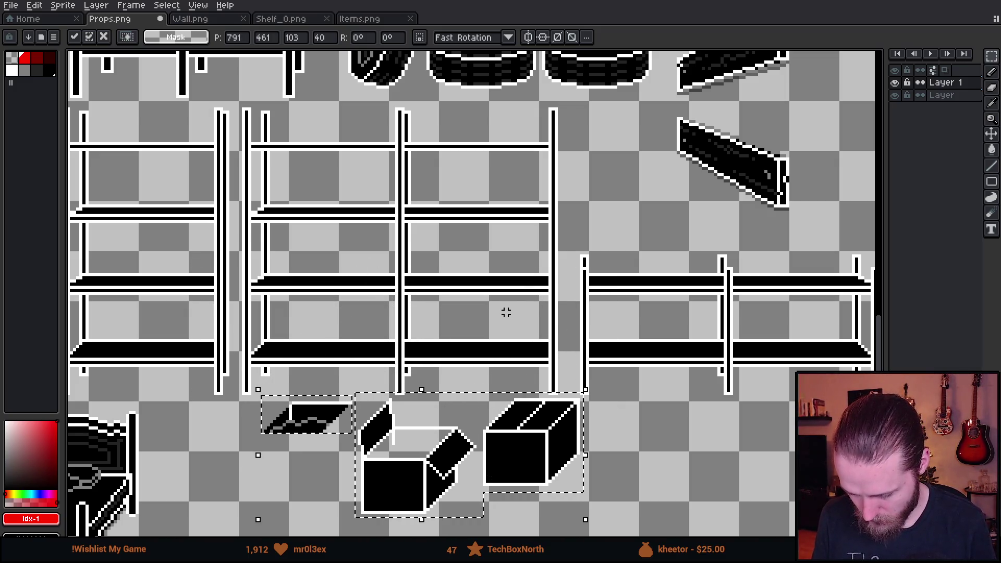
left_click_drag(506, 312, 511, 179)
key("Return")
Drop the flat piece beside the boxes and bring the boxes and shelf into view
scroll(310, 265, "up", 1)
mouse_move(209, 249)
left_mouse_down()
mouse_move(391, 353)
mouse_move(539, 394)
mouse_move(535, 377)
left_mouse_up()
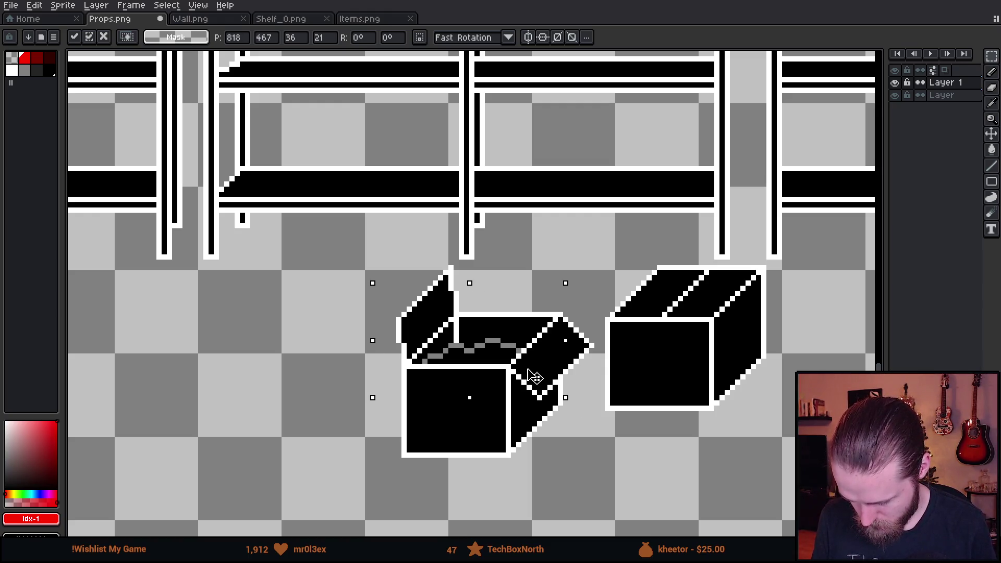
key("ctrl+d")
scroll(647, 239, "down", 2)
scroll(637, 240, "up", 1)
left_click_drag(633, 249, 518, 309)
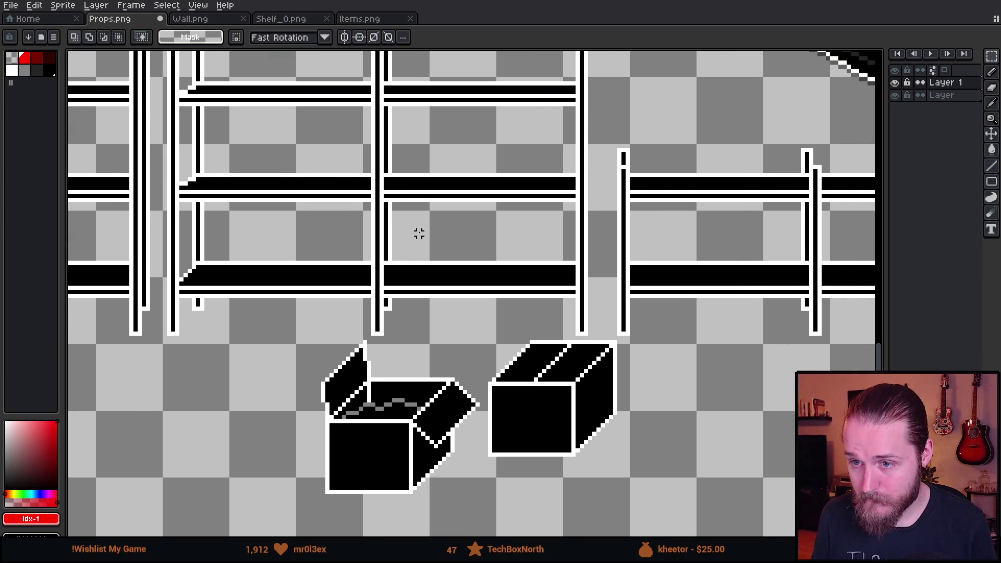
Move both boxes up-left under the shelf, then shift the open box up toward it
left_click_drag(281, 259, 688, 514)
mouse_move(637, 464)
left_mouse_down()
mouse_move(407, 367)
mouse_move(399, 312)
mouse_move(509, 400)
mouse_move(545, 455)
left_mouse_up()
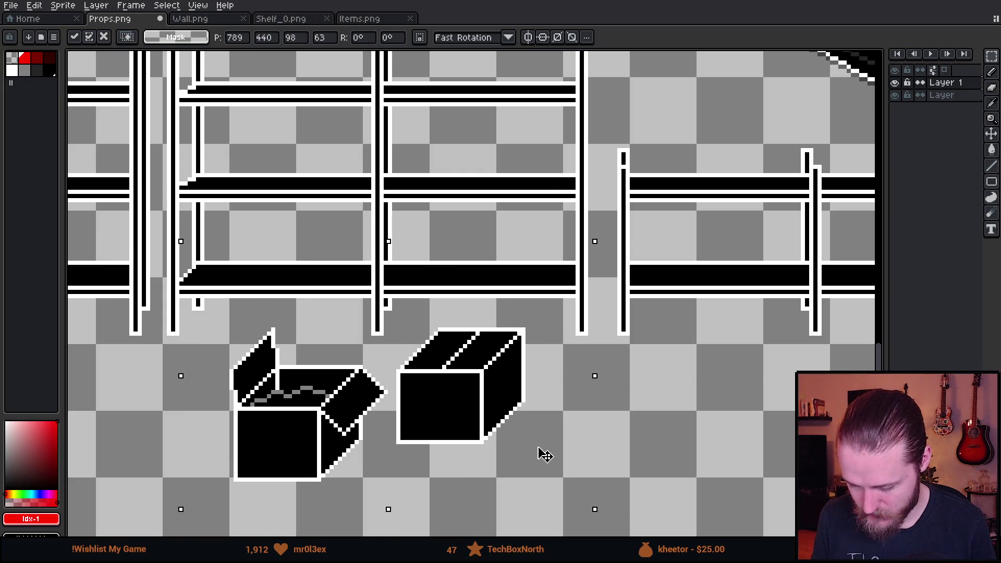
left_click(472, 237)
scroll(427, 242, "down", 2)
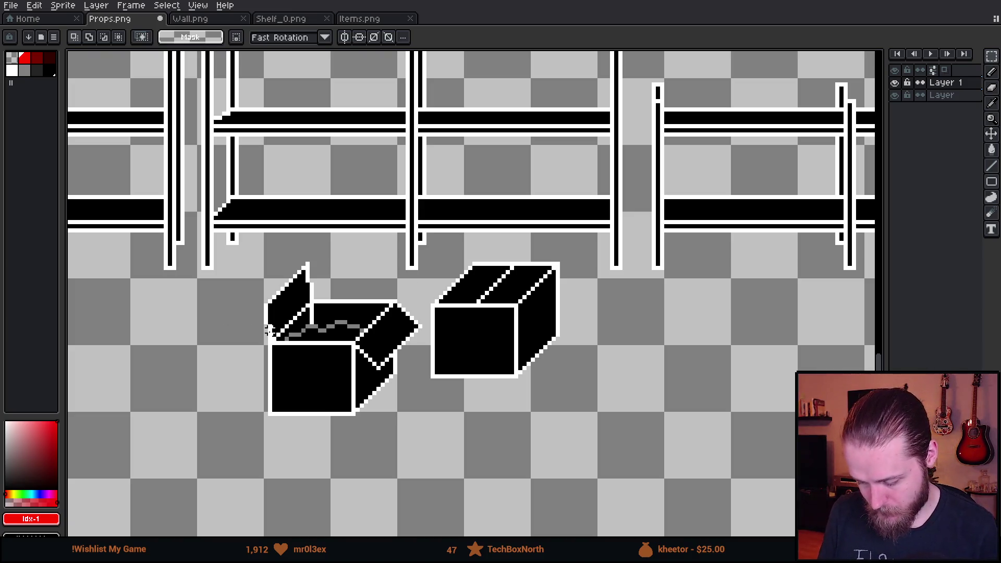
mouse_move(223, 229)
left_mouse_down()
mouse_move(250, 278)
mouse_move(423, 466)
left_mouse_up()
mouse_move(404, 429)
left_mouse_down()
mouse_move(369, 275)
mouse_move(372, 235)
mouse_move(351, 286)
mouse_move(365, 436)
left_mouse_up()
left_click(566, 459)
Nudge the open box's left flap pixels so it joins the box cleanly
scroll(194, 287, "up", 1)
mouse_move(162, 193)
left_mouse_down()
mouse_move(250, 362)
mouse_move(264, 350)
left_mouse_up()
mouse_move(213, 217)
left_mouse_down()
mouse_move(352, 294)
mouse_move(356, 284)
left_mouse_up()
mouse_move(276, 295)
left_mouse_down()
mouse_move(266, 286)
mouse_move(275, 307)
left_mouse_up()
key("ctrl+d")
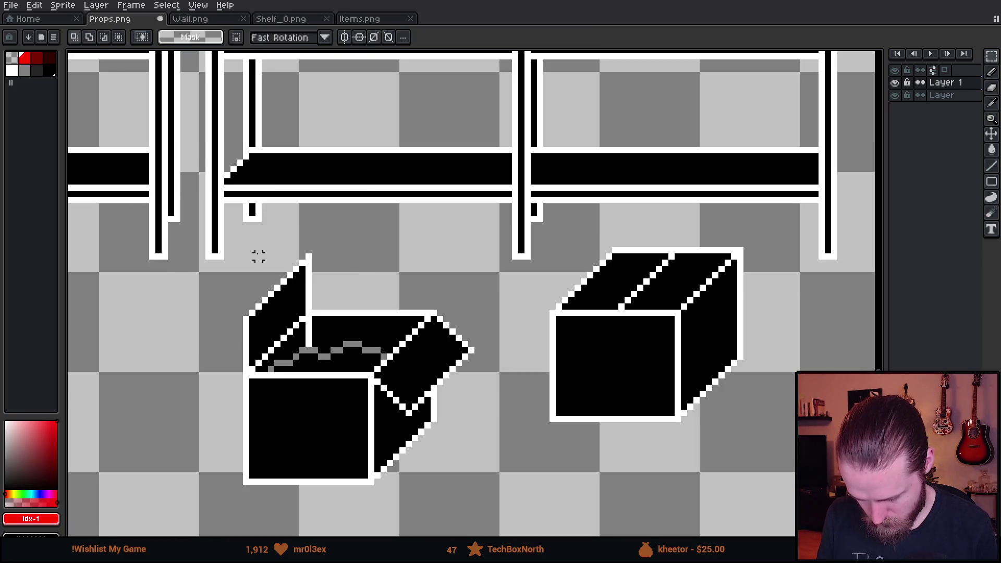
Lasso the open box's flap and reposition it
scroll(258, 250, "down", 2)
scroll(198, 338, "up", 4)
key("q")
mouse_move(199, 338)
left_mouse_down()
mouse_move(365, 224)
mouse_move(154, 338)
left_mouse_up()
left_click_drag(282, 269, 285, 293)
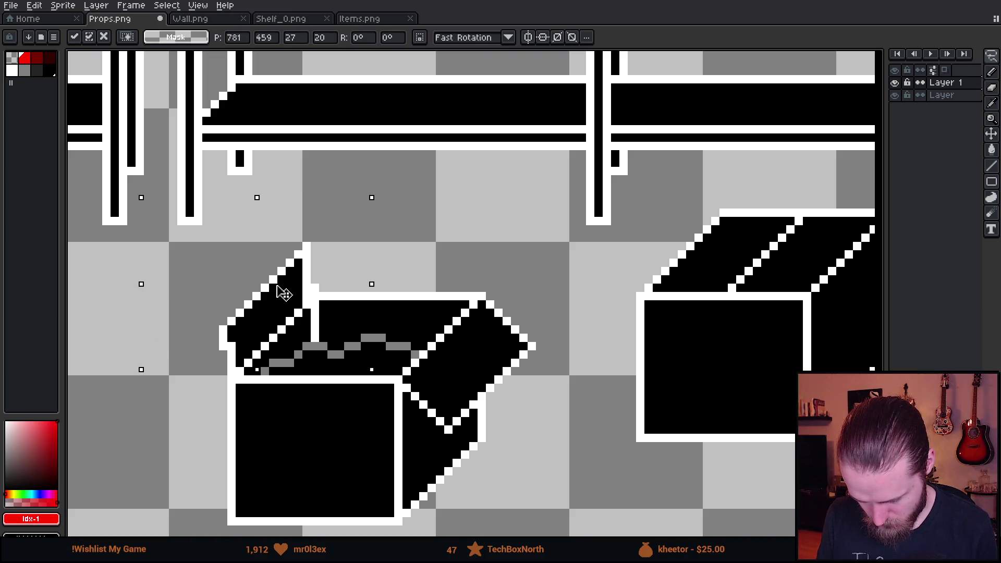
left_click_drag(151, 360, 384, 284)
key("ctrl+d")
Try painting white over part of the box flap, then undo it
key("i")
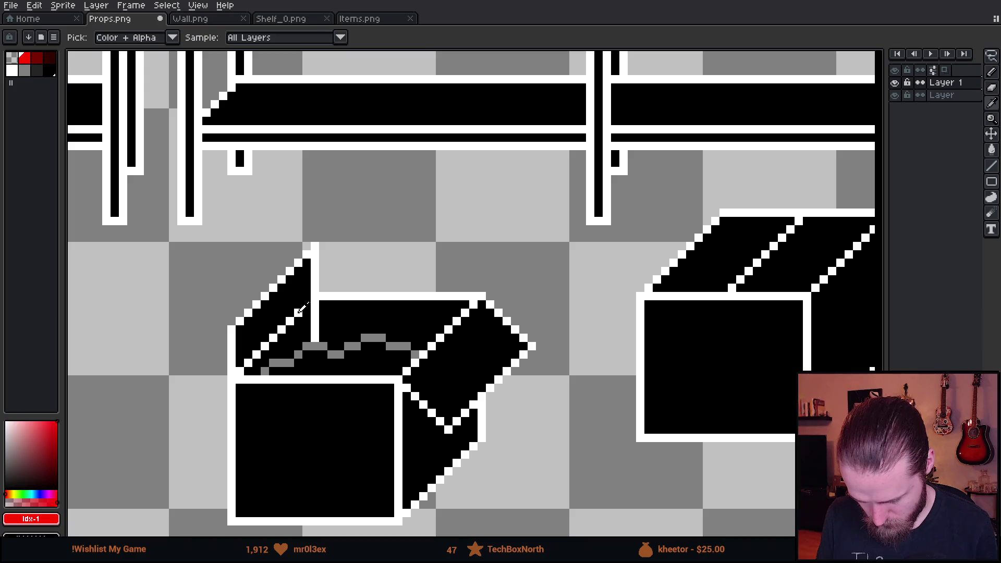
left_click(300, 311)
key("b")
left_click_drag(308, 300, 292, 323)
key("ctrl+z")
key("ctrl+z")
key("ctrl+z")
scroll(466, 397, "down", 1)
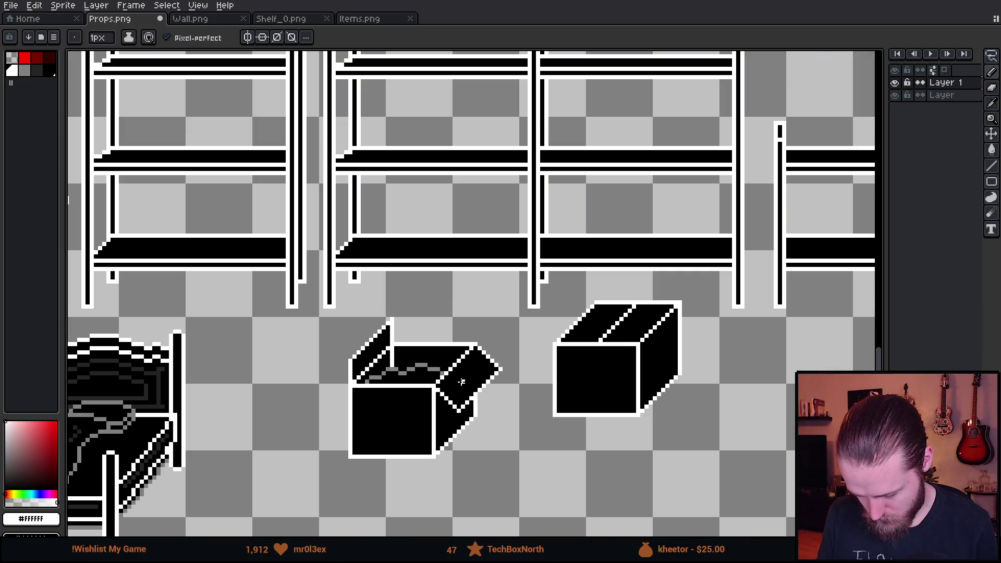
scroll(453, 402, "up", 1)
Select the open box, test it up on the shelf, and return it to the floor
key("m")
mouse_move(307, 286)
left_mouse_down()
mouse_move(346, 368)
mouse_move(527, 504)
left_mouse_up()
mouse_move(476, 454)
left_mouse_down()
mouse_move(475, 261)
mouse_move(444, 253)
mouse_move(461, 226)
mouse_move(458, 204)
mouse_move(443, 436)
mouse_move(472, 396)
left_mouse_up()
key("ctrl+d")
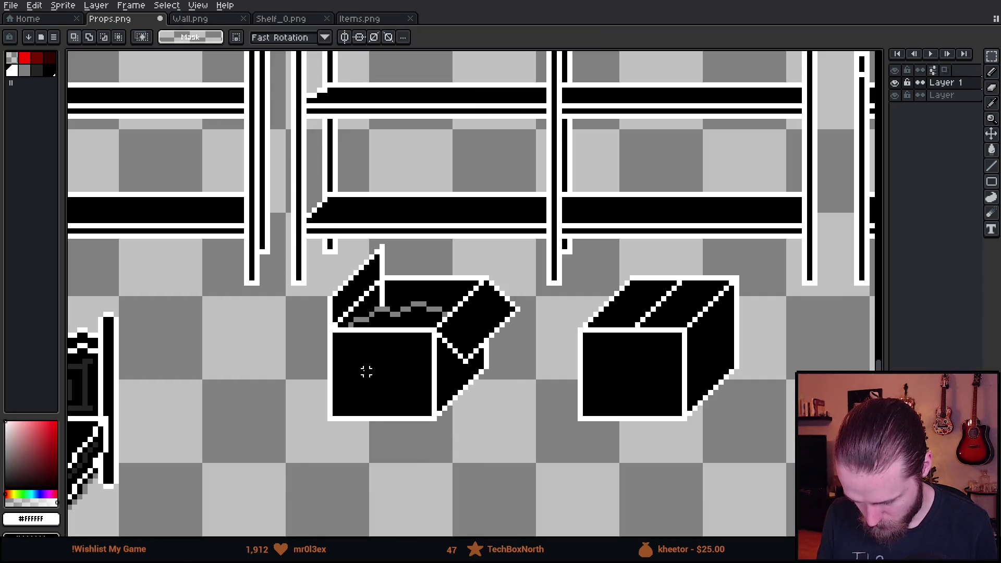
scroll(380, 318, "up", 3)
Paint the grey pixels inside the open box black with the pencil
key("b")
left_click(313, 242, "alt")
mouse_move(280, 282)
left_mouse_down()
mouse_move(353, 256)
mouse_move(366, 231)
mouse_move(525, 217)
mouse_move(541, 235)
left_mouse_up()
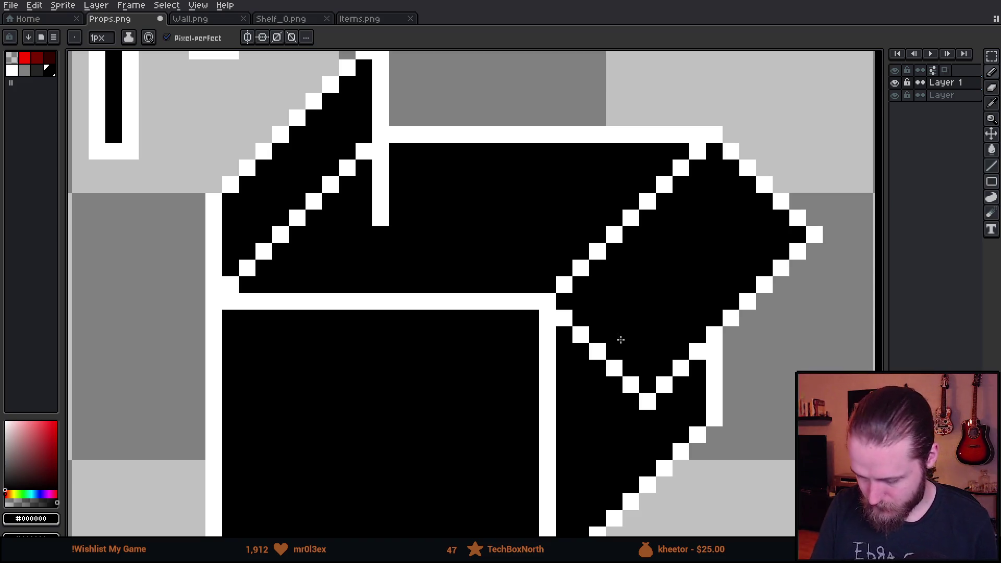
scroll(641, 323, "down", 3)
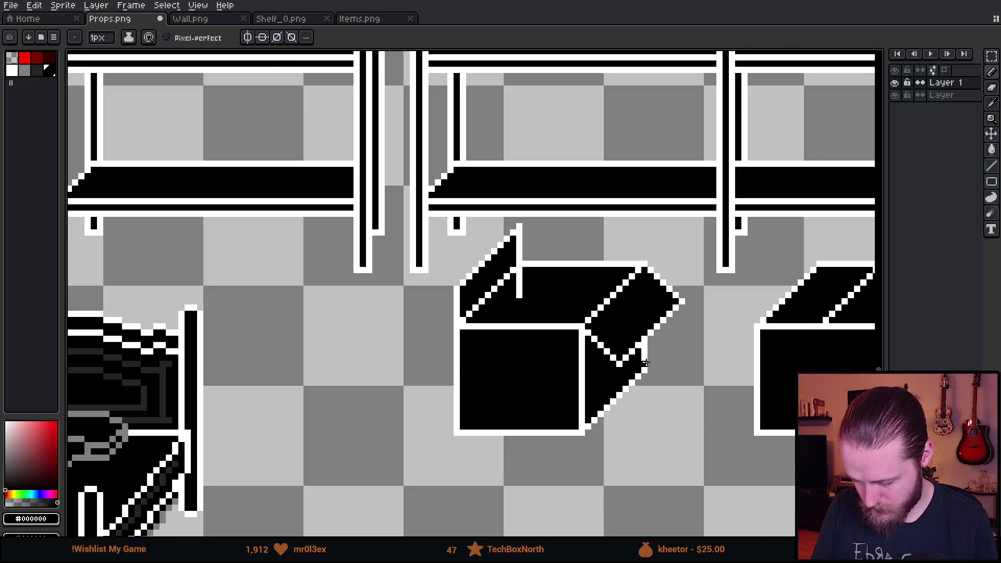
scroll(650, 362, "up", 1)
Shift the right part of the box a pixel left to tighten it
left_click_drag(650, 361, 622, 360)
key("m")
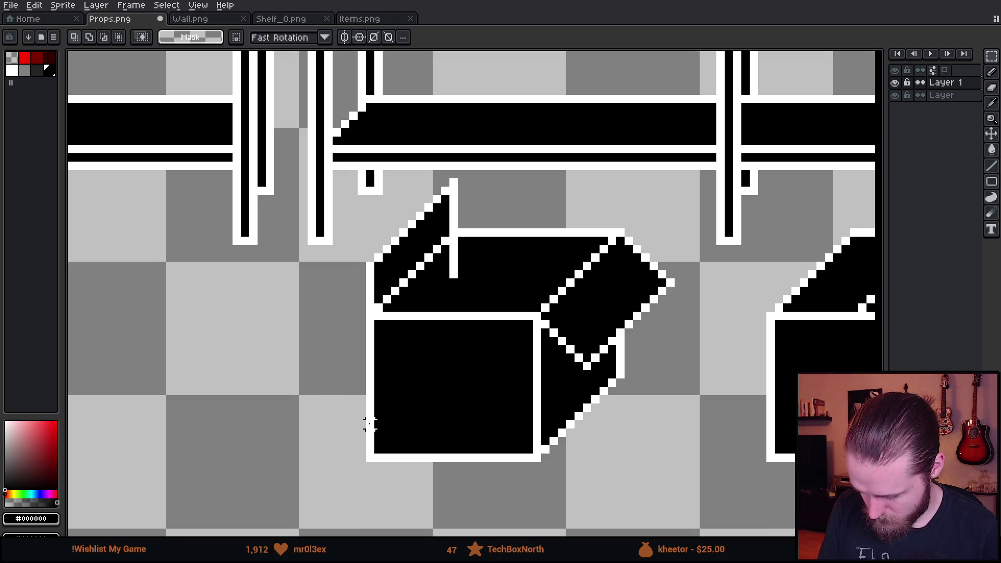
mouse_move(510, 214)
left_mouse_down()
mouse_move(653, 465)
mouse_move(676, 478)
left_mouse_up()
left_click_drag(623, 387, 616, 390)
key("Left")
key("Left")
key("Left")
key("Return")
key("ctrl+d")
Move the whole open box down one pixel under the shelf beam
mouse_move(313, 152)
left_mouse_down()
mouse_move(648, 346)
mouse_move(652, 373)
left_mouse_up()
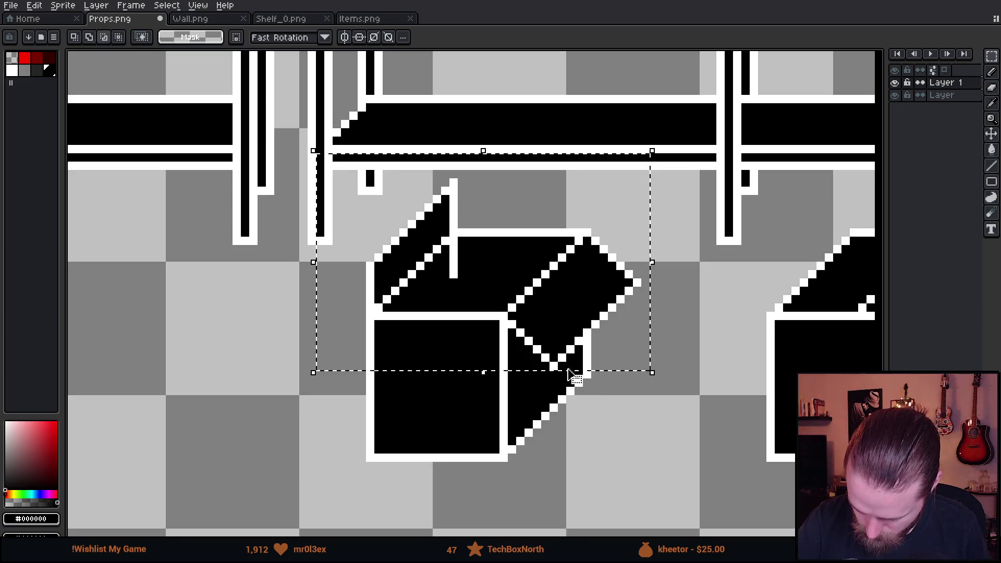
left_click_drag(608, 326, 608, 346)
key("Return")
key("ctrl+d")
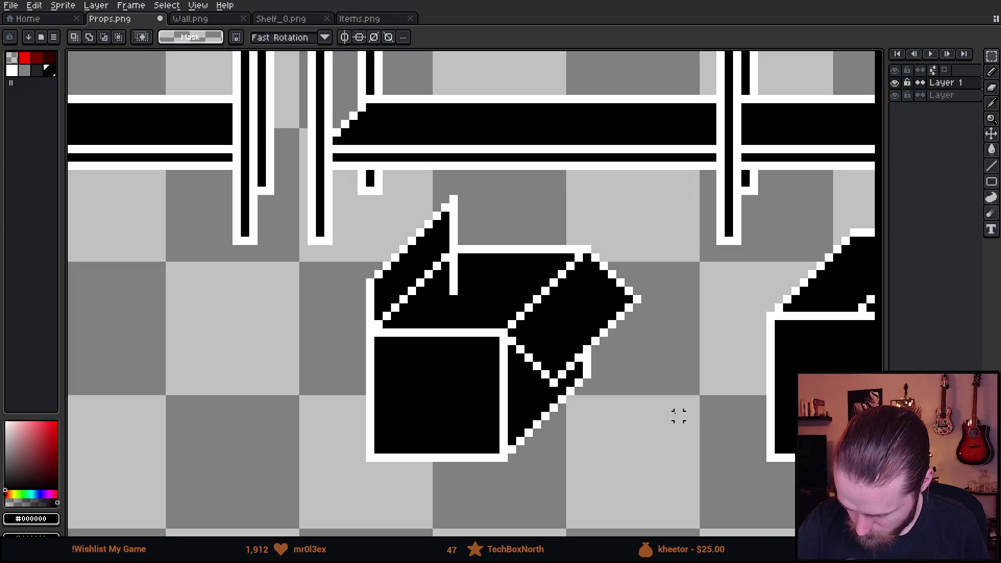
left_click_drag(595, 373, 652, 233)
Lasso the box's diagonal right flap and turn it to fold downward
key("ctrl+d")
key("q")
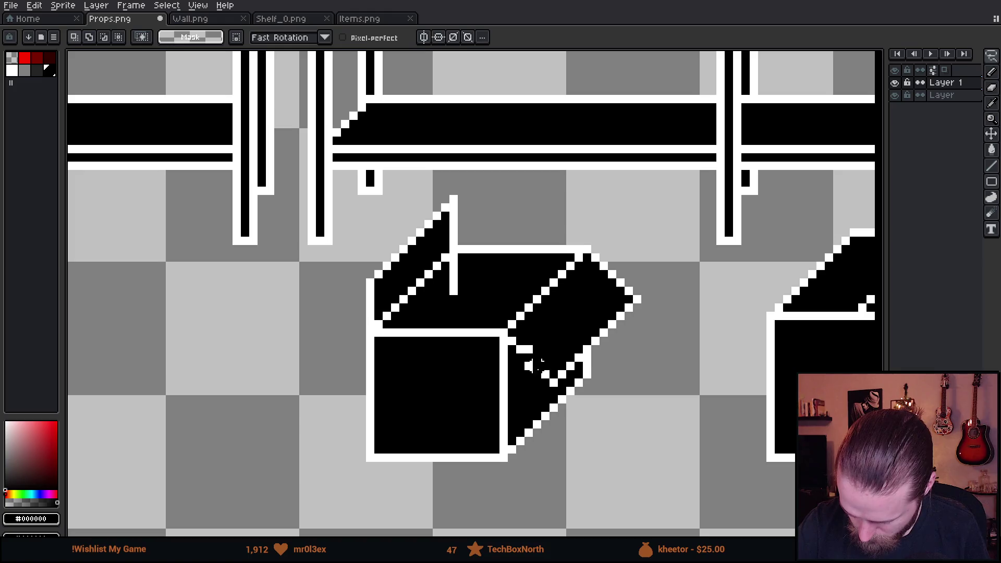
left_click_drag(612, 277, 538, 346)
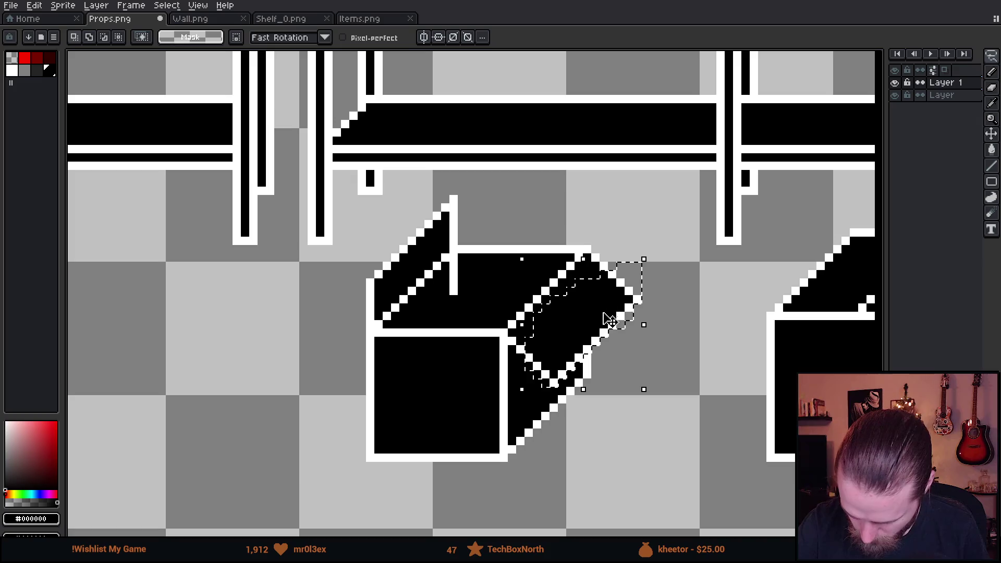
mouse_move(514, 334)
left_mouse_down()
mouse_move(503, 359)
mouse_move(508, 333)
mouse_move(532, 344)
mouse_move(600, 338)
mouse_move(553, 360)
mouse_move(514, 347)
mouse_move(545, 355)
mouse_move(584, 340)
mouse_move(578, 332)
left_mouse_up()
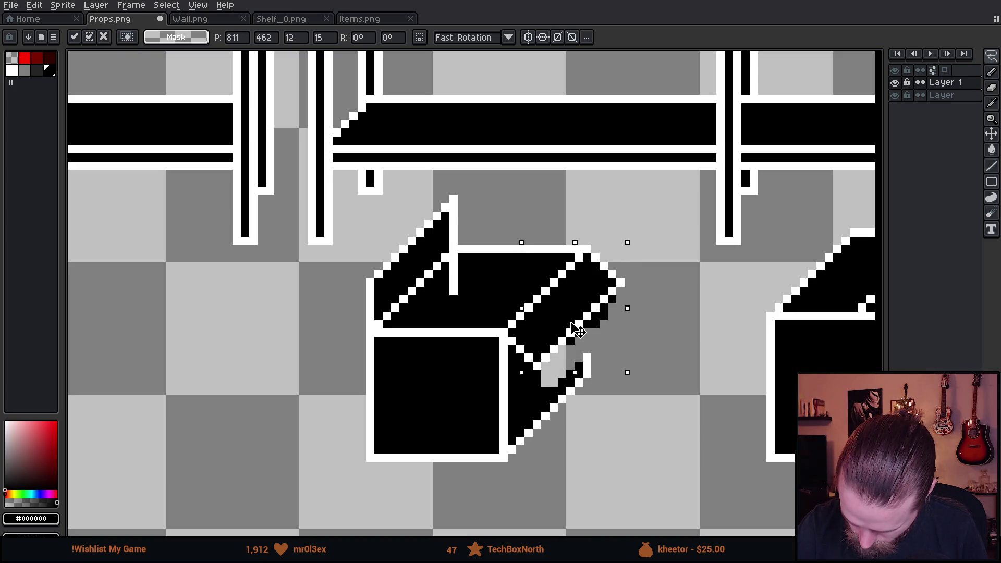
key("Return")
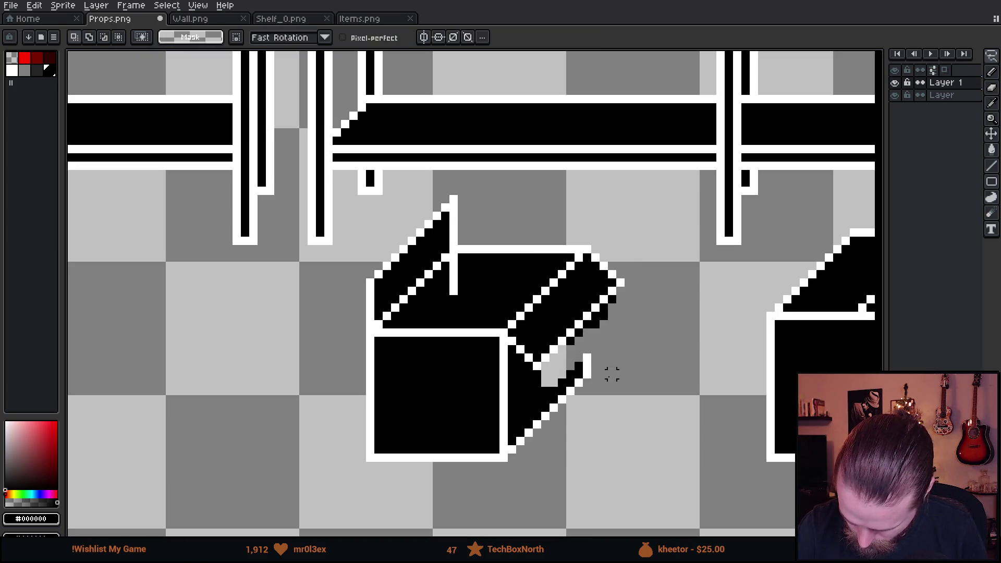
Touch up the flap and shift the box's right part one pixel left
left_click(585, 358, "alt")
key("e")
key("b")
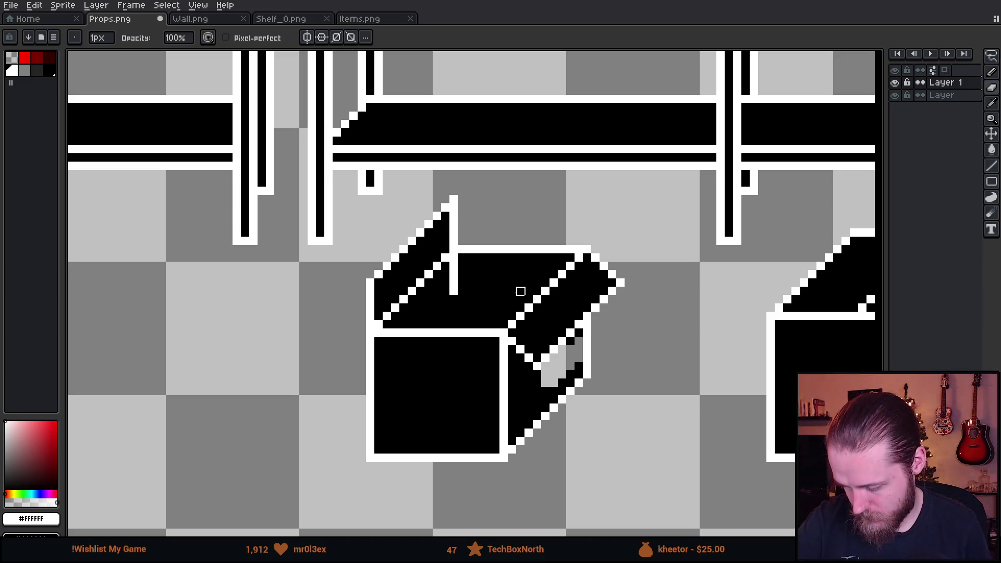
mouse_move(592, 222)
left_mouse_down()
mouse_move(477, 472)
mouse_move(581, 234)
left_mouse_up()
left_click_drag(576, 371, 567, 371)
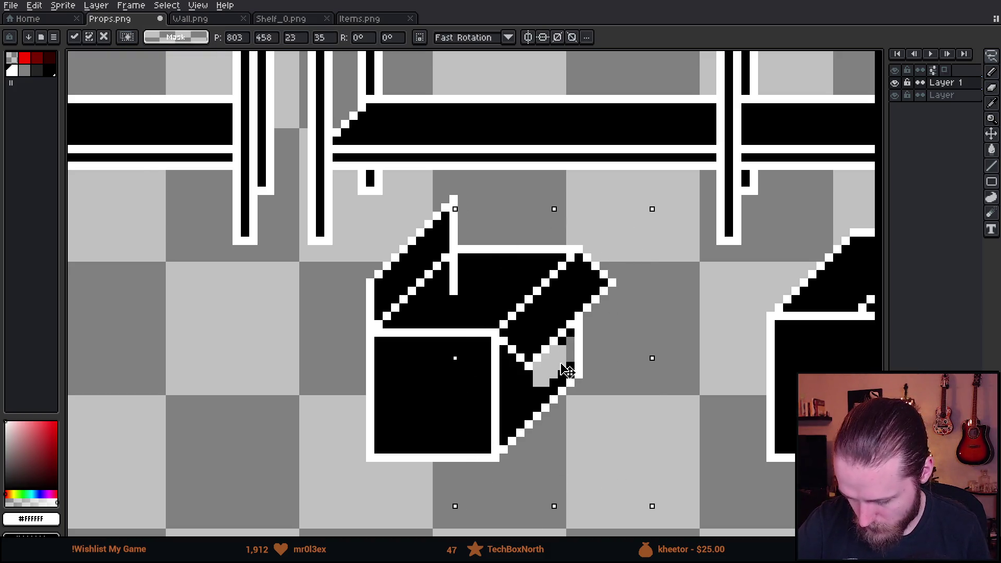
left_click(679, 325)
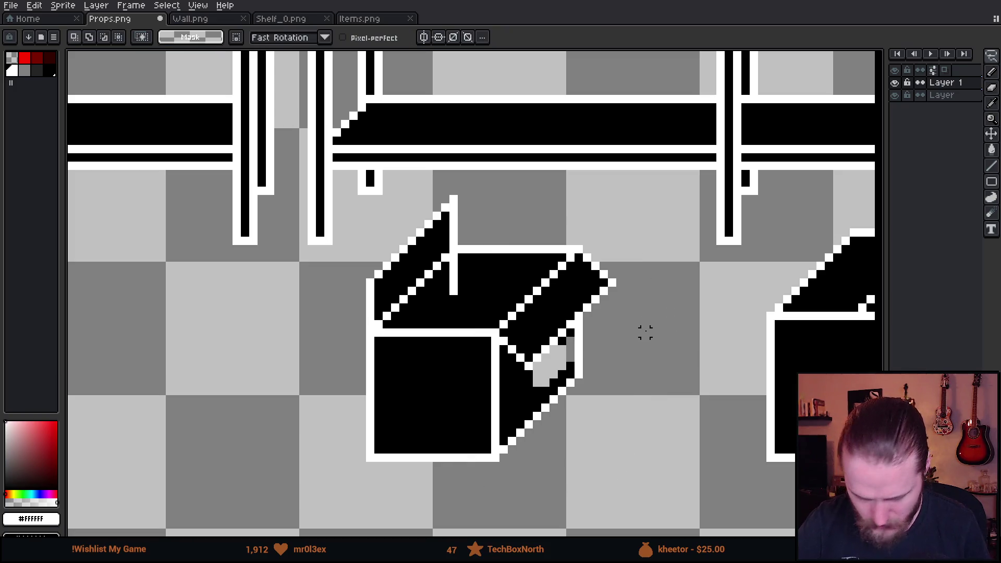
Test the open box on the shelf, then settle it a few pixels lower on the floor
scroll(646, 332, "down", 5)
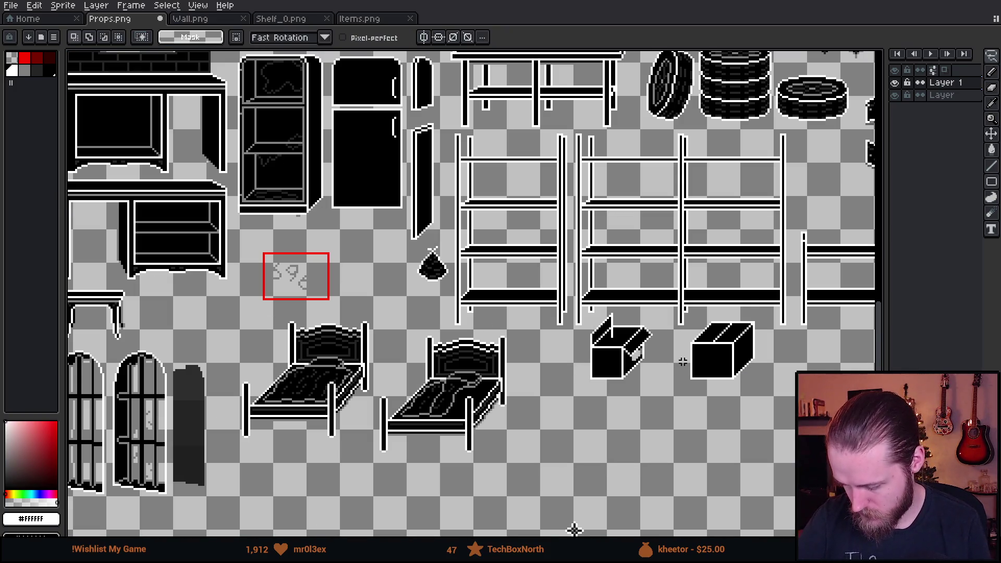
scroll(669, 358, "up", 2)
scroll(669, 358, "up", 2)
mouse_move(643, 272)
left_mouse_down()
mouse_move(633, 260)
mouse_move(643, 272)
left_mouse_up()
left_click_drag(605, 380, 592, 144)
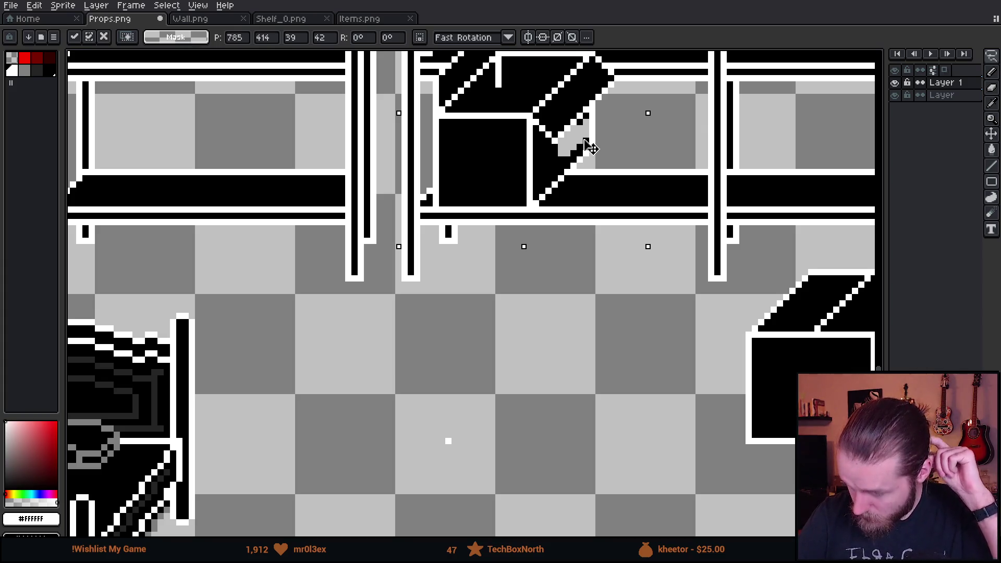
left_click_drag(593, 145, 569, 420)
left_click_drag(643, 371, 678, 304)
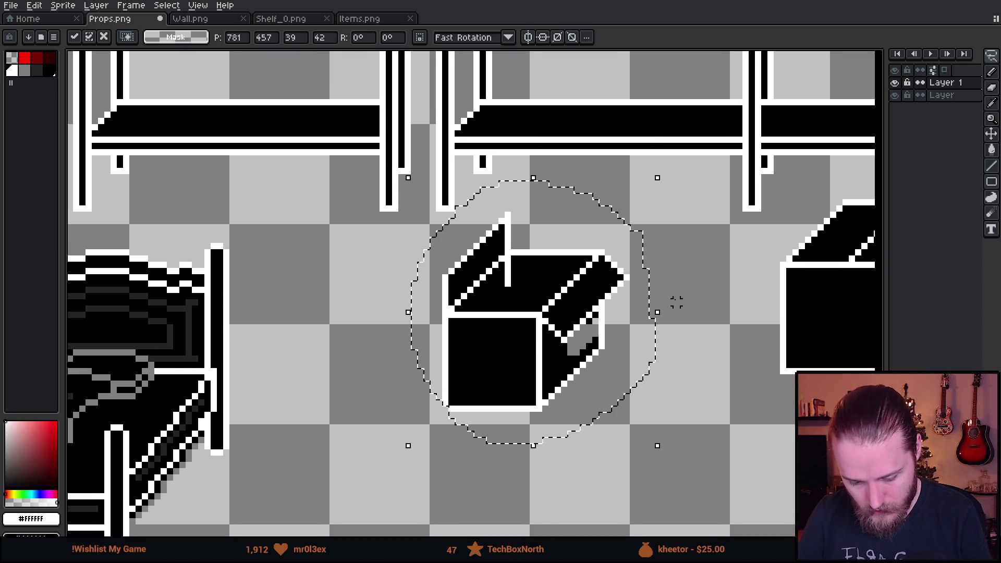
key("m")
key("ctrl+d")
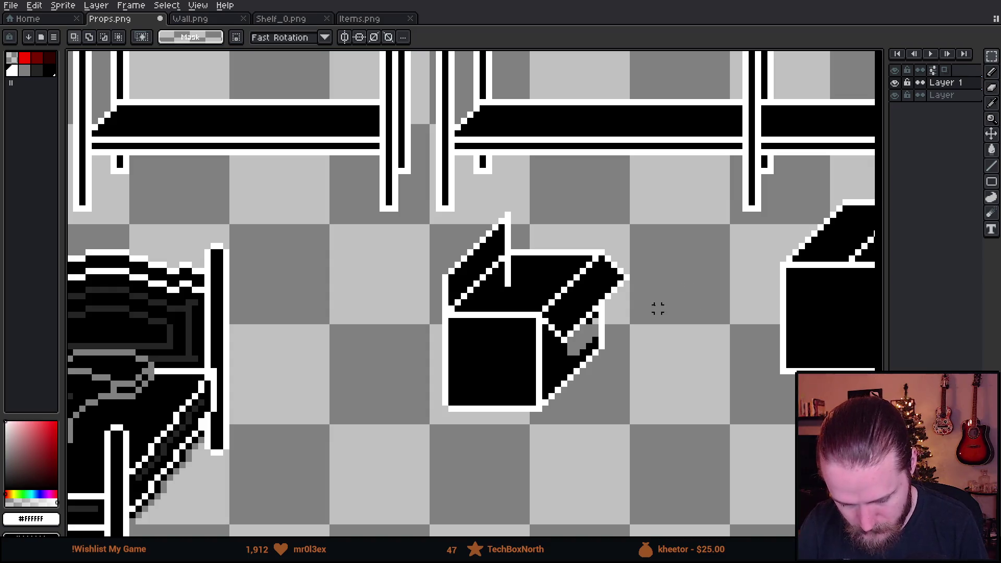
Draw white edges on the box top, left flap, right flap, and right side
scroll(658, 308, "up", 2)
left_click_drag(623, 309, 697, 230)
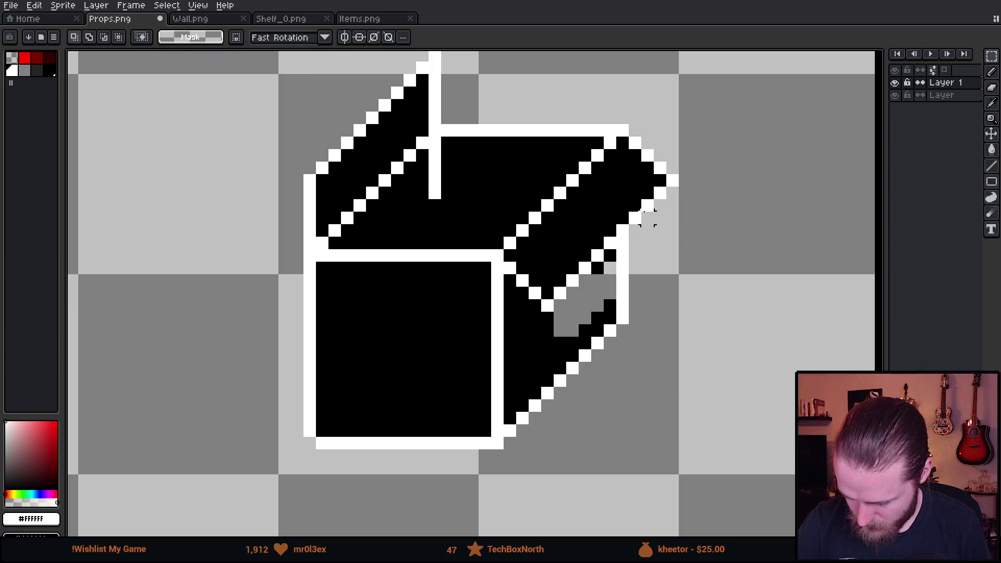
key("i")
key("b")
left_click_drag(397, 180, 574, 180)
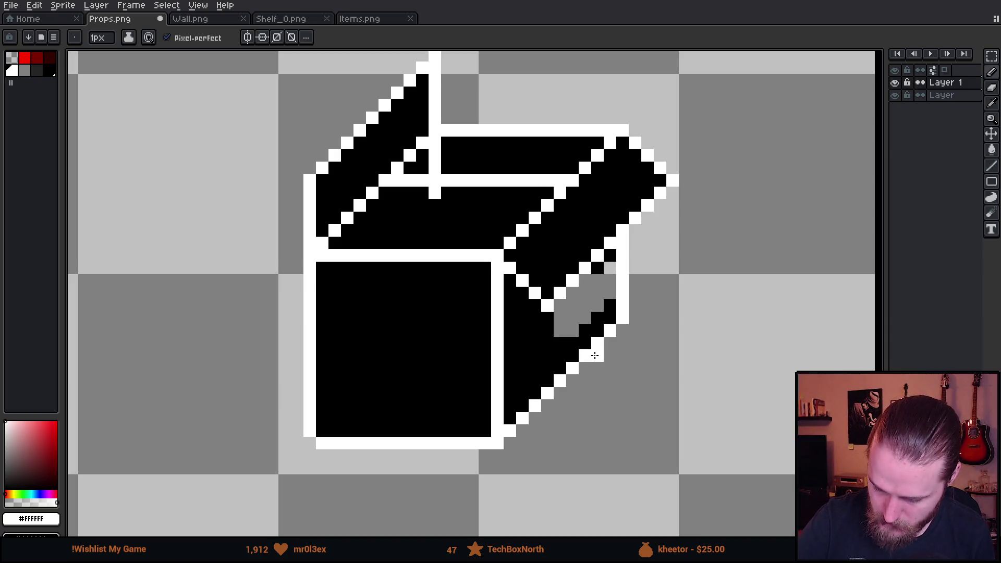
mouse_move(385, 167)
left_mouse_down()
mouse_move(385, 224)
mouse_move(385, 121)
left_mouse_up()
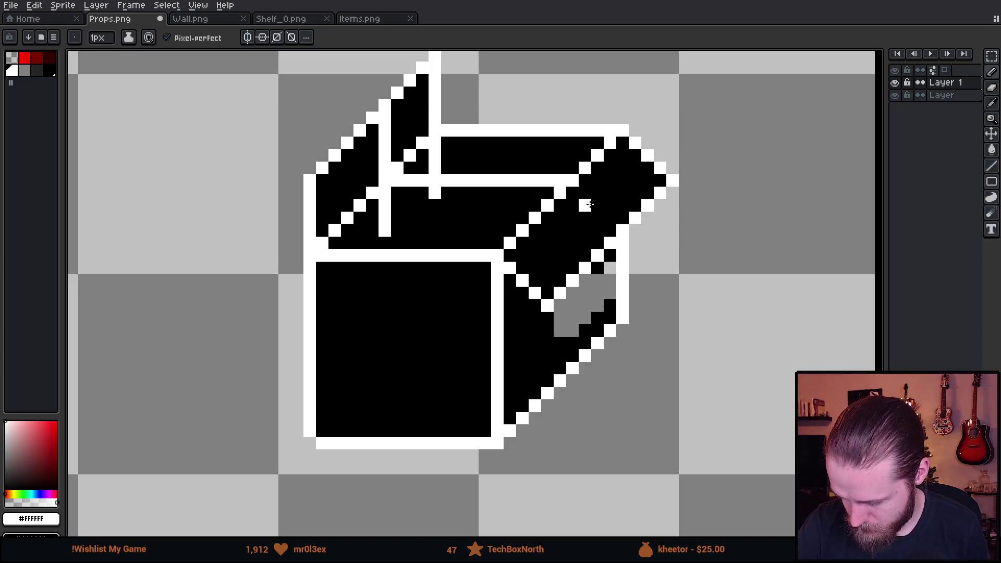
left_click_drag(585, 196, 608, 215)
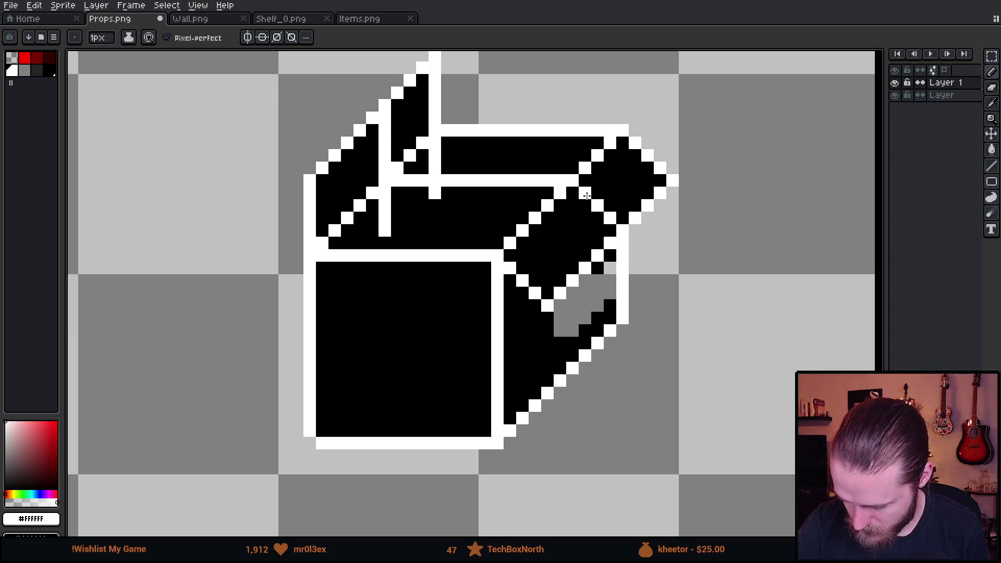
left_click_drag(573, 285, 572, 359)
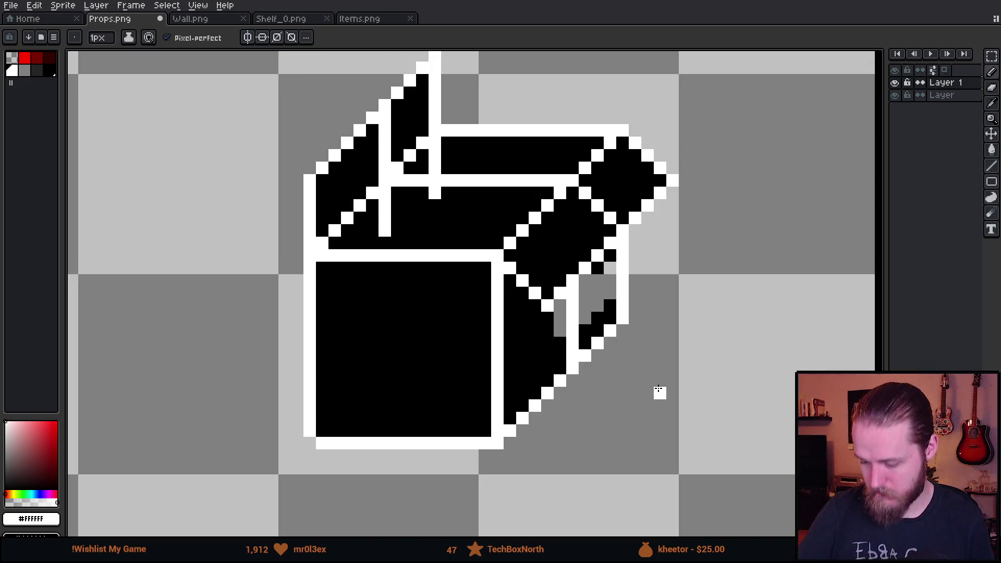
Erase the lower-right and upper-right back flaps and stray black pixels with a larger eraser
key("e")
mouse_move(586, 280)
left_mouse_down()
mouse_move(586, 364)
mouse_move(608, 331)
mouse_move(622, 243)
left_mouse_up()
key("plus")
key("plus")
key("plus")
mouse_move(682, 132)
left_mouse_down()
mouse_move(637, 130)
mouse_move(659, 168)
mouse_move(646, 184)
mouse_move(571, 110)
mouse_move(515, 127)
mouse_move(558, 127)
mouse_move(423, 126)
mouse_move(435, 128)
mouse_move(434, 78)
mouse_move(447, 73)
left_mouse_up()
key("v")
key("e")
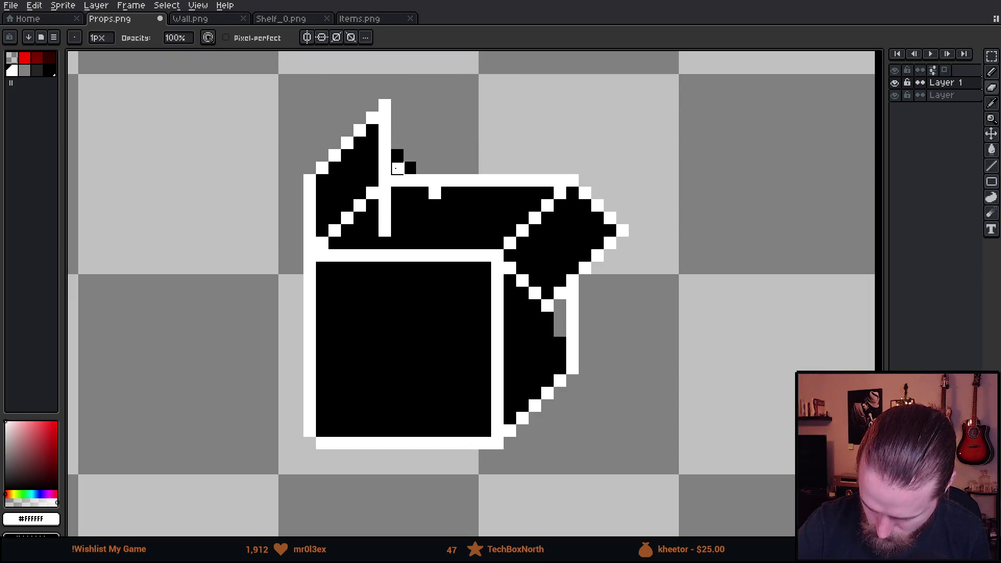
left_click_drag(397, 155, 410, 168)
Fill the white notch pixel and the grey side-face column with black
key("i")
left_click(463, 196)
key("b")
left_click(435, 193)
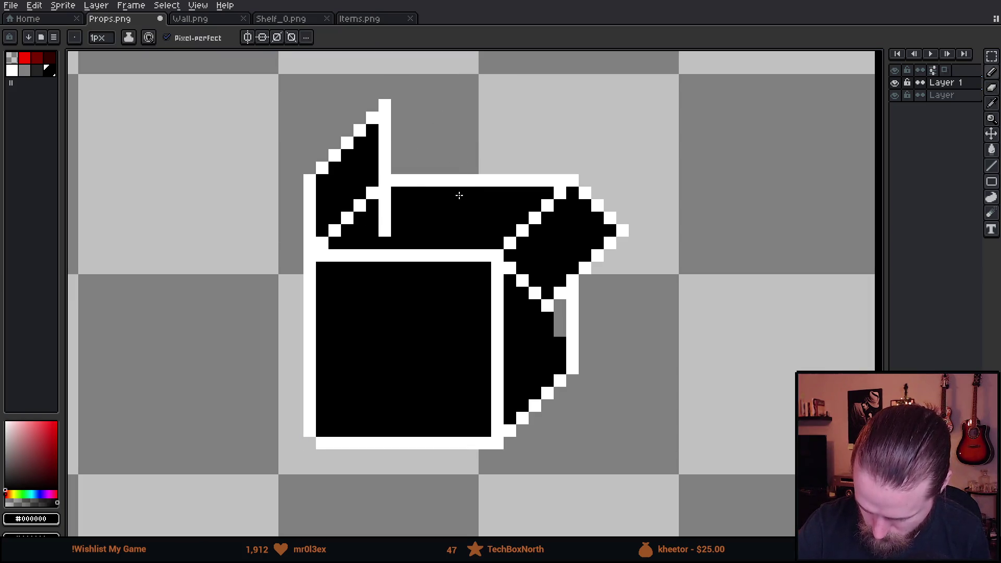
left_click_drag(560, 305, 560, 330)
Marquee the open box and drag it up onto the shelf
scroll(672, 281, "down", 3)
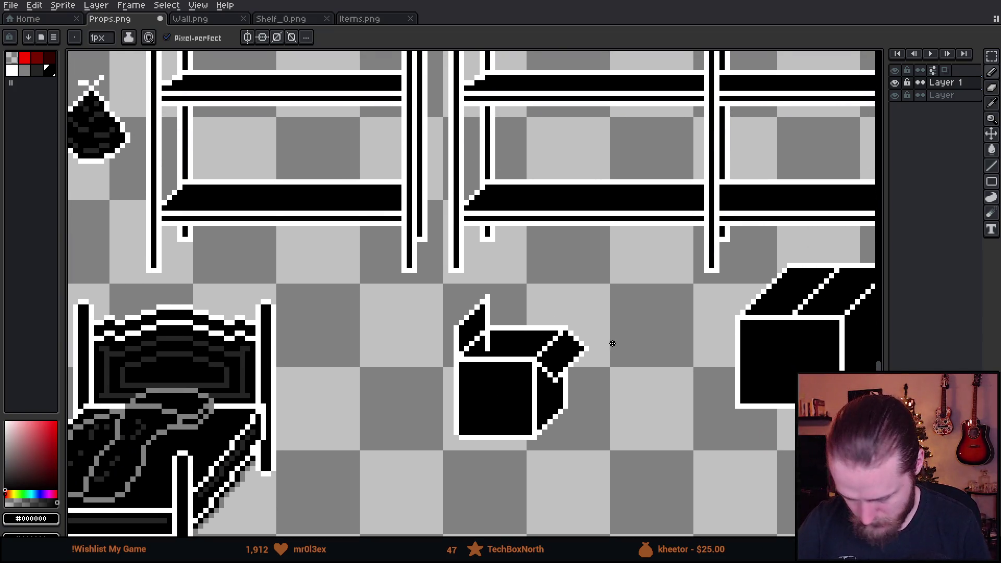
key("m")
left_click_drag(449, 286, 628, 474)
left_click_drag(592, 415, 624, 180)
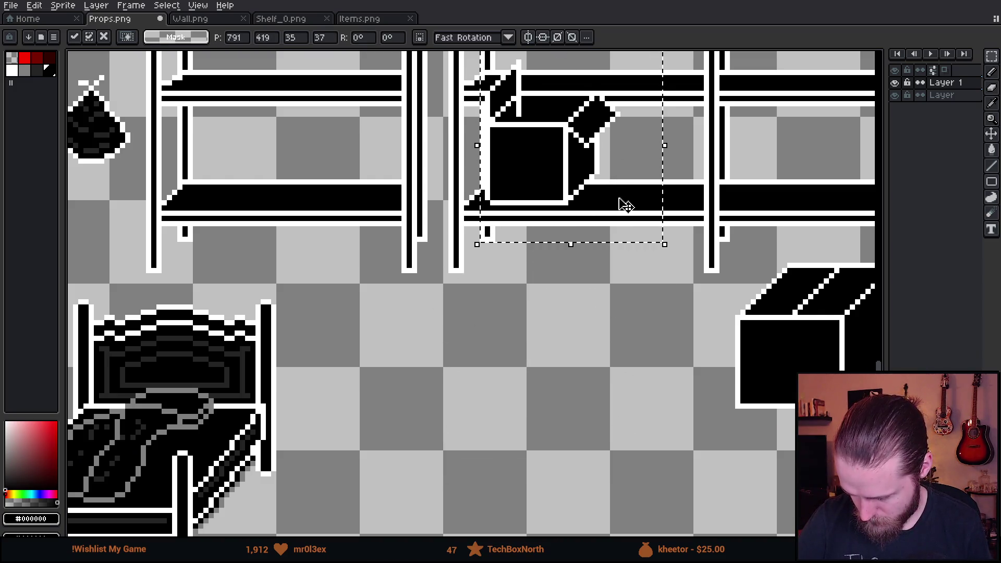
scroll(584, 313, "up", 3)
left_click(572, 398)
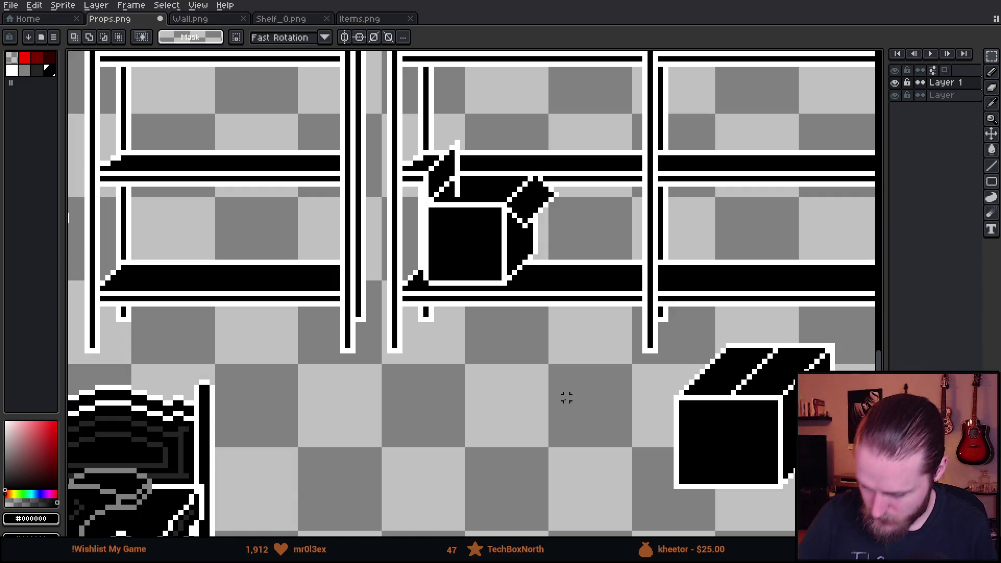
Reselect the box and nudge it a few pixels right along the shelf
mouse_move(410, 100)
left_mouse_down()
mouse_move(554, 328)
mouse_move(630, 356)
left_mouse_up()
left_click_drag(588, 270, 597, 276)
left_click(570, 423)
mouse_move(546, 376)
left_mouse_down()
mouse_move(570, 245)
mouse_move(520, 414)
left_mouse_up()
scroll(520, 351, "up", 2)
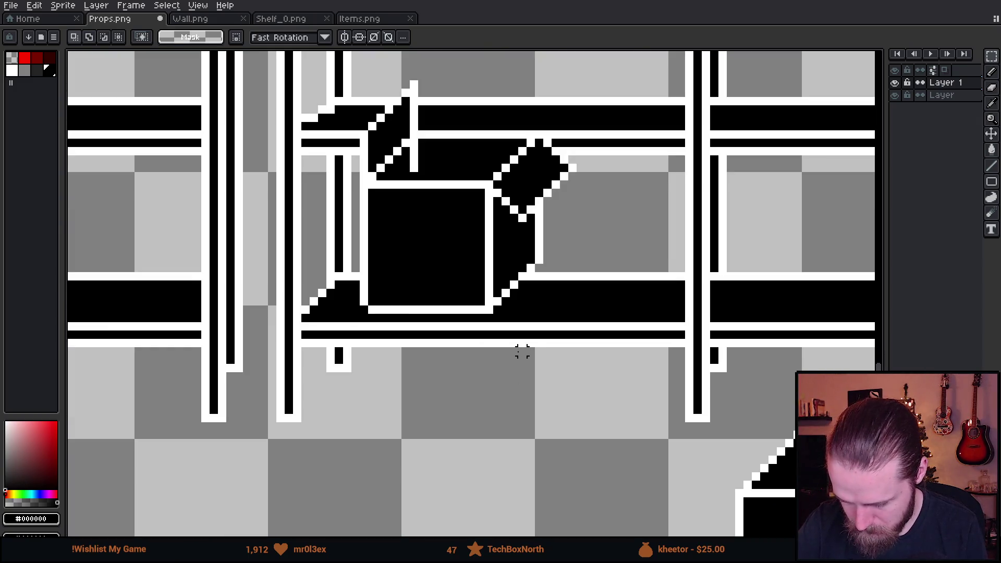
scroll(522, 352, "down", 1)
scroll(476, 304, "up", 1)
Sample white from the artwork for the pencil
key("i")
left_click(411, 342)
key("b")
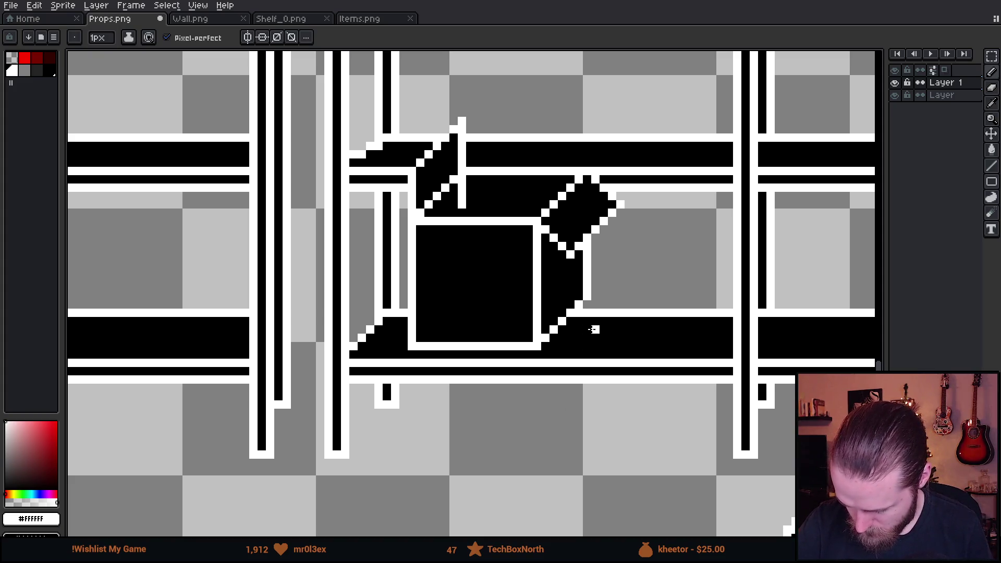
Draw a white edge up the box's right side, then enlarge the eraser
mouse_move(570, 307)
left_mouse_down()
mouse_move(570, 272)
mouse_move(579, 267)
mouse_move(579, 302)
mouse_move(585, 286)
mouse_move(588, 246)
left_mouse_up()
key("e")
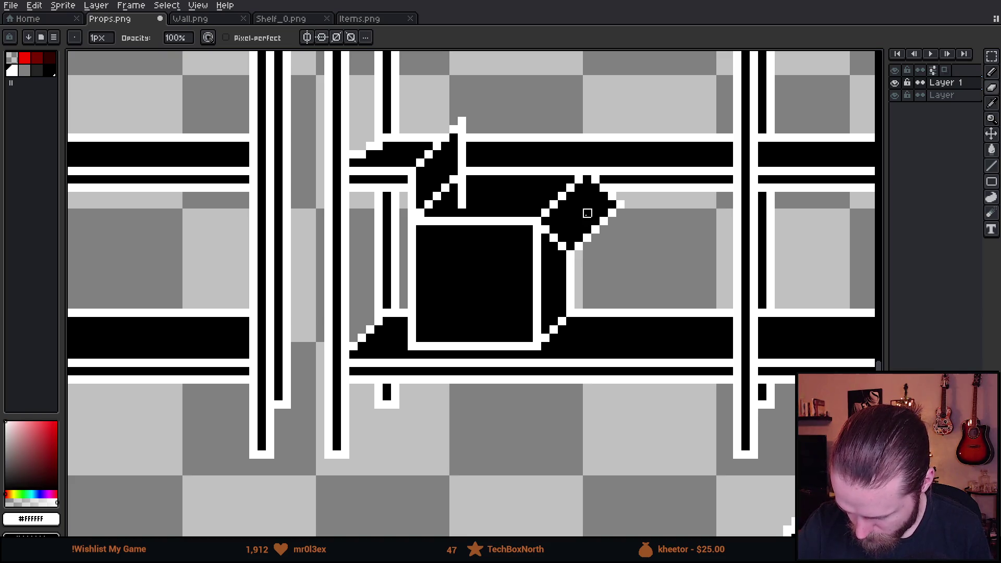
key("plus")
key("plus")
key("plus")
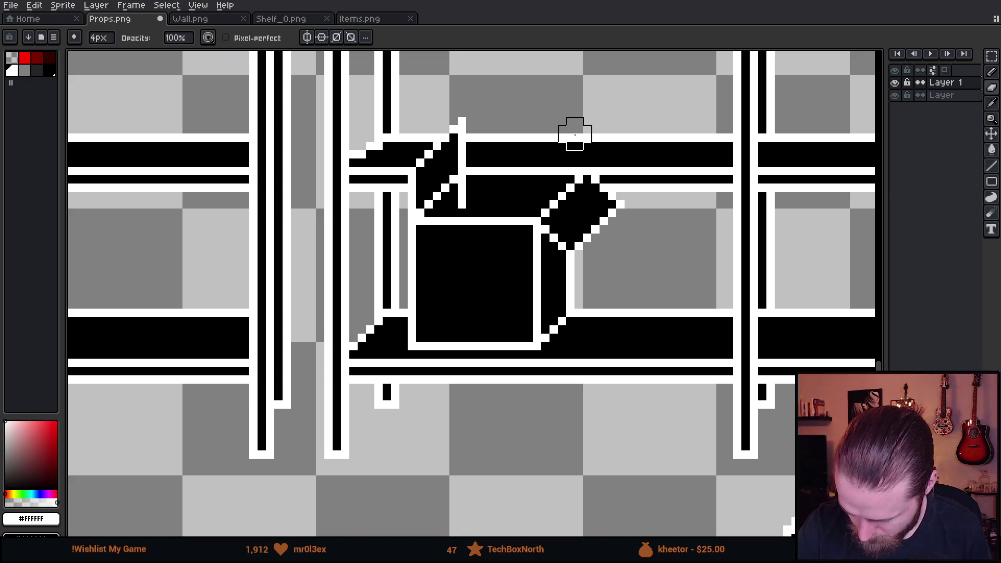
Select the shelf box and try moving it to a new position
key("m")
mouse_move(387, 94)
left_mouse_down()
mouse_move(648, 246)
mouse_move(661, 280)
left_mouse_up()
mouse_move(605, 230)
left_mouse_down()
mouse_move(607, 278)
mouse_move(605, 269)
left_mouse_up()
key("Return")
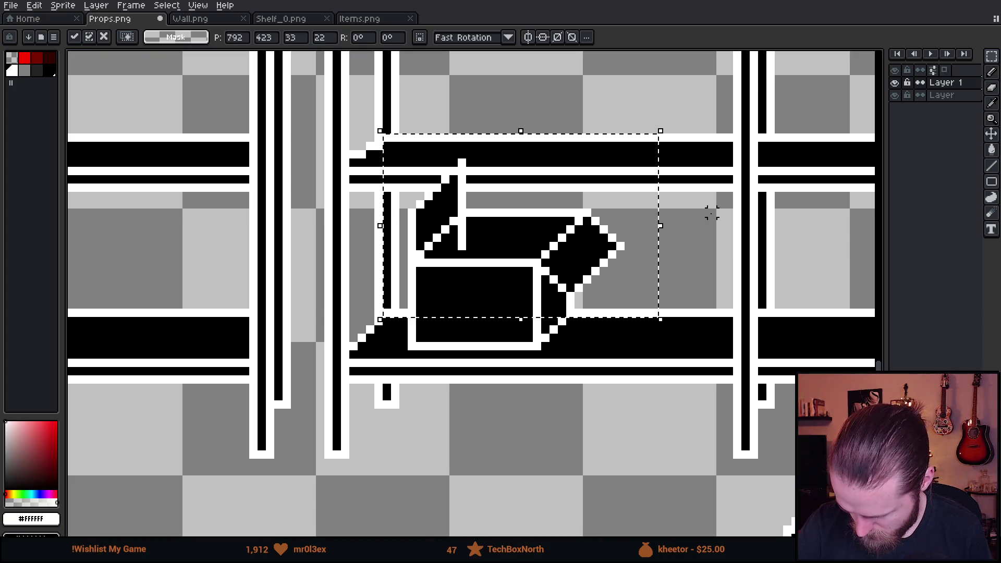
key("ctrl+d")
Undo the trial nudge twice, restoring the box's earlier placement on the shelf
scroll(704, 280, "up", 1)
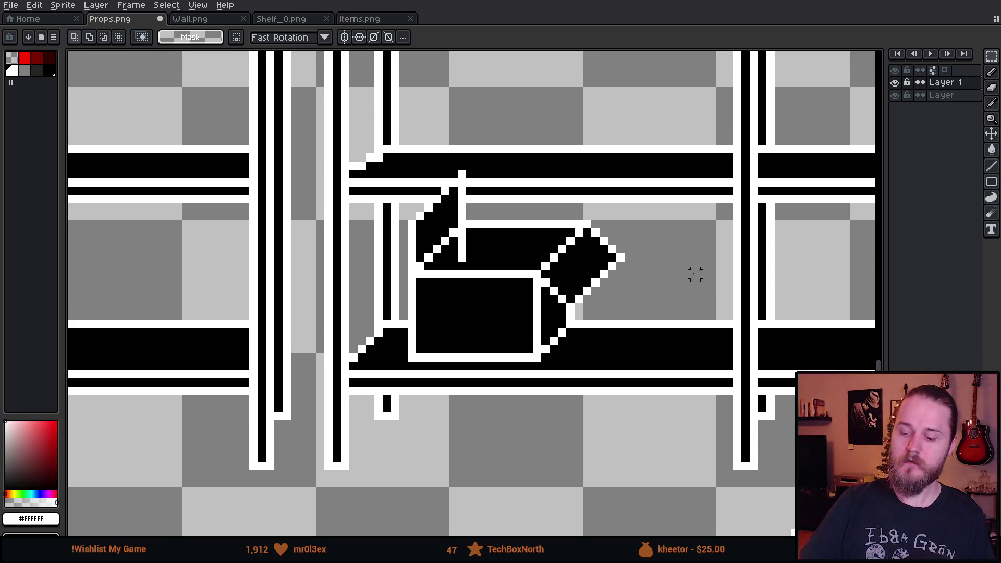
key("ctrl+z")
key("ctrl+z")
key("ctrl+z")
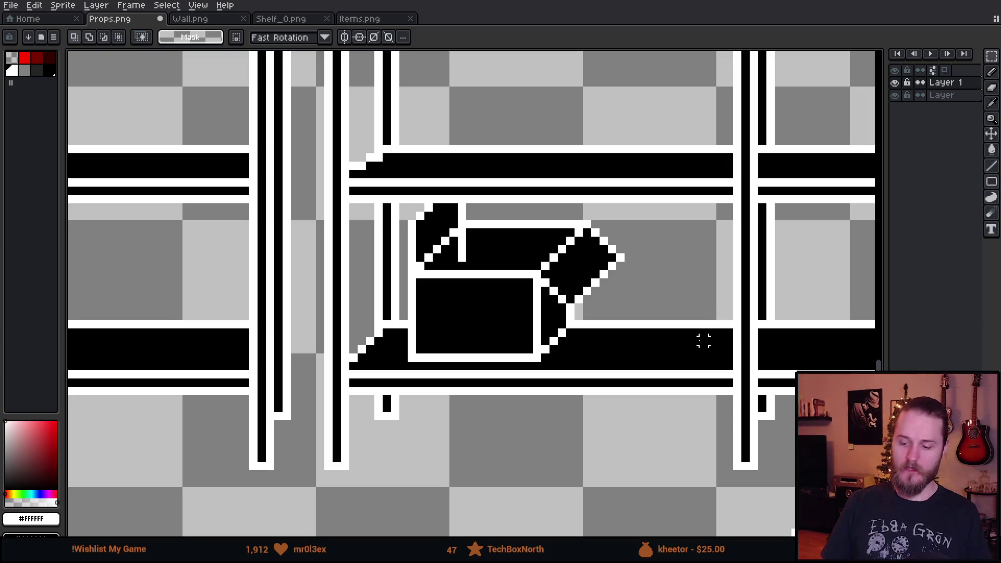
key("ctrl+z")
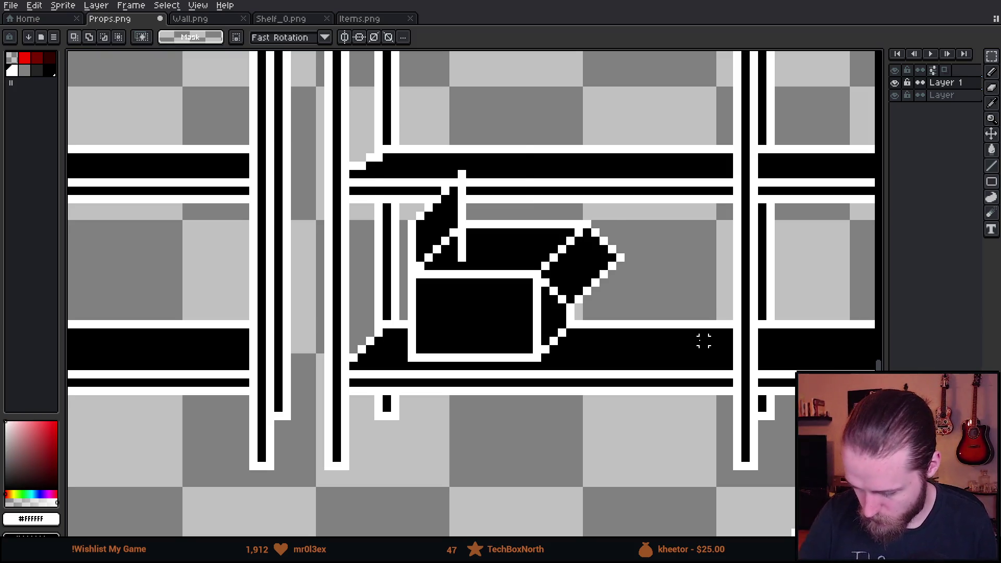
scroll(654, 249, "down", 1)
scroll(621, 243, "right", 3)
scroll(562, 276, "down", 2)
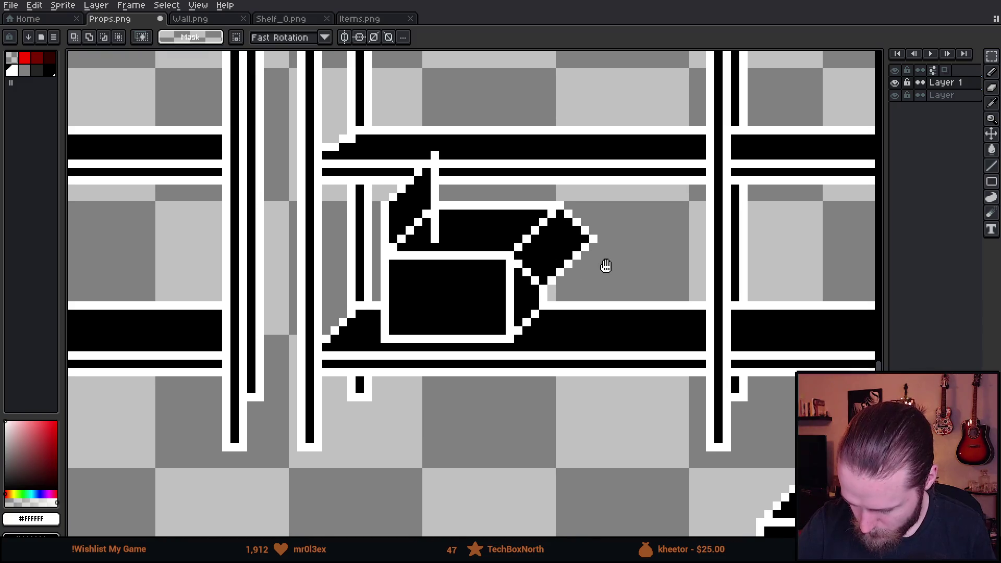
Erase the stray white pixels and the white outline on the flap's upper-right edge
scroll(603, 268, "left", 4)
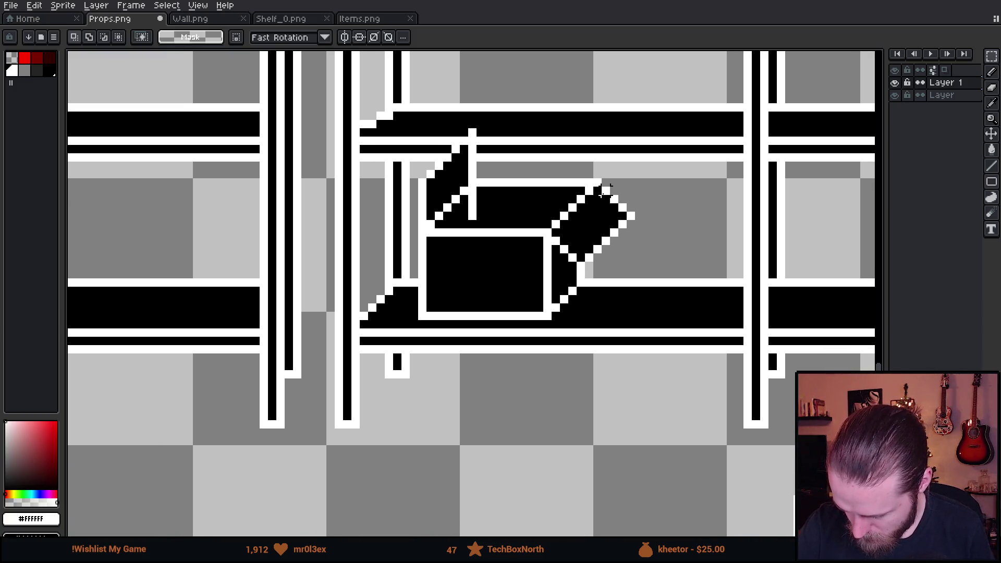
key("b")
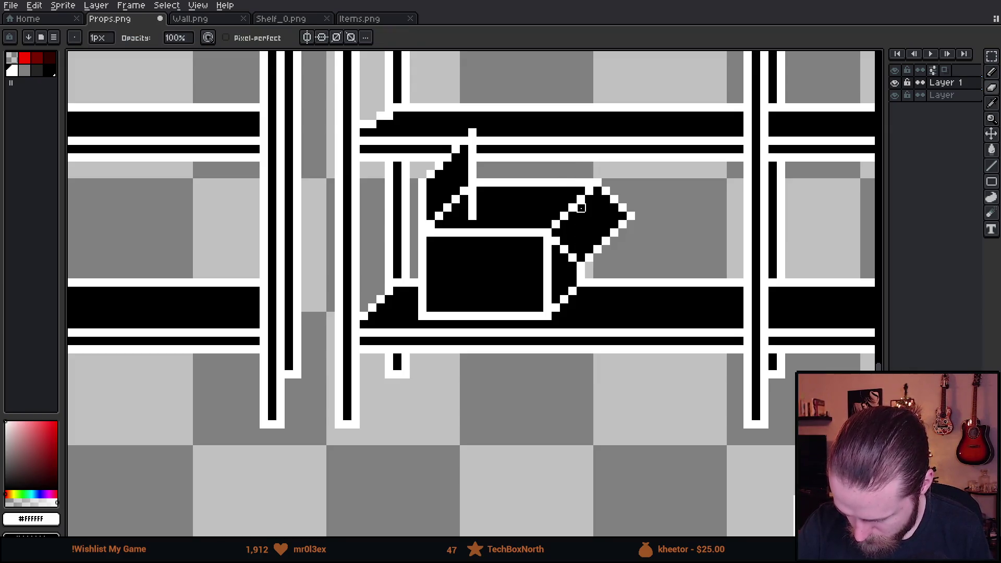
right_click(581, 183)
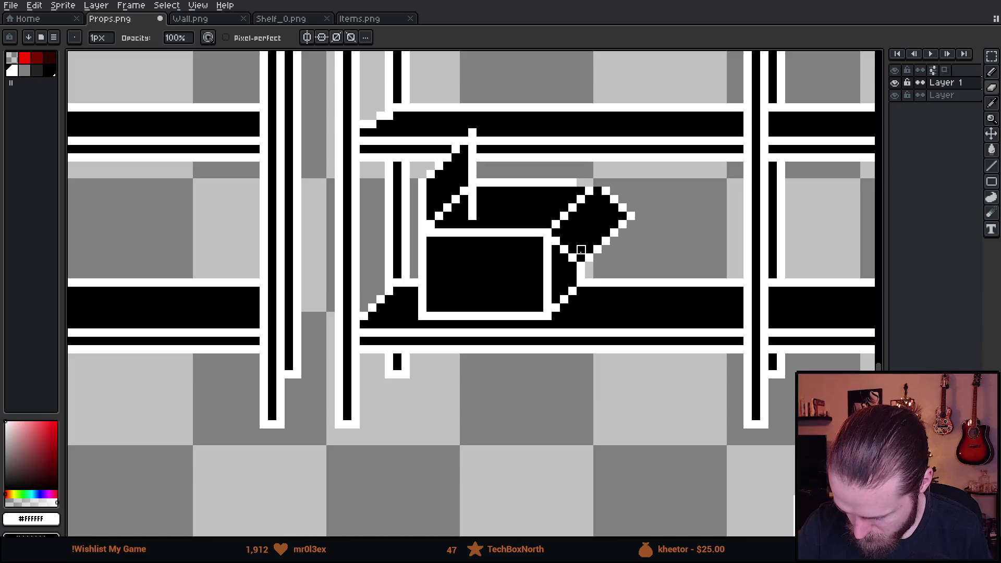
key("e")
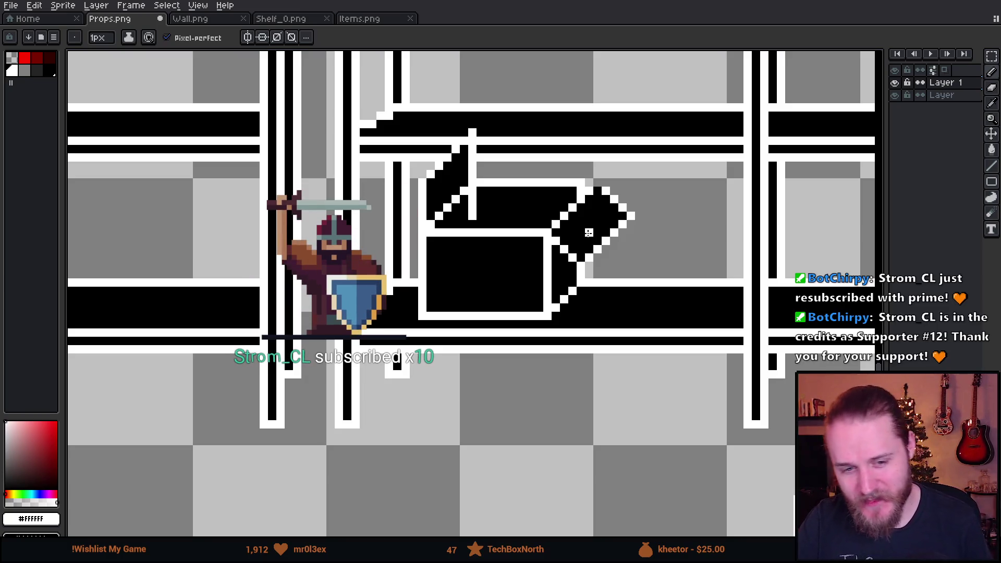
key("e")
left_click_drag(606, 183, 631, 233)
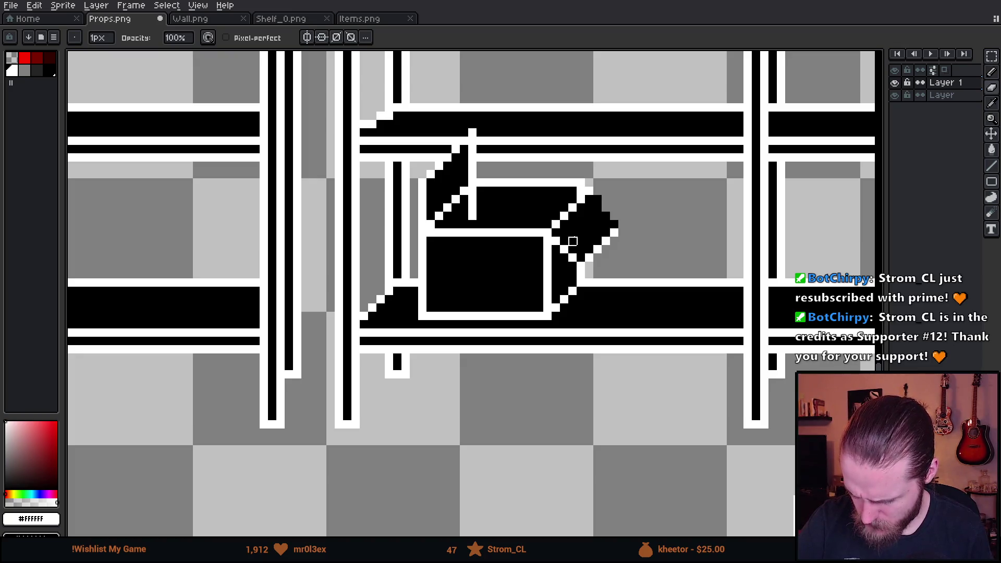
Try a white line along the box's top edge, then undo it
key("b")
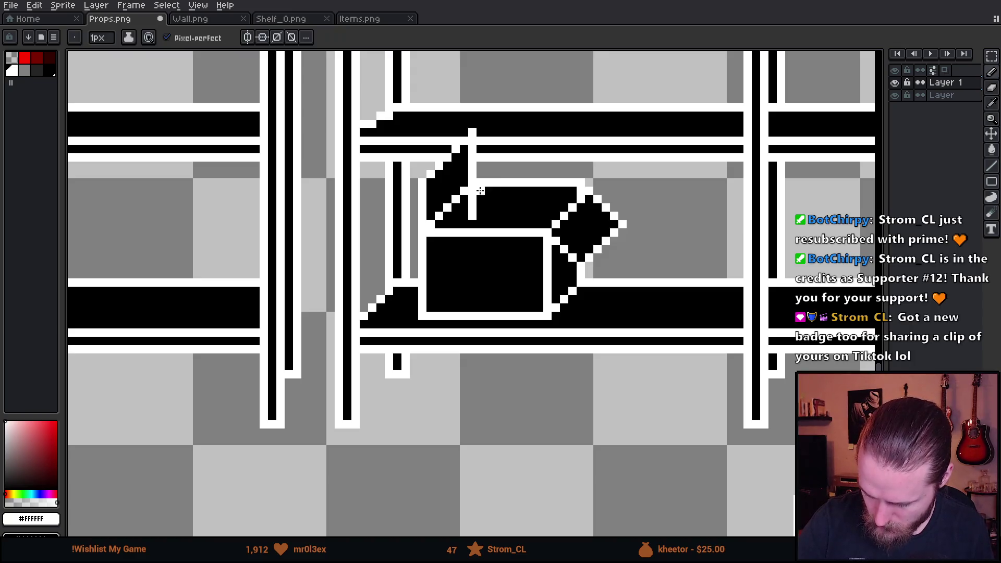
left_click_drag(579, 192, 481, 191)
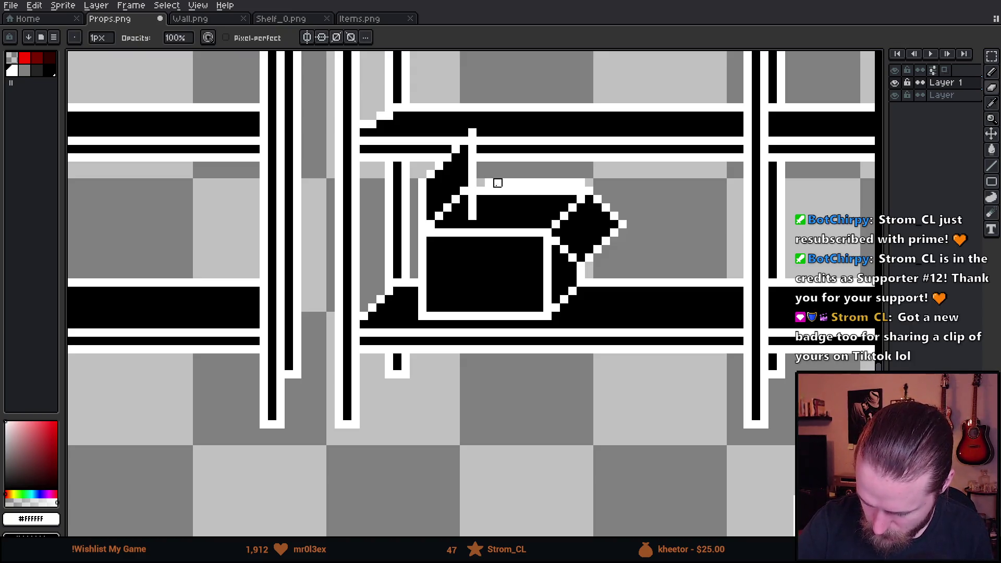
key("ctrl+z")
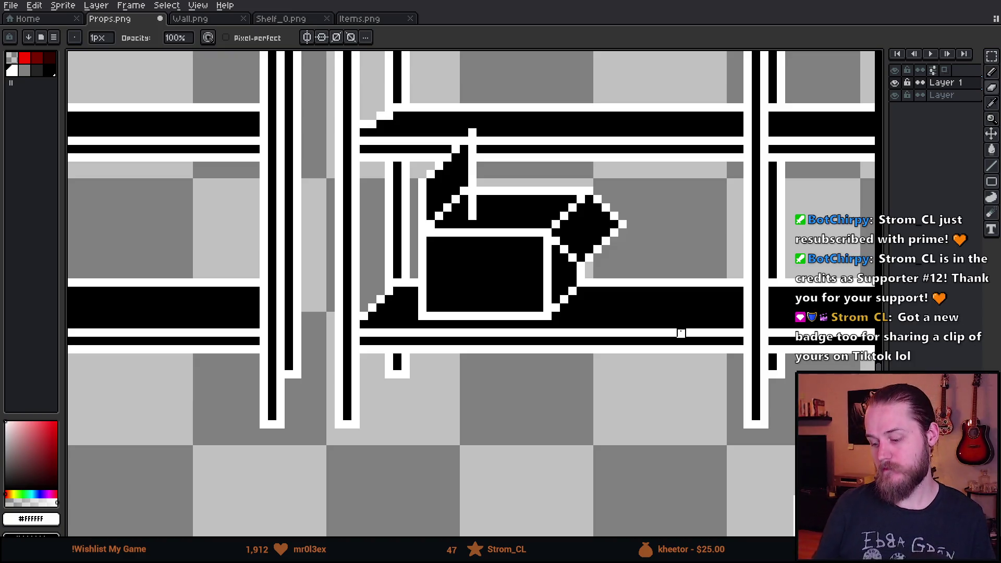
scroll(447, 324, "down", 5)
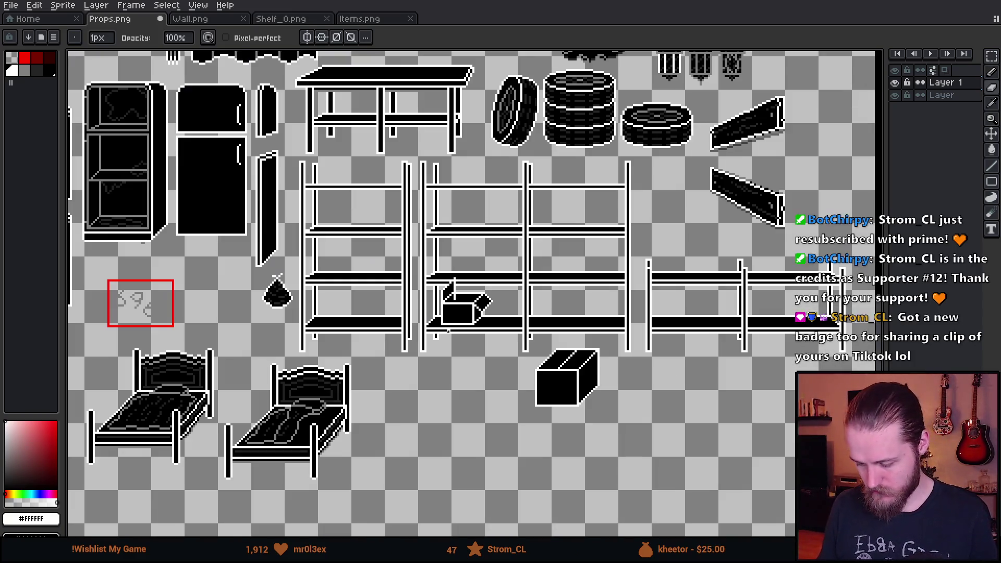
Select the open box with the rectangular marquee and drag it off the shelf
scroll(475, 336, "up", 2)
scroll(471, 340, "up", 2)
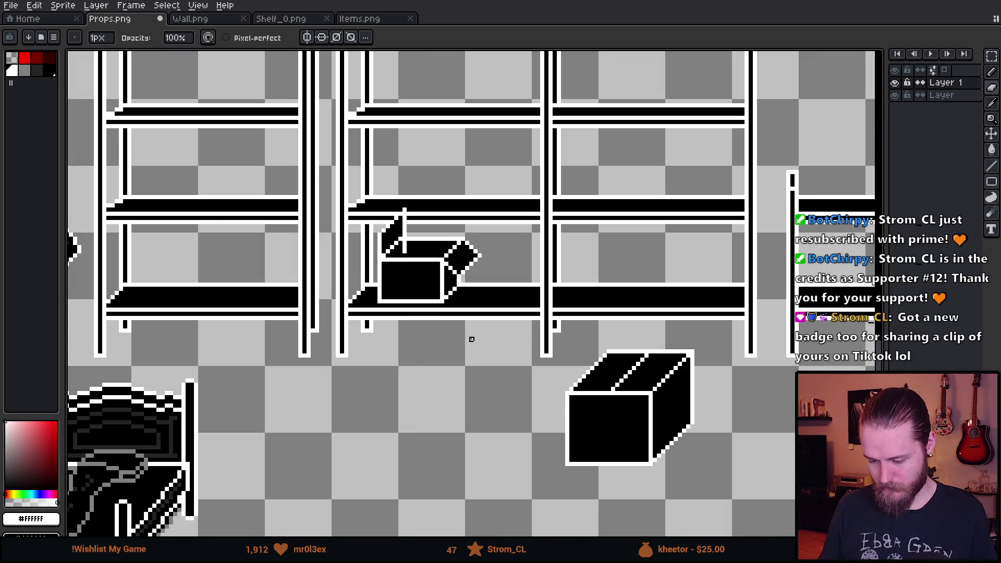
scroll(451, 299, "up", 1)
key("m")
left_click_drag(359, 146, 543, 388)
mouse_move(477, 334)
left_mouse_down()
mouse_move(592, 334)
mouse_move(553, 330)
mouse_move(570, 334)
left_mouse_up()
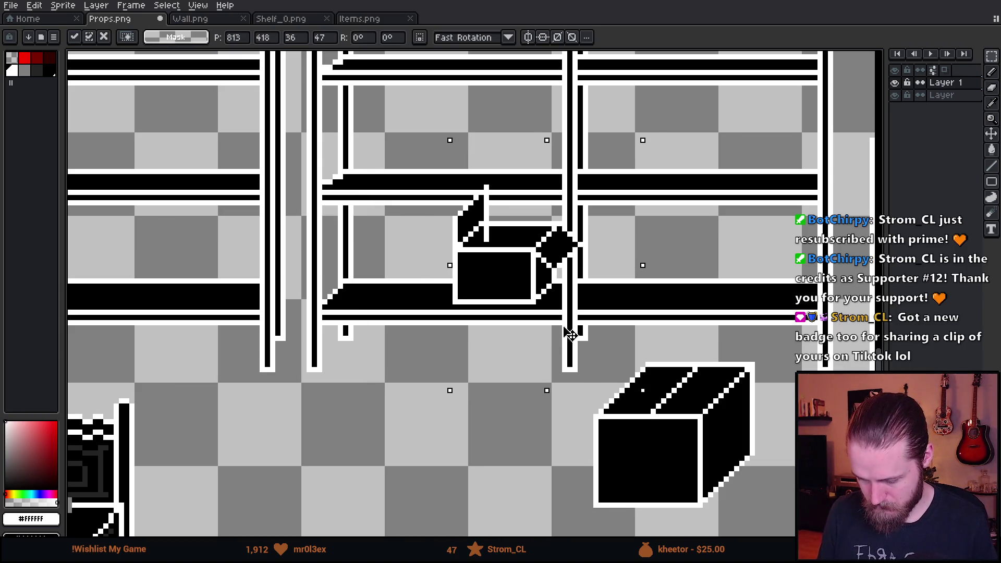
Place the box copy in the empty floor space and commit it
scroll(571, 335, "down", 1)
scroll(570, 334, "down", 3)
mouse_move(545, 105)
left_mouse_down()
mouse_move(470, 388)
mouse_move(542, 357)
mouse_move(501, 380)
mouse_move(403, 389)
left_mouse_up()
key("ctrl+d")
scroll(347, 355, "up", 3)
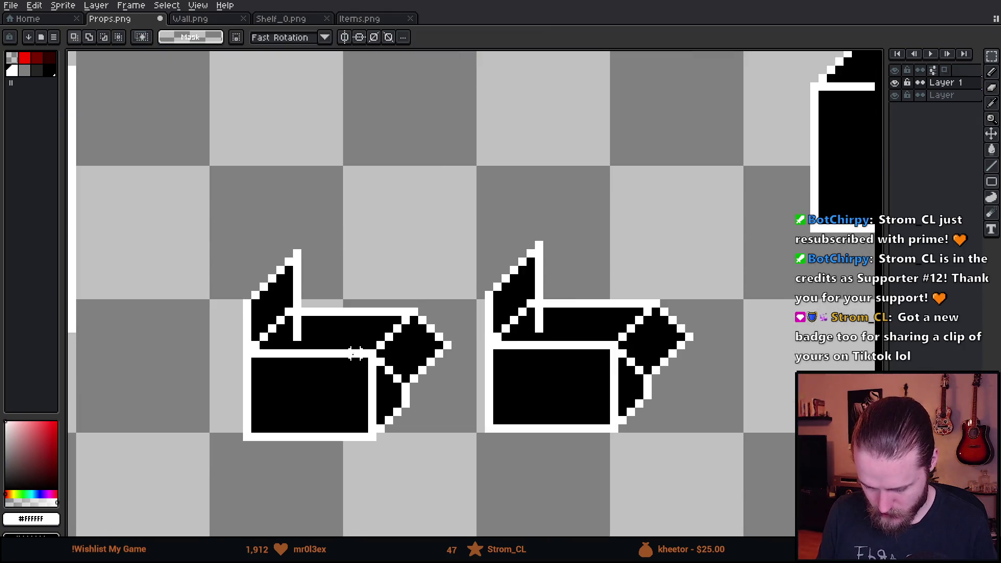
scroll(358, 361, "left", 3)
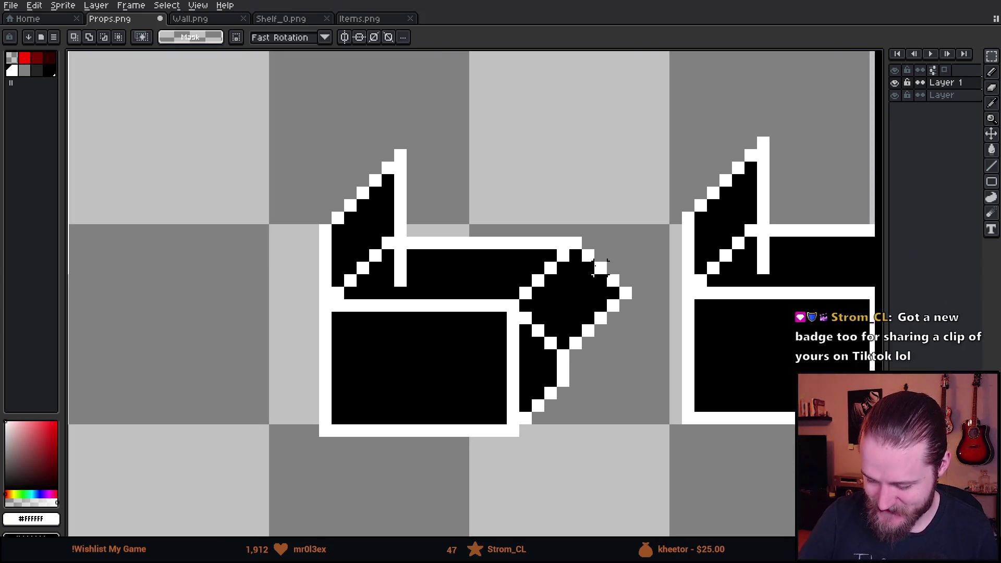
key("Return")
Remove the flap outline and spike from the copied box, painting the old white lid stroke black
mouse_move(588, 293)
left_mouse_down()
mouse_move(615, 282)
mouse_move(588, 304)
mouse_move(563, 359)
mouse_move(559, 264)
mouse_move(527, 323)
mouse_move(559, 301)
left_mouse_up()
key("e")
key("x")
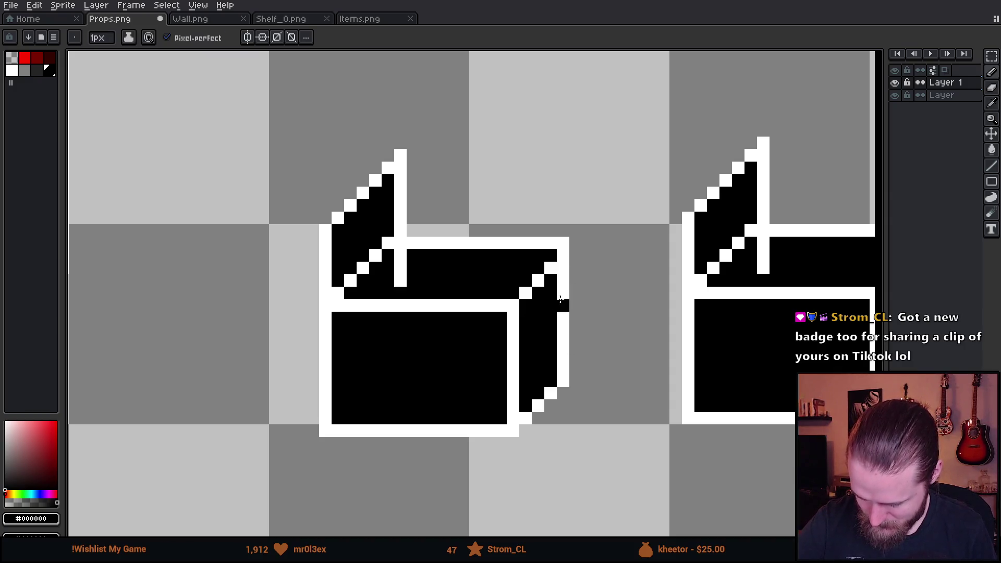
key("e")
mouse_move(300, 241)
left_mouse_down()
mouse_move(411, 154)
mouse_move(363, 218)
left_mouse_up()
key("ctrl+z")
key("ctrl+z")
key("ctrl+z")
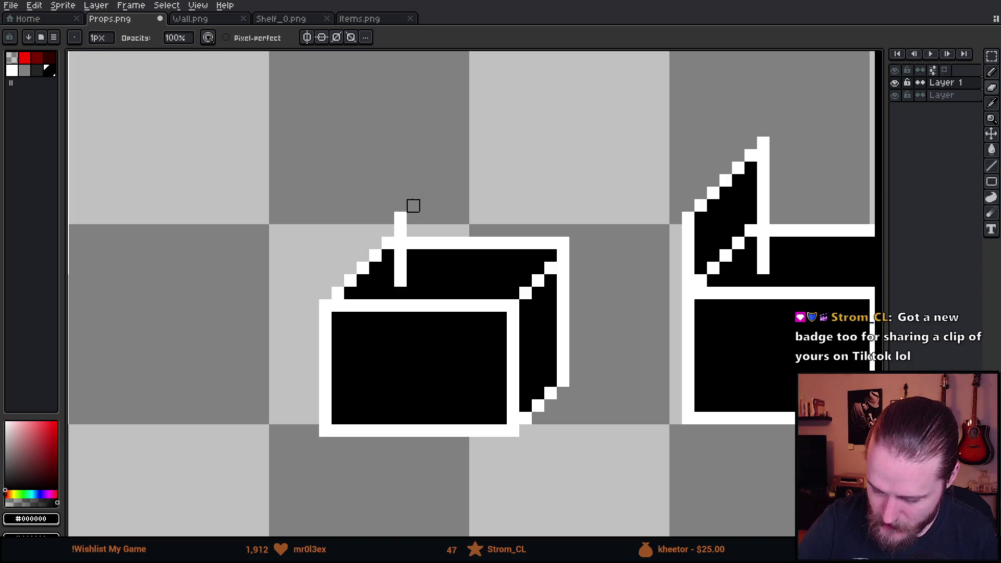
key("ctrl+z")
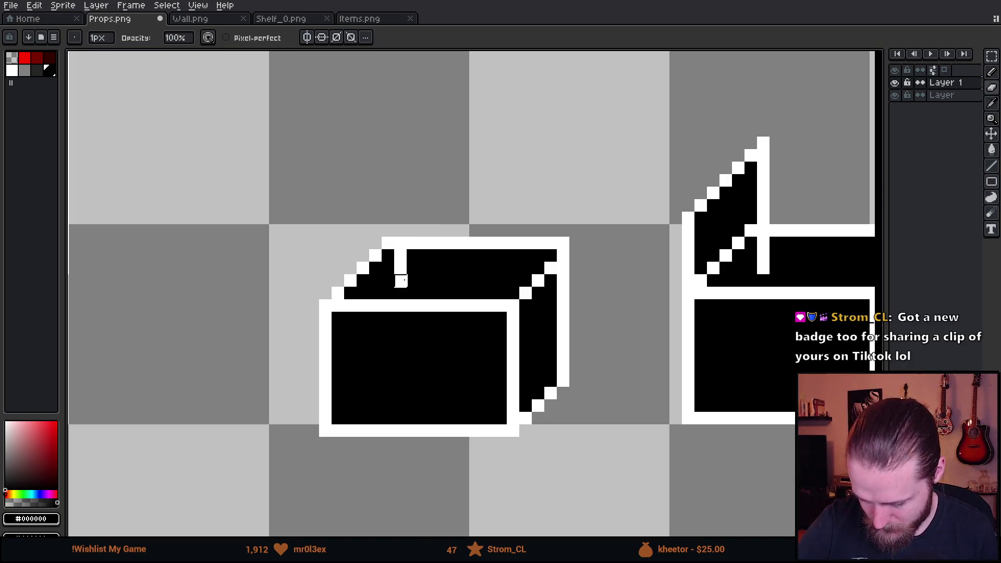
left_click_drag(400, 286, 401, 264)
left_click(399, 255)
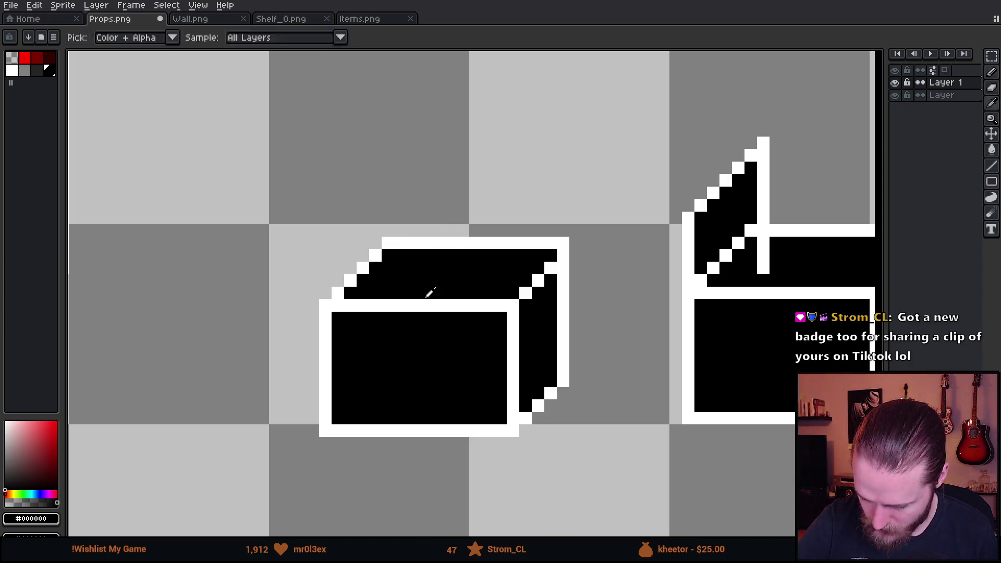
Draw a white diagonal seam across the closed box's lid
key("x")
left_click(438, 293)
left_click(476, 254)
left_click(474, 254, "shift")
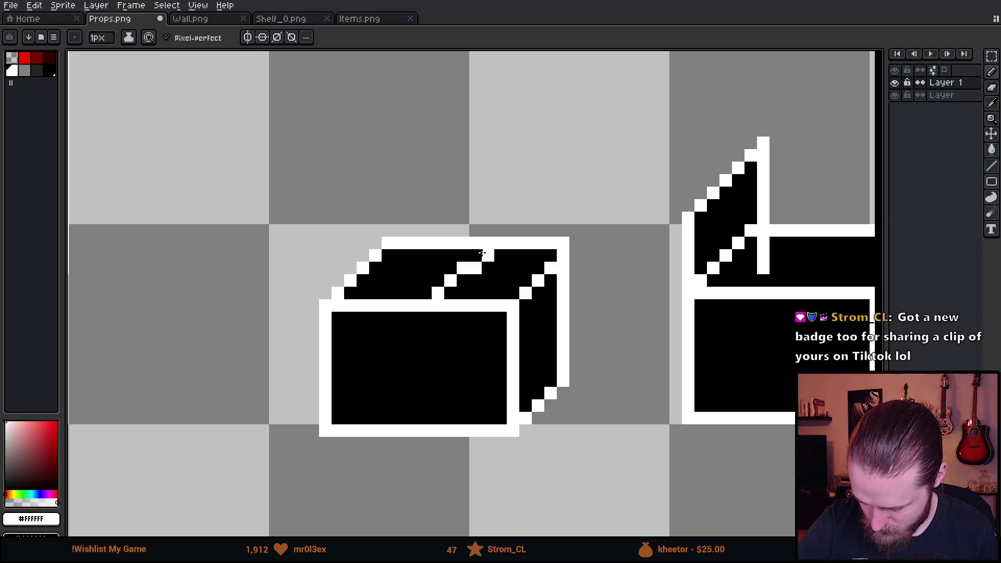
left_click_drag(635, 368, 630, 361)
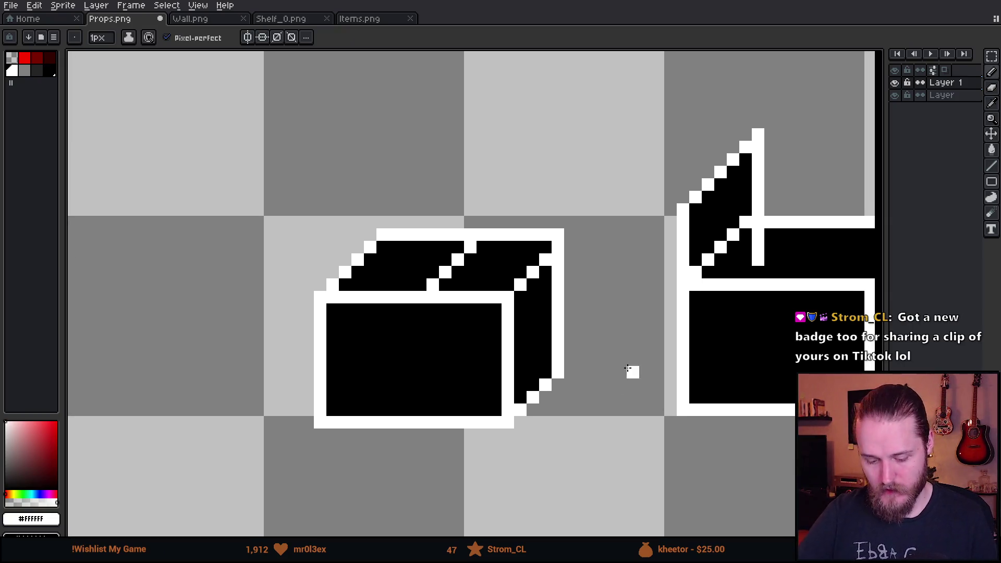
scroll(628, 371, "down", 3)
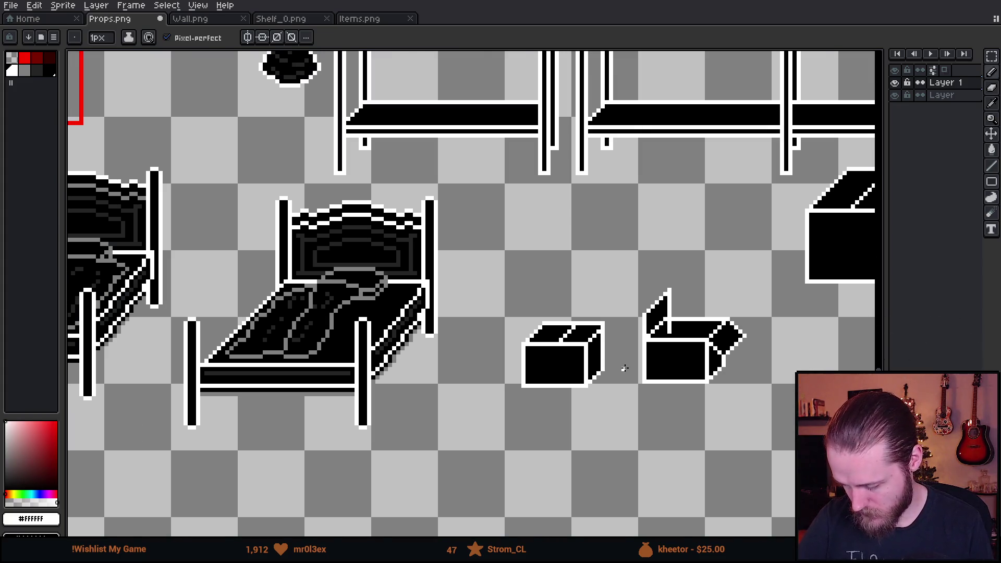
scroll(625, 369, "down", 1)
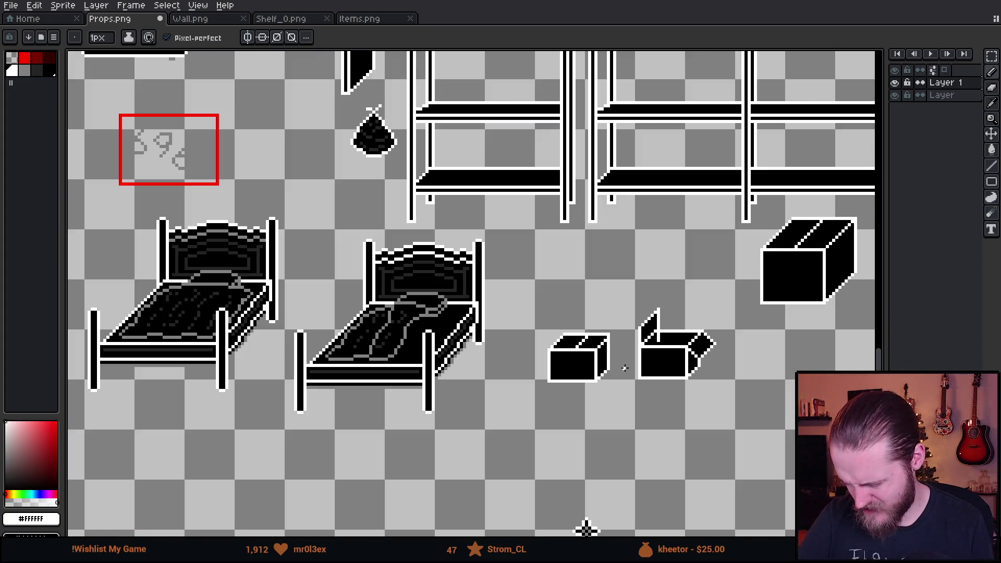
scroll(623, 346, "up", 4)
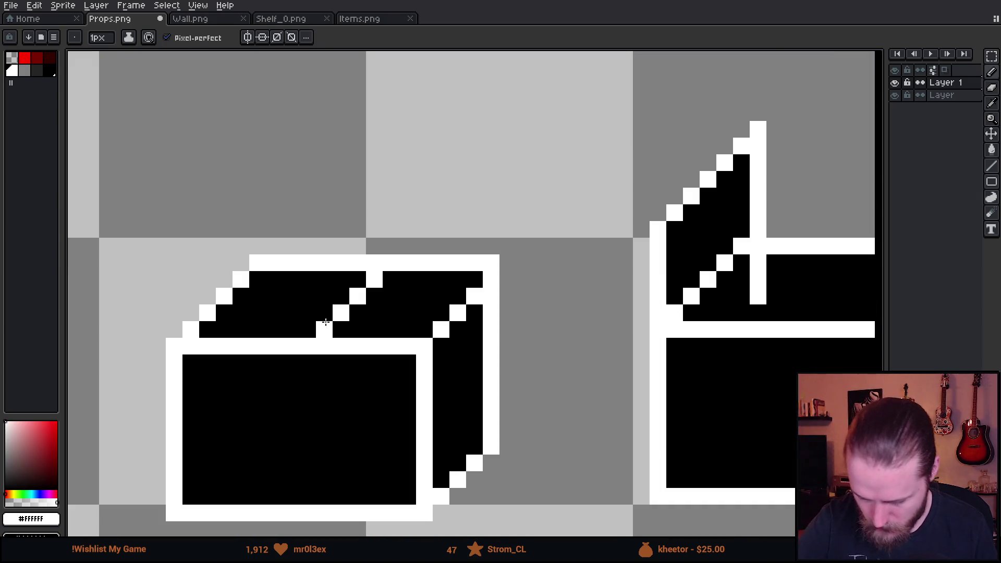
left_click_drag(310, 327, 360, 279)
left_click(373, 313, "alt")
left_click_drag(324, 330, 378, 280)
scroll(666, 365, "down", 4)
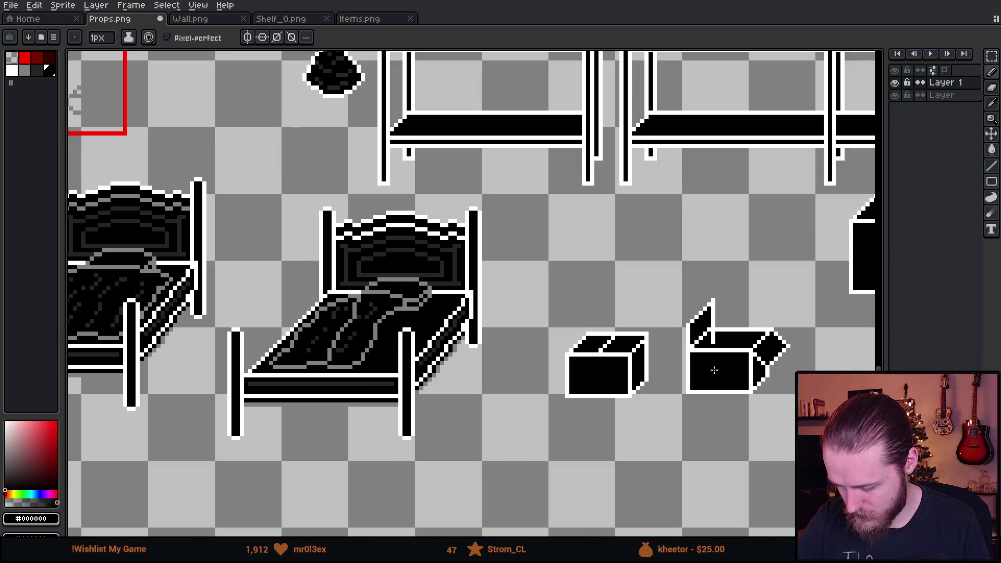
scroll(714, 370, "down", 2)
left_click_drag(726, 362, 572, 335)
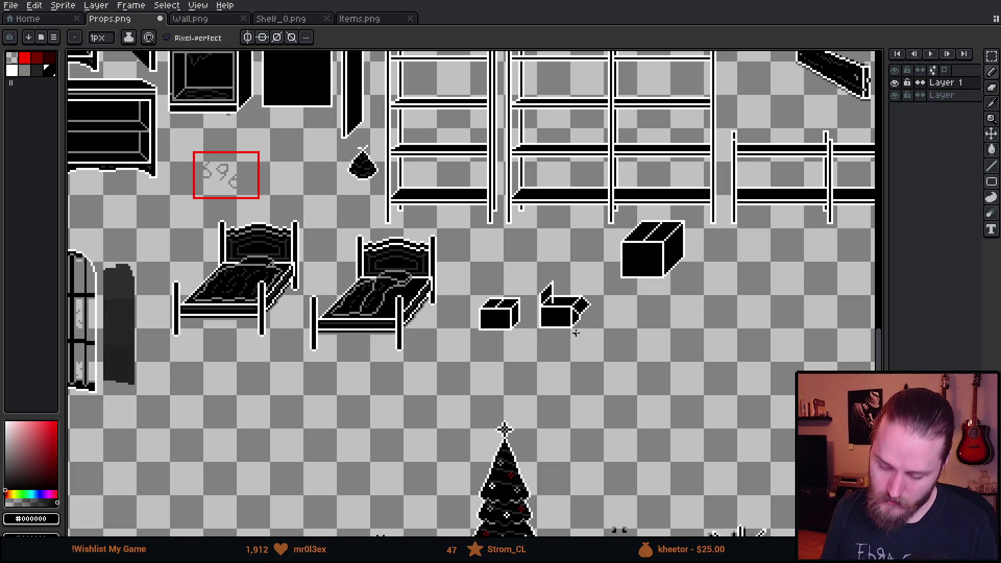
scroll(576, 333, "up", 3)
scroll(576, 332, "up", 1)
mouse_move(575, 331)
left_mouse_down()
mouse_move(659, 416)
mouse_move(645, 394)
left_mouse_up()
key("m")
mouse_move(506, 237)
left_mouse_down()
mouse_move(537, 307)
mouse_move(730, 450)
left_mouse_up()
left_click_drag(662, 398, 589, 399)
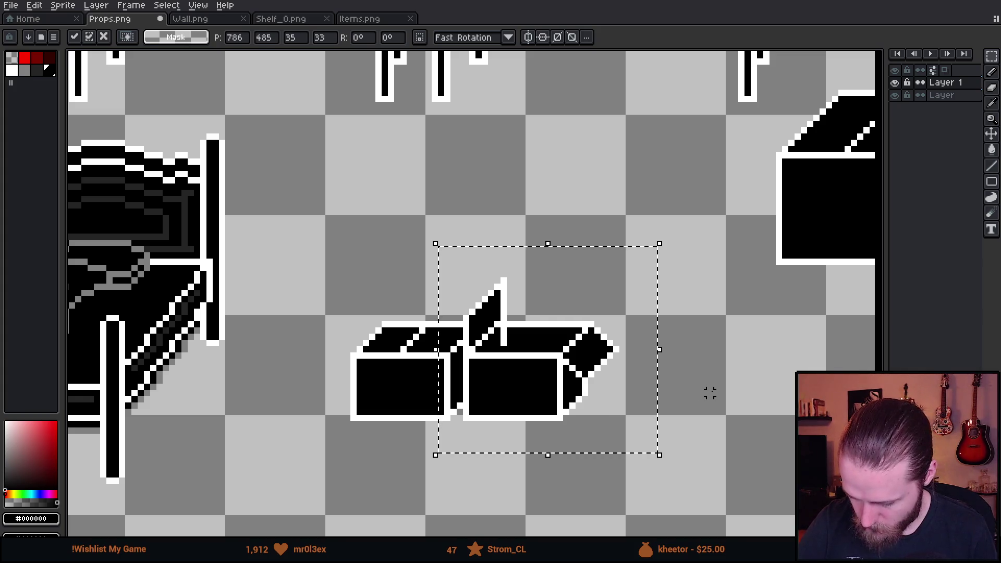
key("ctrl+d")
scroll(691, 368, "down", 2)
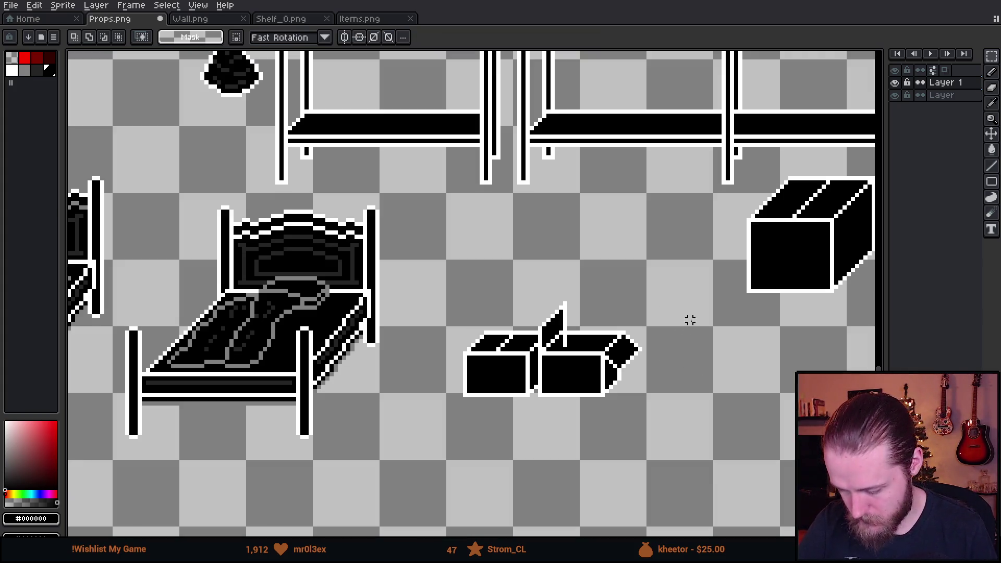
left_click_drag(690, 323, 610, 406)
mouse_move(344, 365)
left_mouse_down()
mouse_move(425, 490)
mouse_move(547, 514)
mouse_move(618, 234)
mouse_move(607, 236)
mouse_move(614, 245)
mouse_move(605, 230)
left_mouse_up()
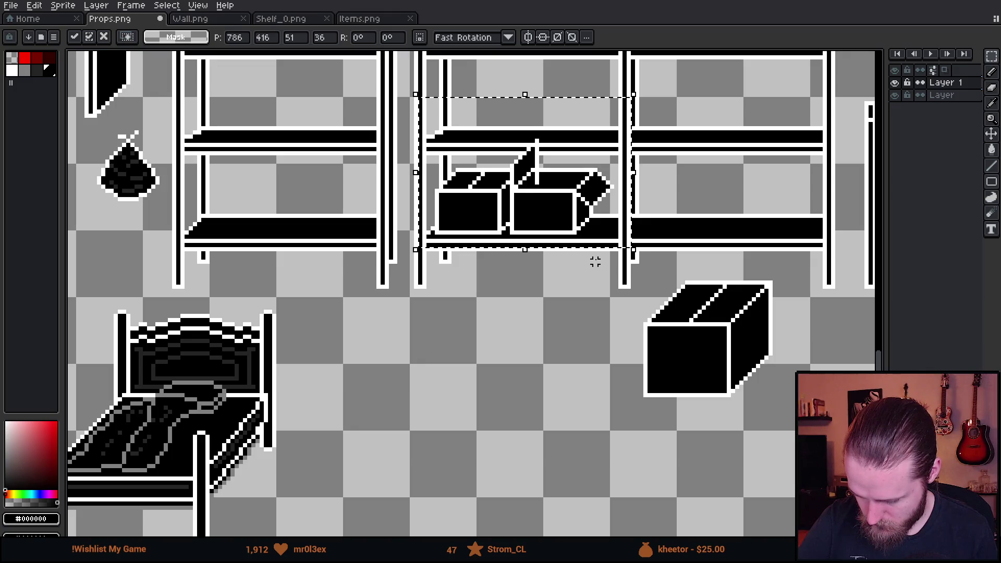
left_click(596, 298)
scroll(600, 304, "up", 2)
mouse_move(488, 133)
left_mouse_down()
mouse_move(599, 179)
mouse_move(603, 196)
left_mouse_up()
left_click(651, 213)
mouse_move(492, 134)
left_mouse_down()
mouse_move(574, 179)
mouse_move(581, 206)
left_mouse_up()
left_click(630, 342)
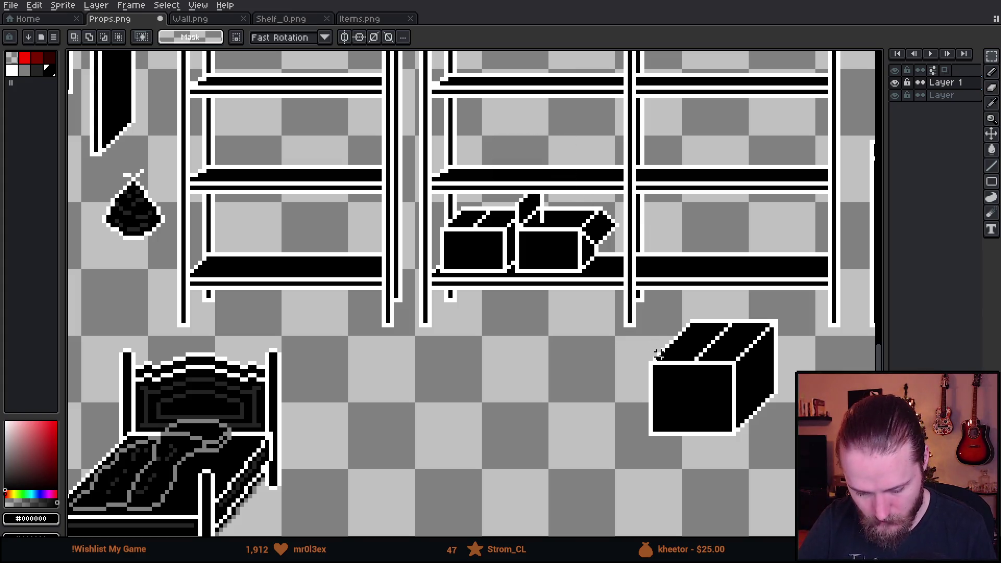
scroll(658, 355, "down", 3)
scroll(673, 365, "up", 2)
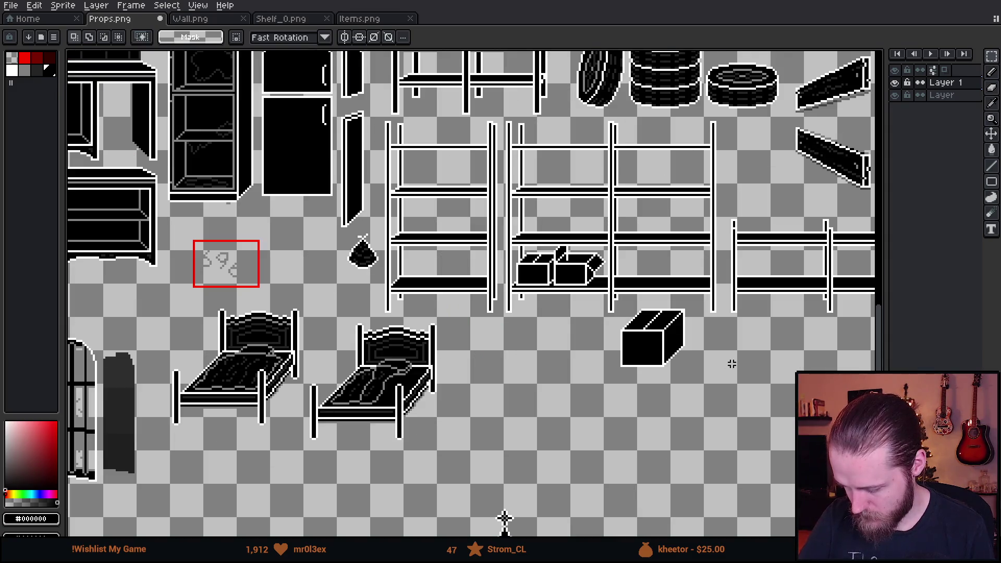
left_click_drag(672, 393, 645, 408)
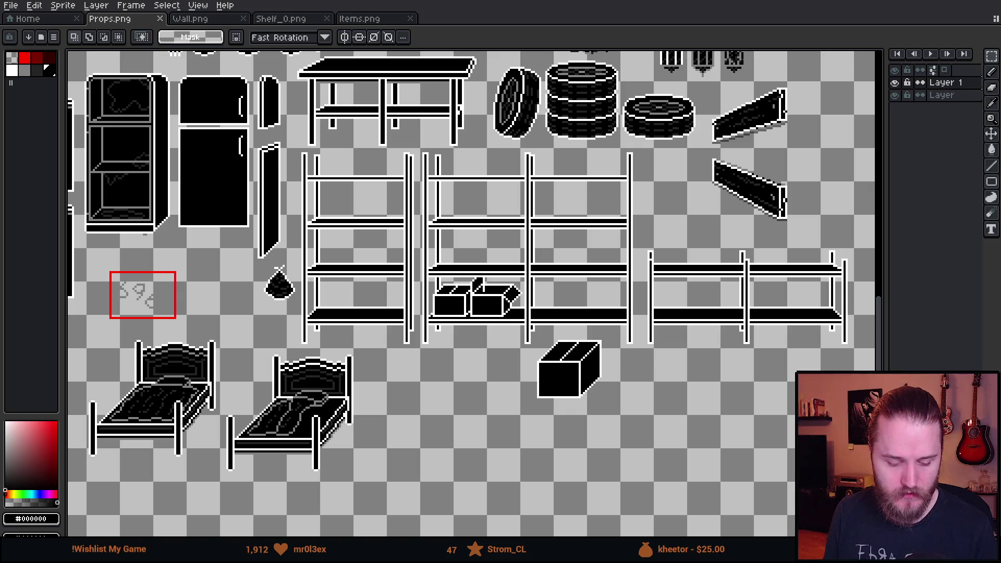
key("alt+Tab")
scroll(347, 223, "up", 2)
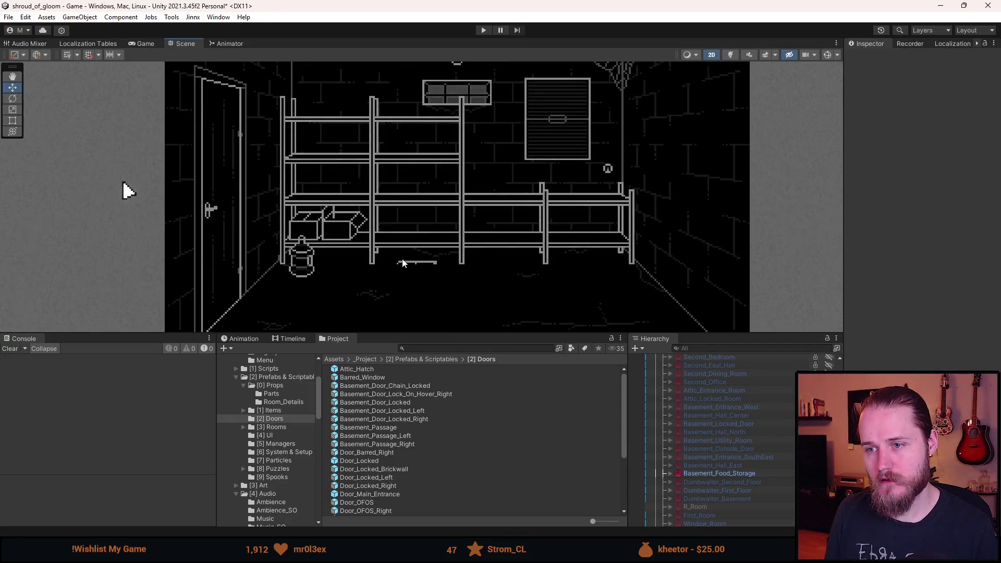
scroll(403, 262, "down", 3)
scroll(403, 262, "up", 1)
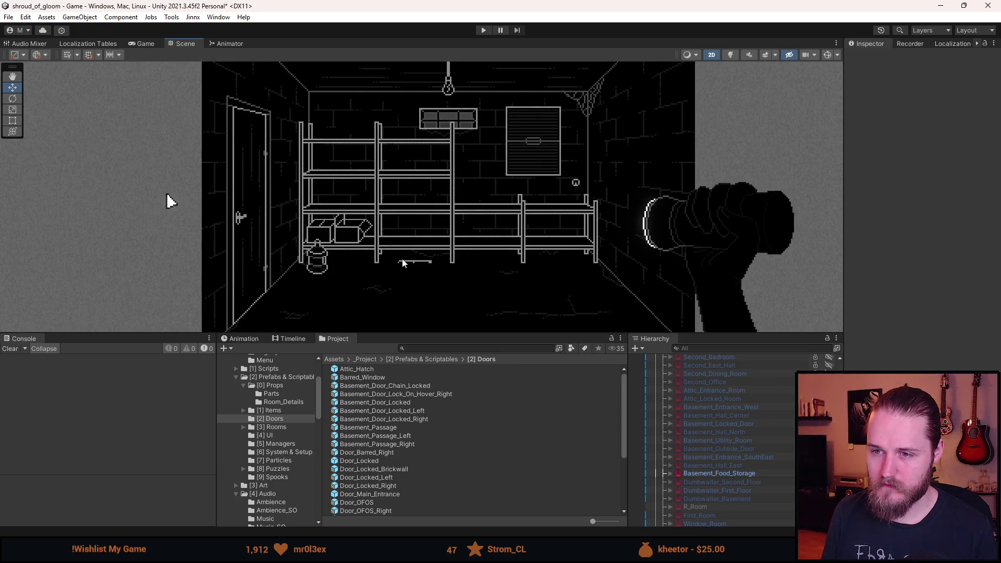
key("alt+Tab")
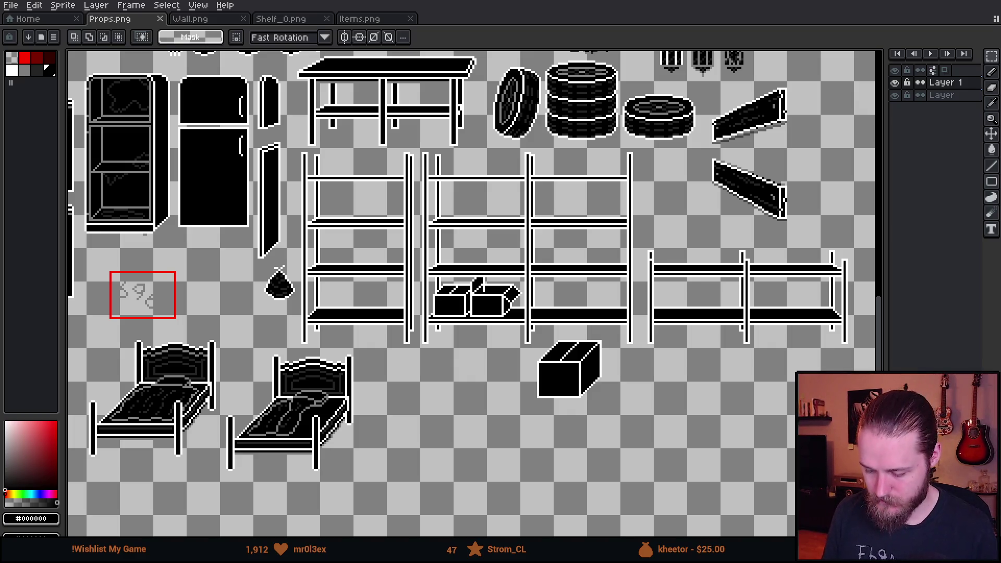
Move the open boxes from the middle shelf down to the floor and commit their position
scroll(523, 405, "up", 2)
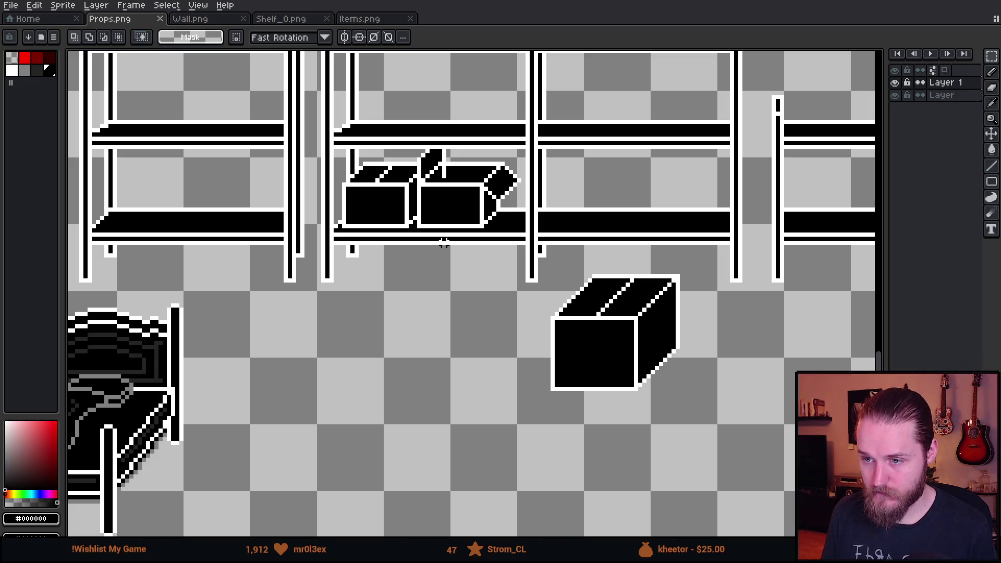
left_click_drag(322, 100, 541, 254)
left_click_drag(433, 188, 357, 443)
left_click(481, 331)
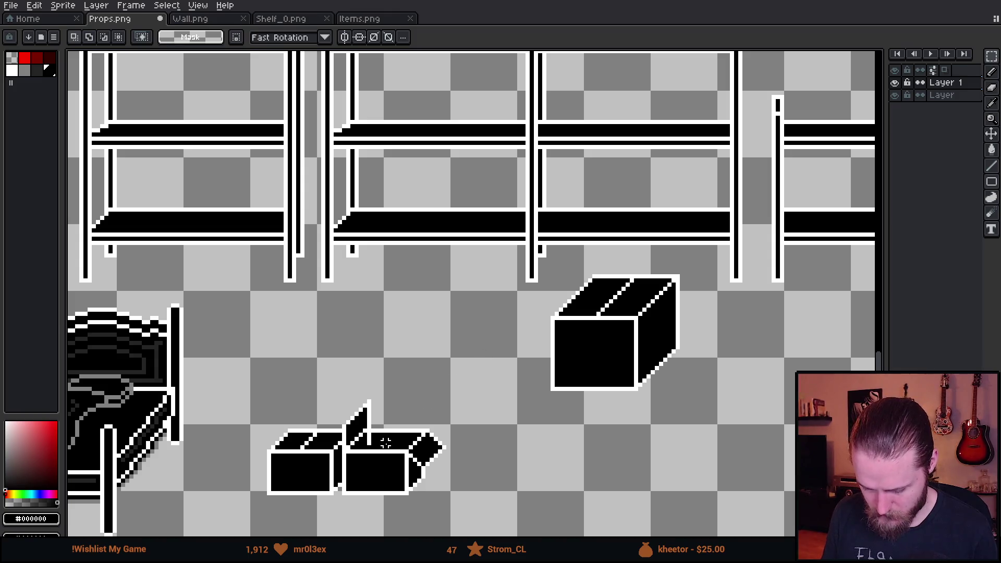
left_click_drag(364, 320, 518, 463)
mouse_move(403, 424)
left_mouse_down()
mouse_move(447, 424)
mouse_move(433, 430)
left_mouse_up()
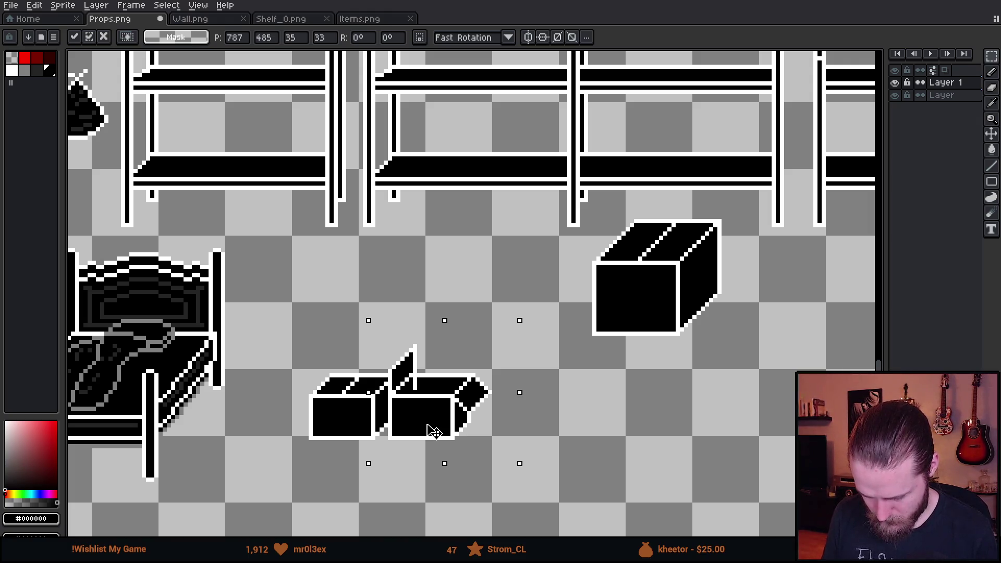
key("Return")
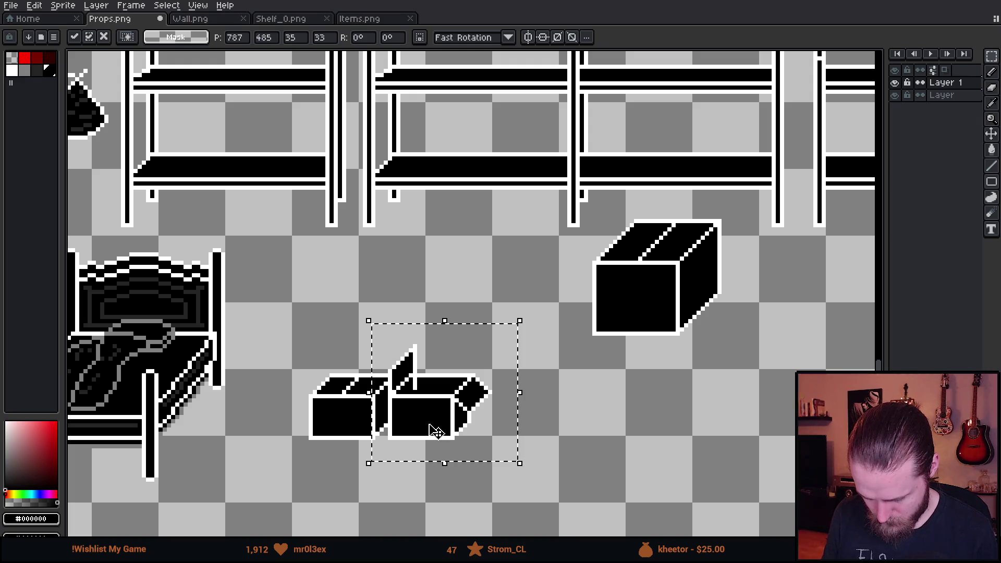
key("ctrl+d")
Try moving the open boxes back onto the shelf, then cancel so they stay on the floor
mouse_move(285, 313)
left_mouse_down()
mouse_move(512, 501)
mouse_move(551, 217)
left_mouse_up()
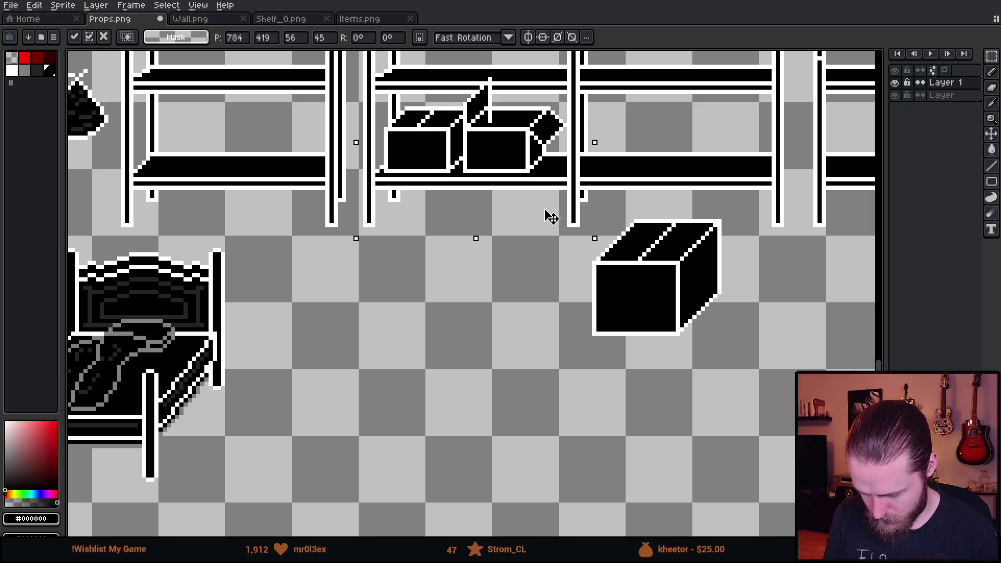
mouse_move(547, 217)
left_mouse_down()
mouse_move(498, 360)
mouse_move(407, 370)
left_mouse_up()
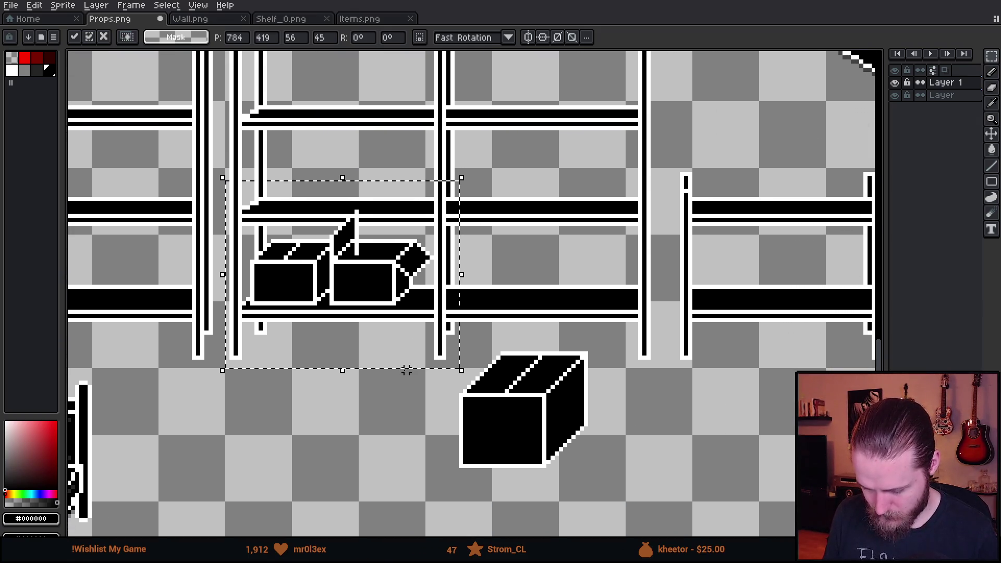
scroll(396, 361, "down", 2)
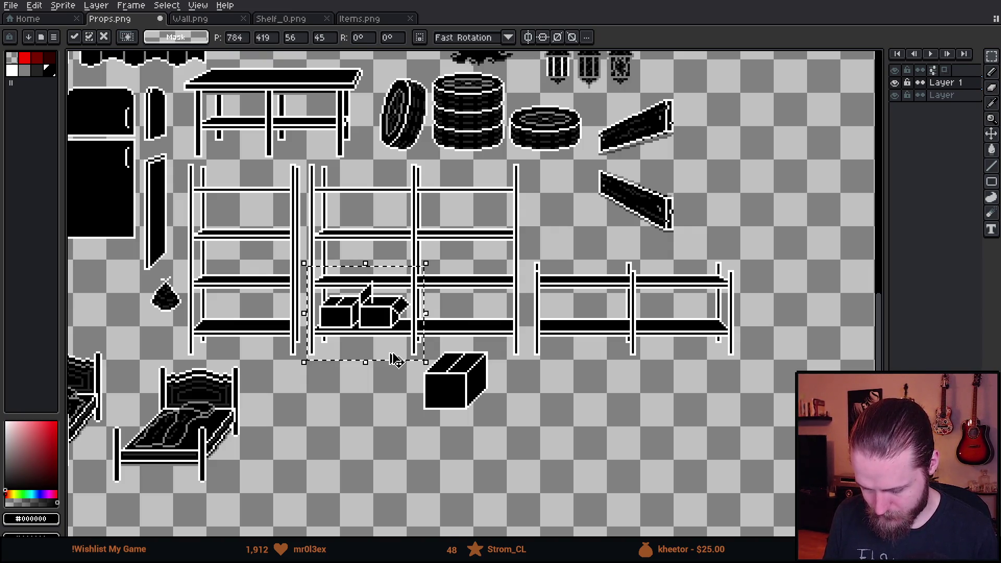
scroll(375, 344, "up", 3)
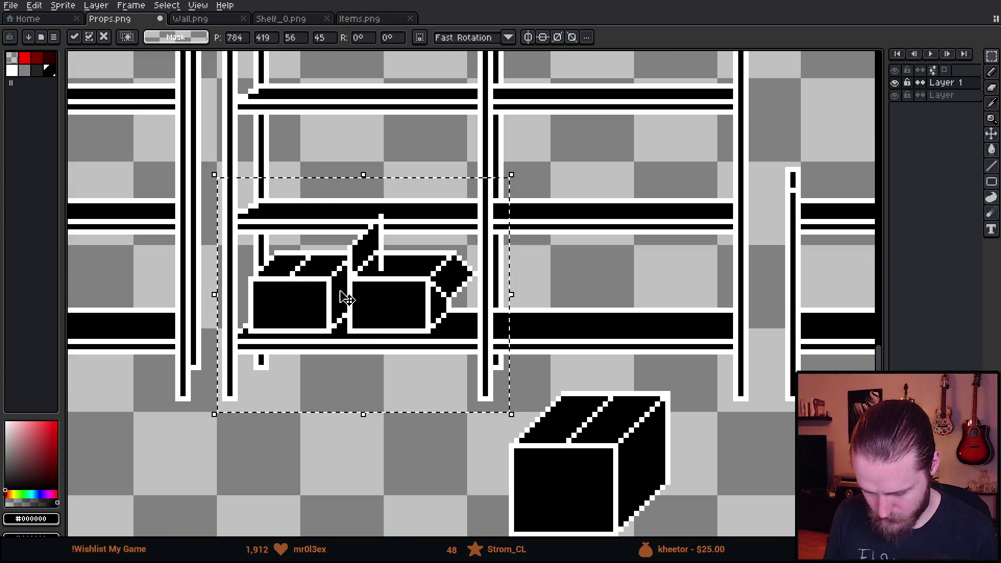
scroll(350, 324, "down", 2)
key("Escape")
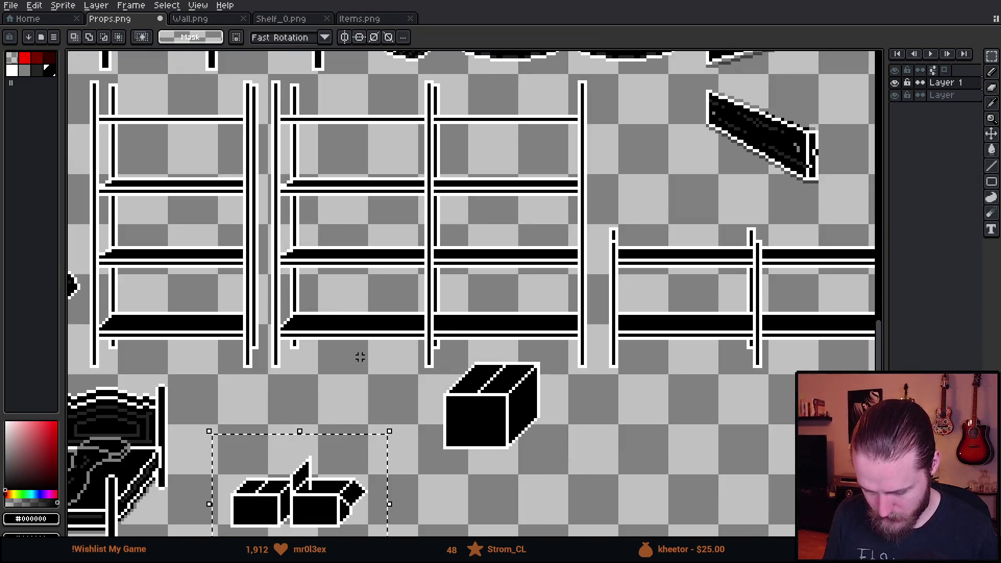
Nudge the right open box aside and duplicate the small closed box beside it
scroll(360, 357, "down", 3)
key("Right")
key("Right")
key("Right")
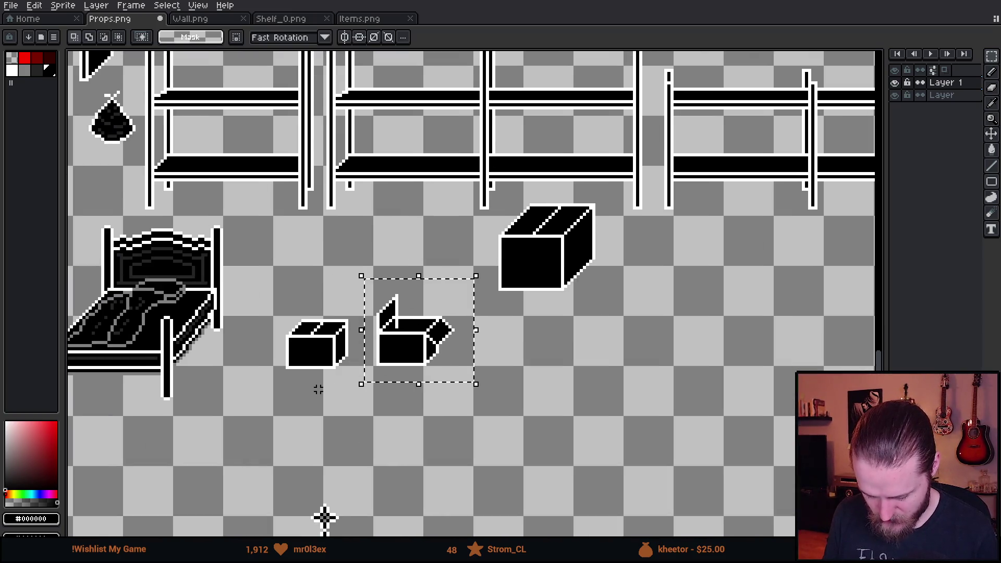
left_click(318, 390)
left_click_drag(268, 287, 354, 406)
mouse_move(336, 367)
left_mouse_down("ctrl")
mouse_move(377, 388)
mouse_move(571, 377)
mouse_move(571, 359)
mouse_move(566, 402)
mouse_move(637, 362)
mouse_move(349, 389)
left_mouse_up("ctrl")
key("ctrl+z")
key("Return")
key("ctrl+d")
Move the two closed box copies onto the right shelving unit
mouse_move(281, 348)
left_mouse_down()
mouse_move(386, 436)
mouse_move(438, 456)
left_mouse_up()
mouse_move(393, 425)
left_mouse_down()
mouse_move(676, 309)
mouse_move(677, 233)
mouse_move(663, 232)
left_mouse_up()
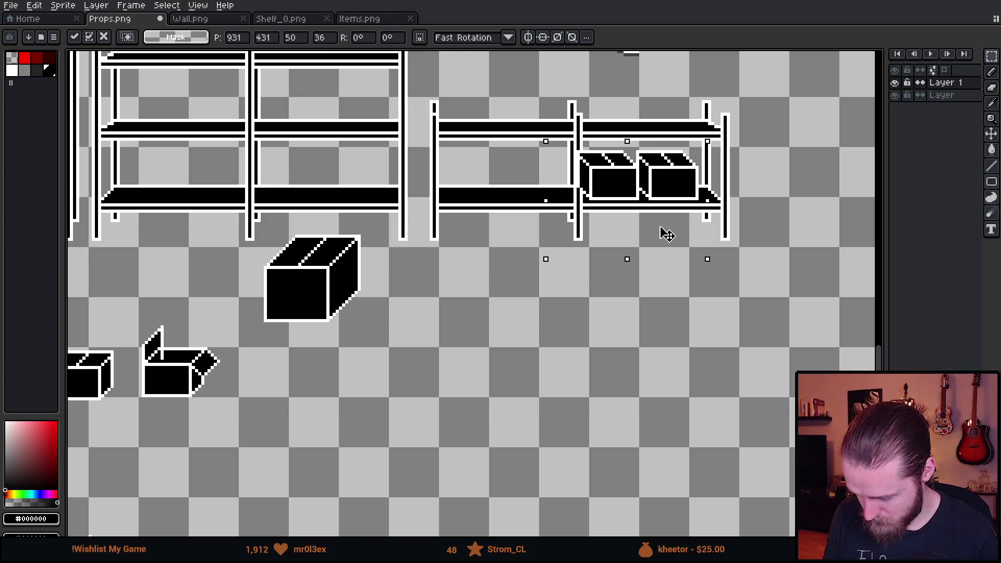
key("ctrl+d")
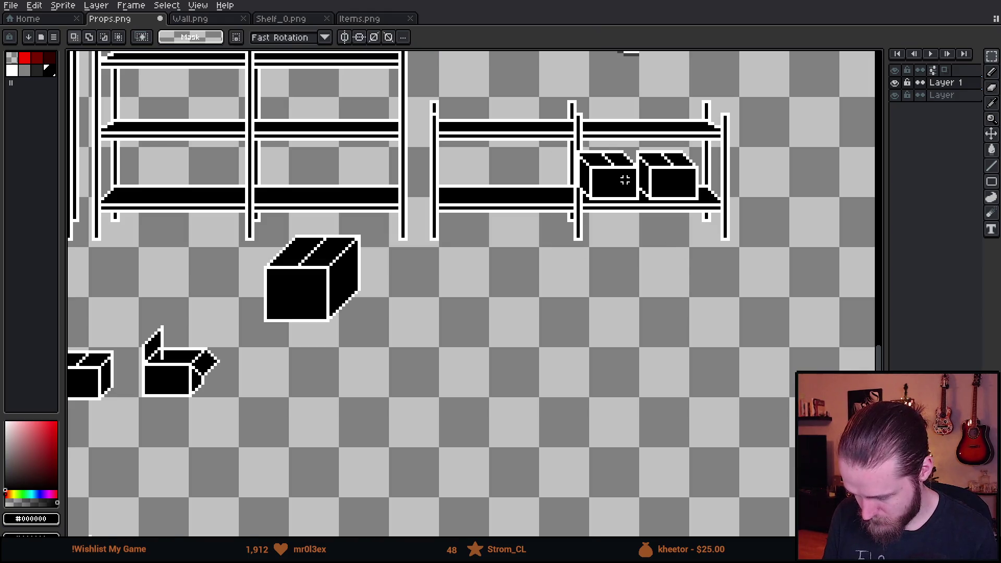
scroll(601, 134, "up", 1)
left_click_drag(543, 115, 557, 325)
key("ctrl+z")
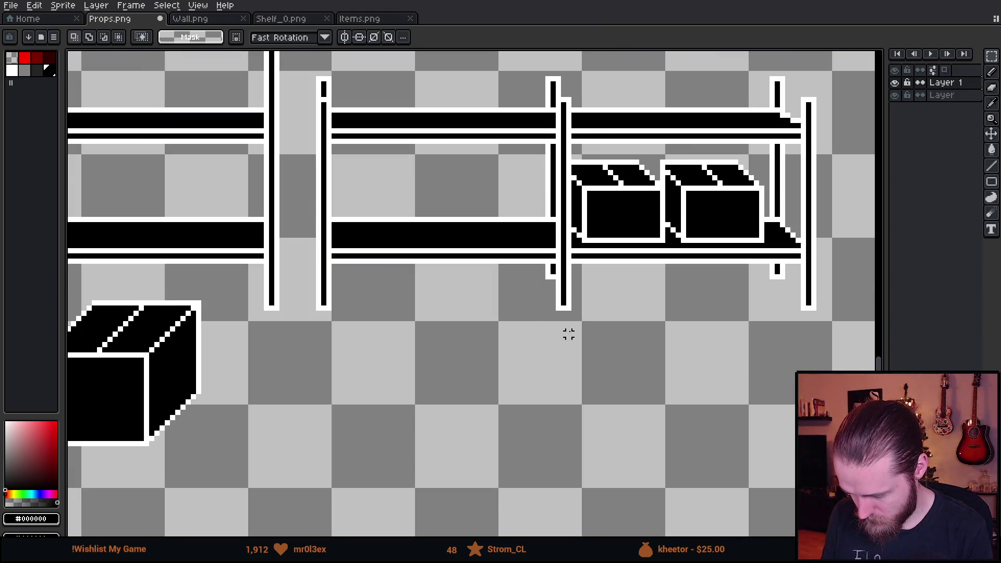
Push the open floor box against the small closed box so they touch
scroll(567, 331, "down", 2)
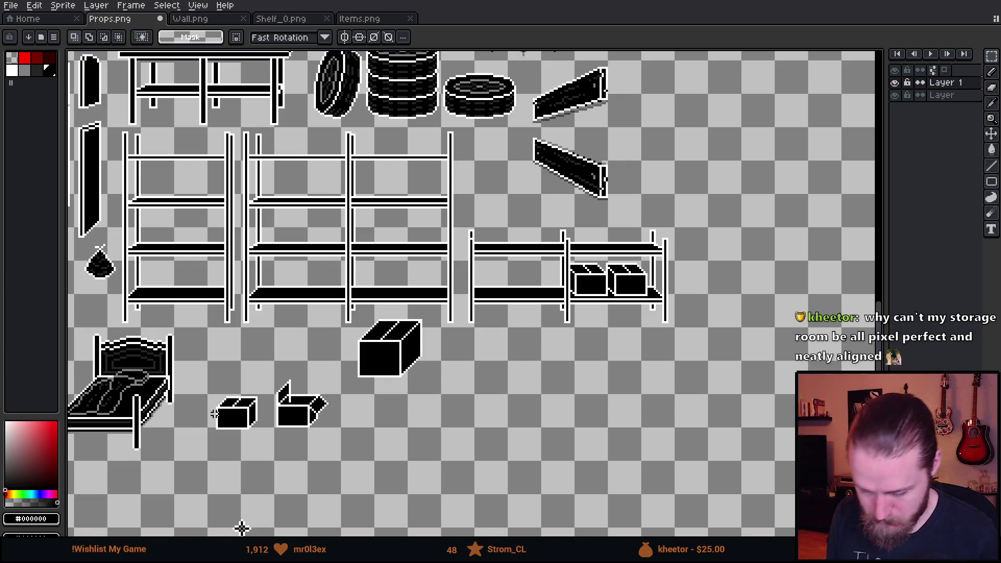
scroll(139, 419, "up", 1)
scroll(265, 436, "up", 1)
left_click_drag(379, 275, 556, 534)
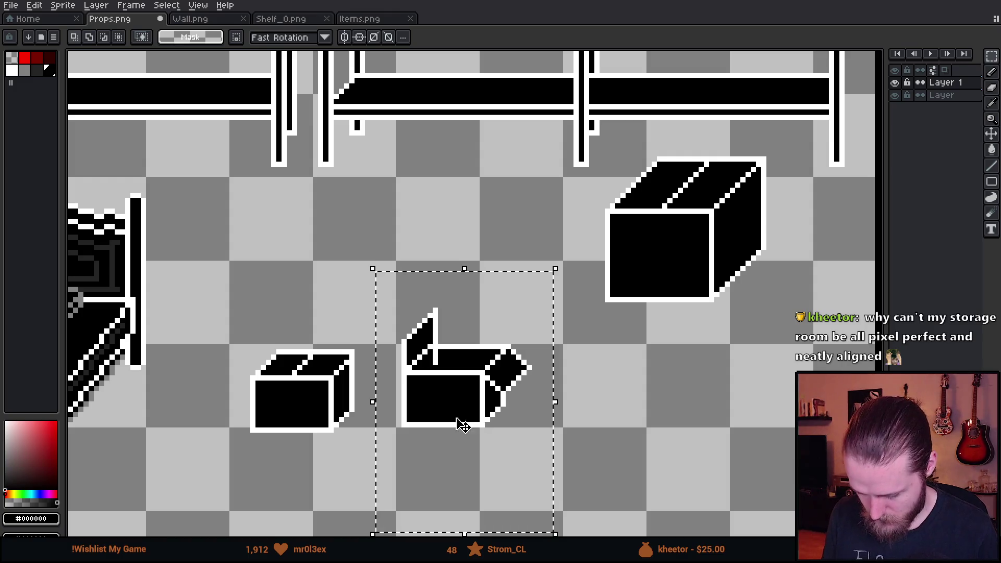
scroll(459, 425, "down", 1)
left_click_drag(510, 386, 449, 391)
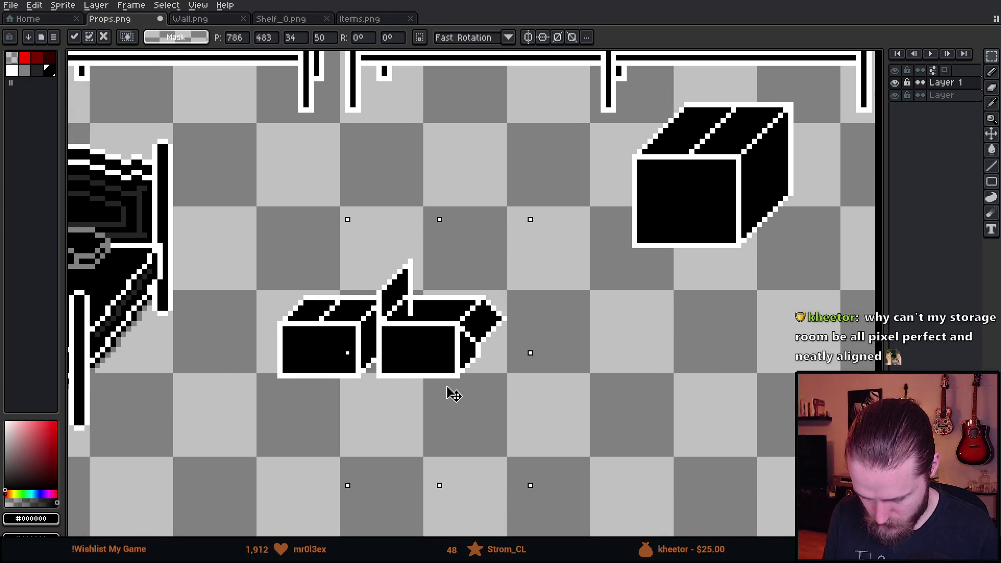
left_click(561, 355)
scroll(561, 354, "down", 1)
left_click_drag(240, 337, 479, 521)
scroll(354, 433, "up", 4)
left_click(37, 70)
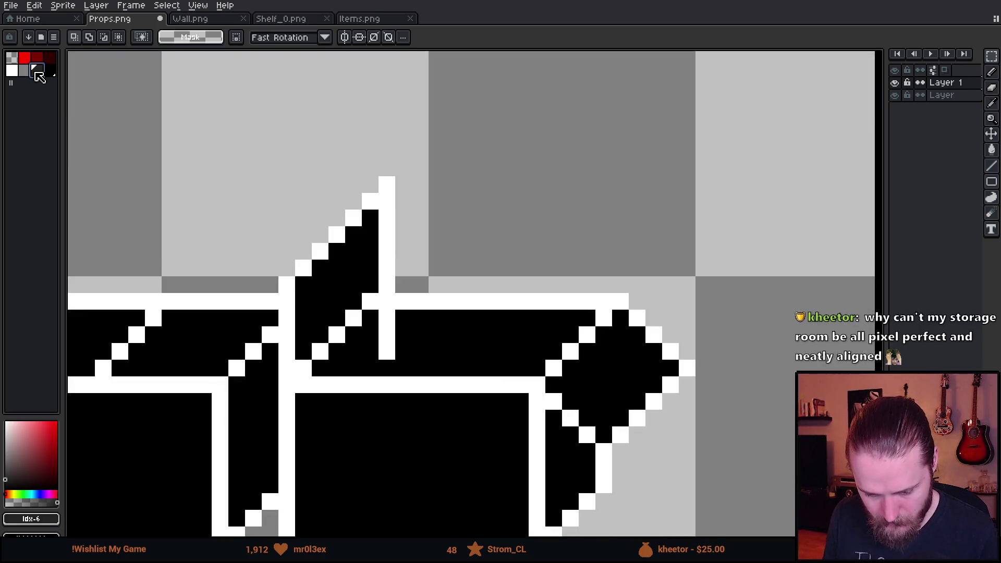
Pencil dark-grey shading pixels on the box lids and a shaded row inside the open box
scroll(313, 385, "up", 2)
key("b")
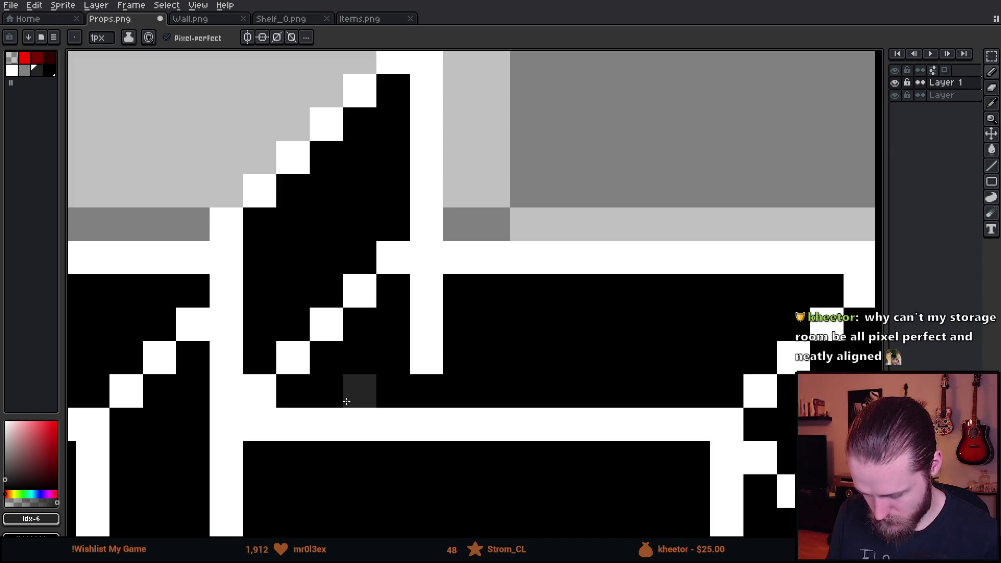
left_click(347, 401)
left_click(390, 360)
left_click(434, 389)
left_click(462, 360)
left_click(525, 346)
mouse_move(509, 331)
left_mouse_down()
mouse_move(581, 335)
mouse_move(624, 359)
mouse_move(664, 365)
left_mouse_up()
scroll(719, 389, "down", 3)
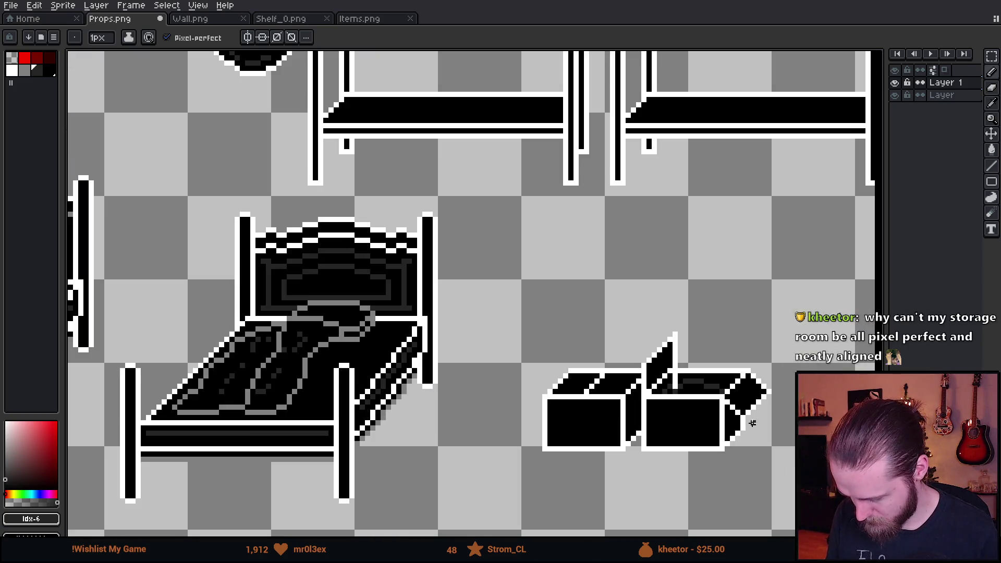
scroll(541, 348, "up", 3)
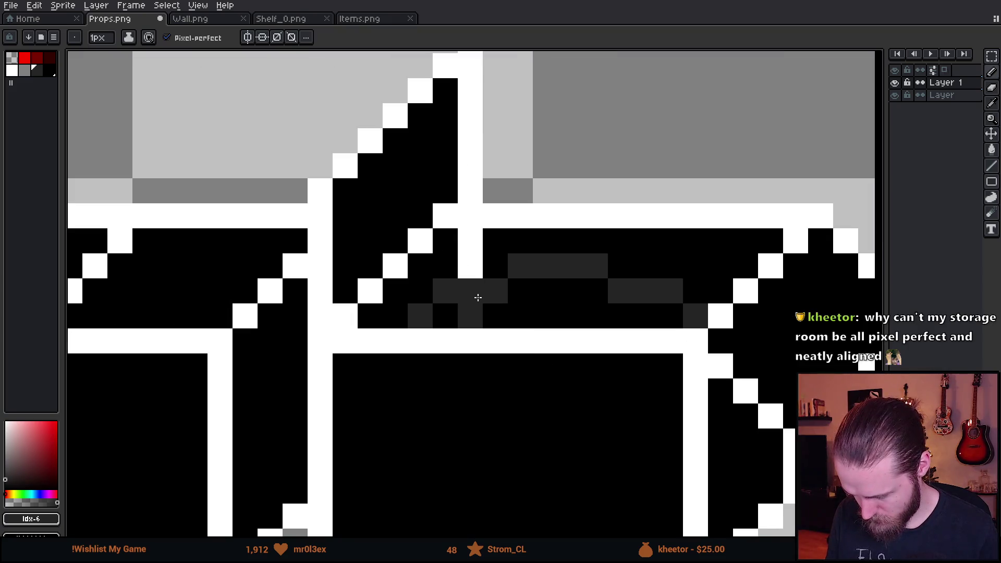
scroll(553, 398, "down", 4)
scroll(545, 381, "up", 3)
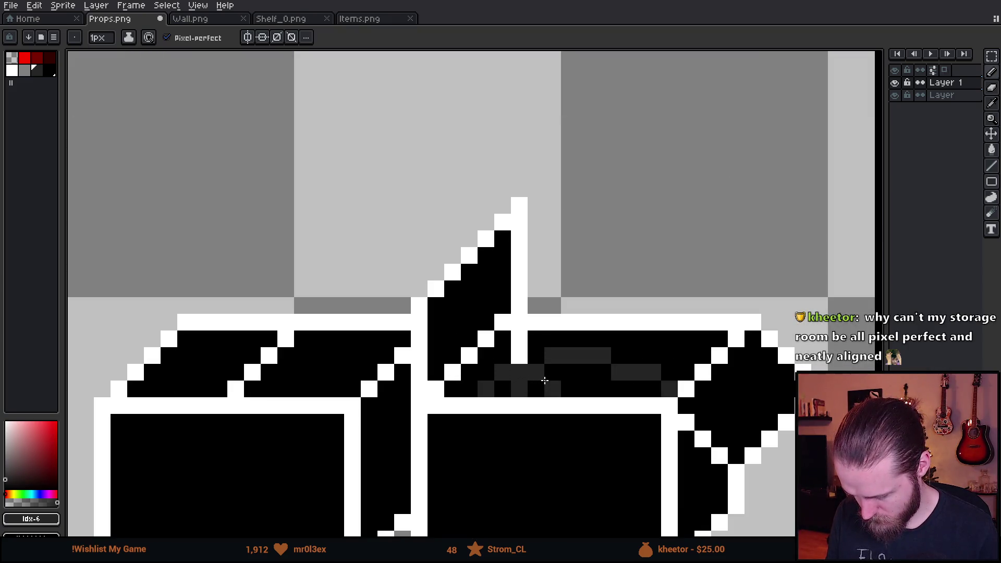
Add a lighter grey pixel on the box's white edge, then sample the dark grey again
key("bracketleft")
left_click(481, 332)
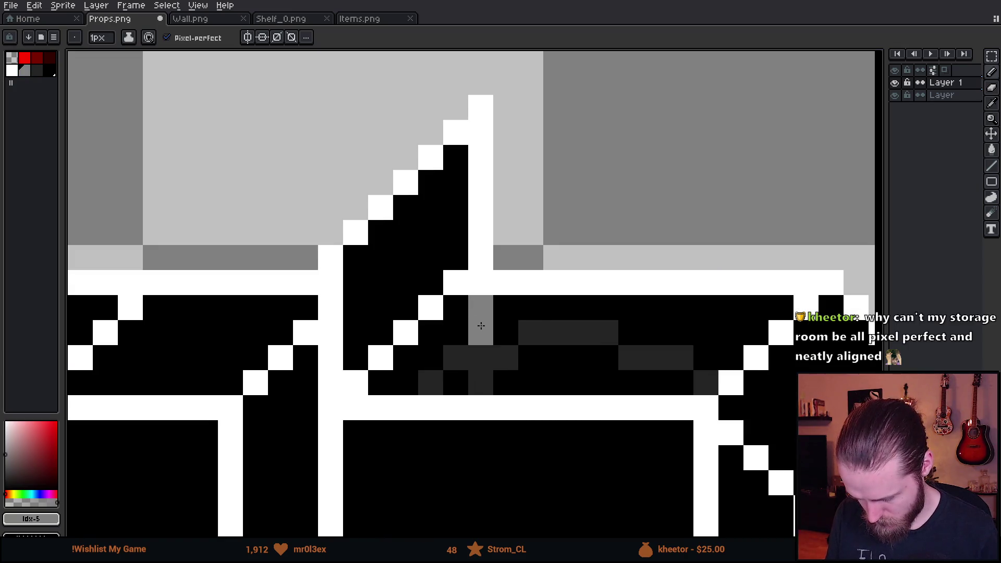
scroll(581, 432, "down", 3)
scroll(533, 338, "down", 2)
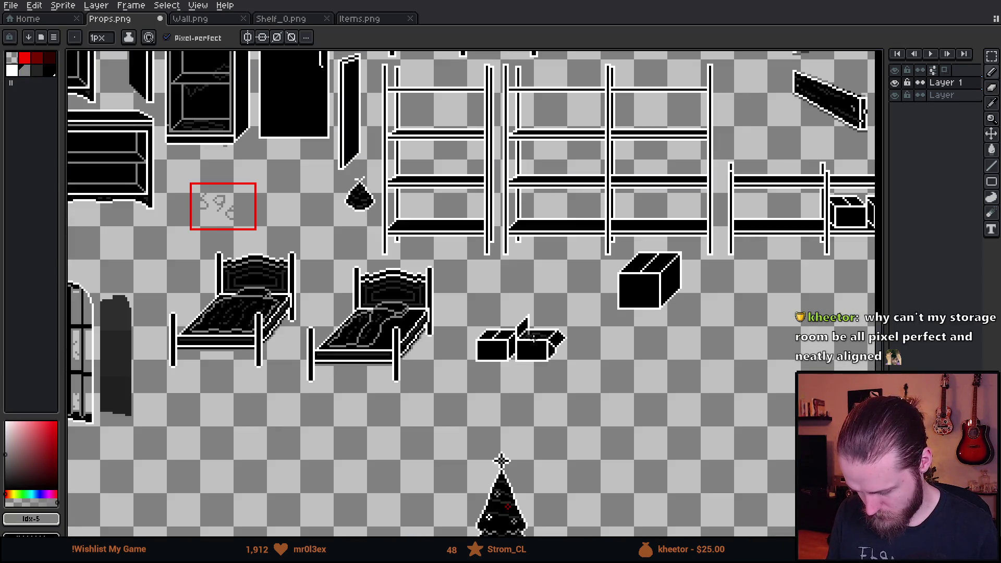
scroll(527, 345, "up", 3)
scroll(527, 351, "up", 3)
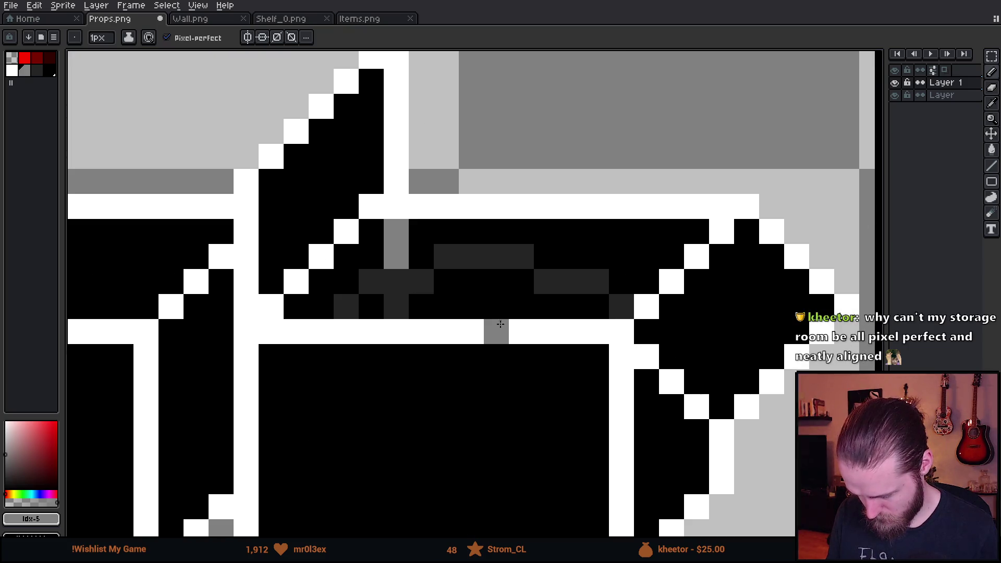
left_click(482, 270, "alt")
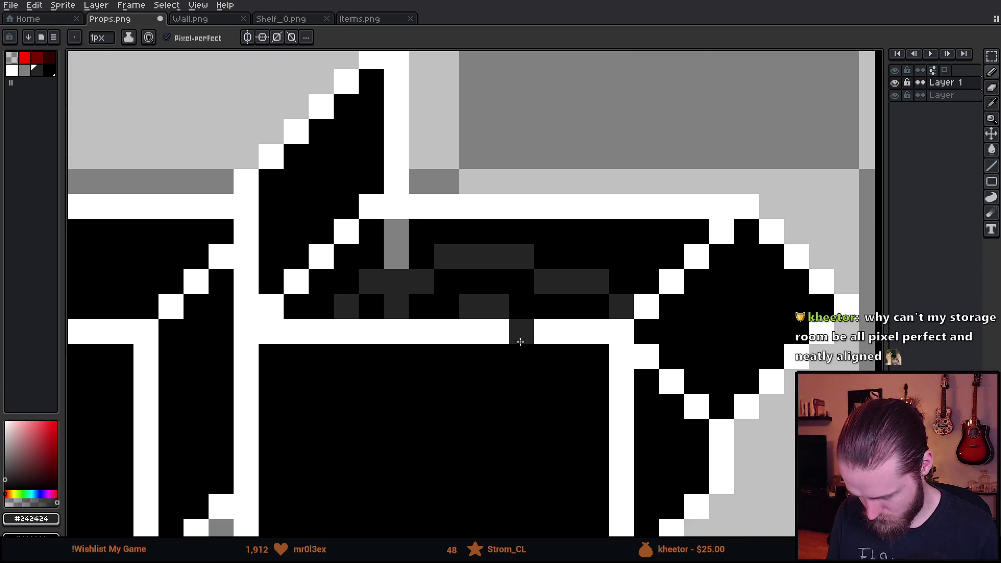
scroll(522, 336, "down", 6)
scroll(547, 381, "up", 1)
Move the two floor boxes up onto the left shelf's bottom level and drop them
key("m")
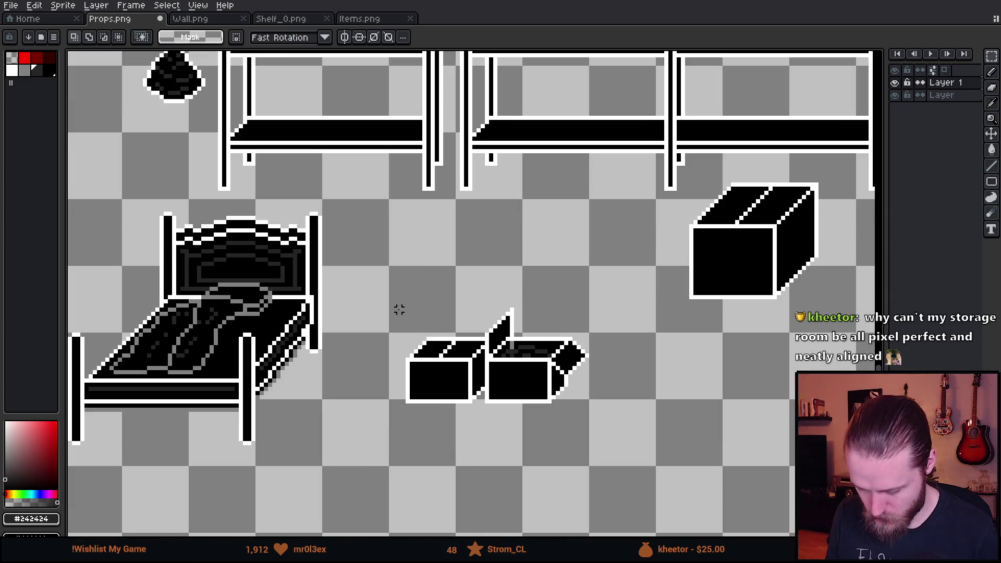
left_click_drag(378, 277, 594, 443)
left_click_drag(555, 407, 547, 172)
scroll(464, 333, "up", 3)
mouse_move(464, 332)
left_mouse_down()
mouse_move(448, 353)
mouse_move(522, 317)
mouse_move(510, 313)
left_mouse_up()
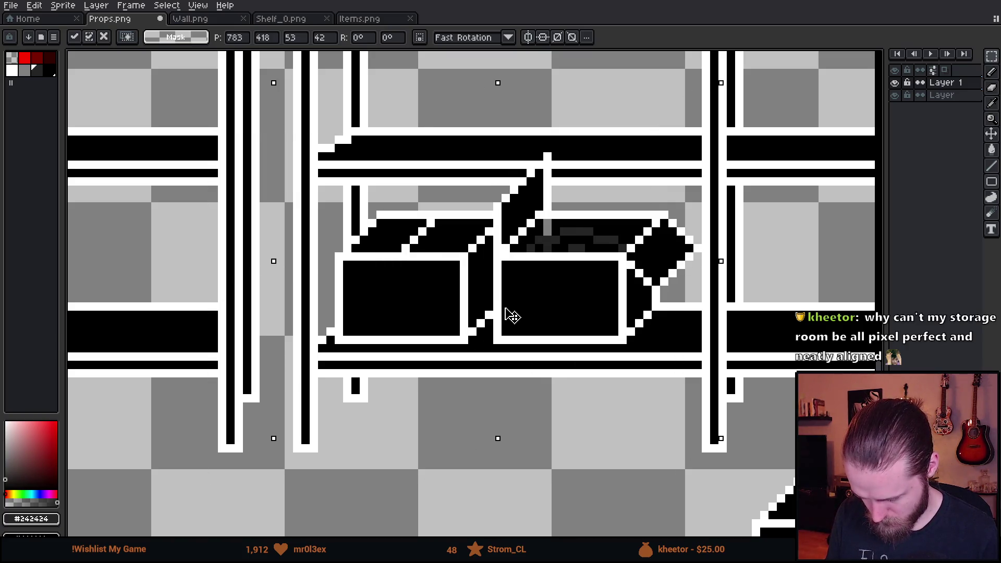
left_click(514, 448)
Zoom and pan out to show the shelves and big box on the sheet
mouse_move(423, 81)
left_mouse_down()
mouse_move(648, 134)
mouse_move(650, 187)
left_mouse_up()
scroll(650, 188, "down", 5)
scroll(579, 315, "up", 2)
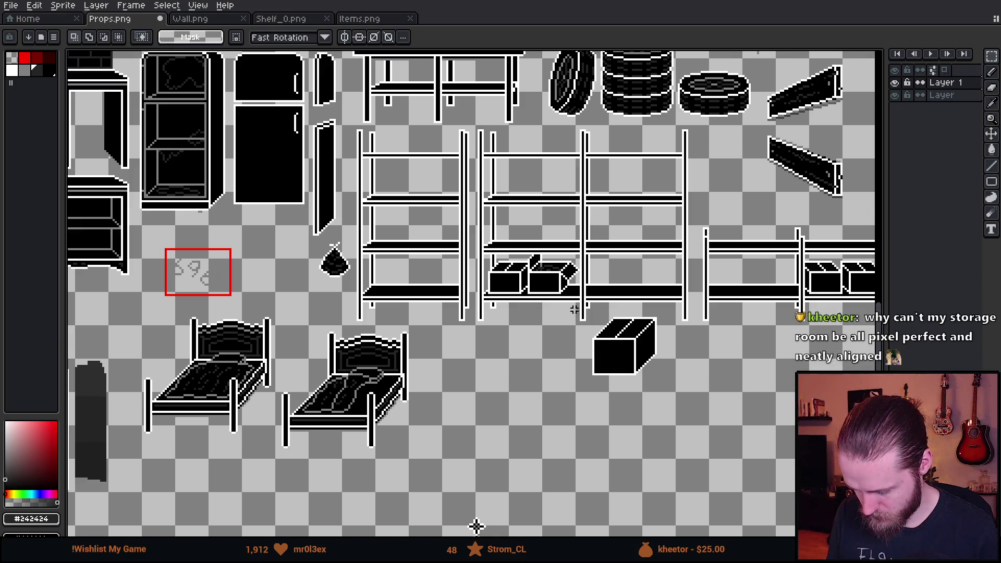
scroll(356, 315, "right", 5)
left_click_drag(158, 521, 192, 530)
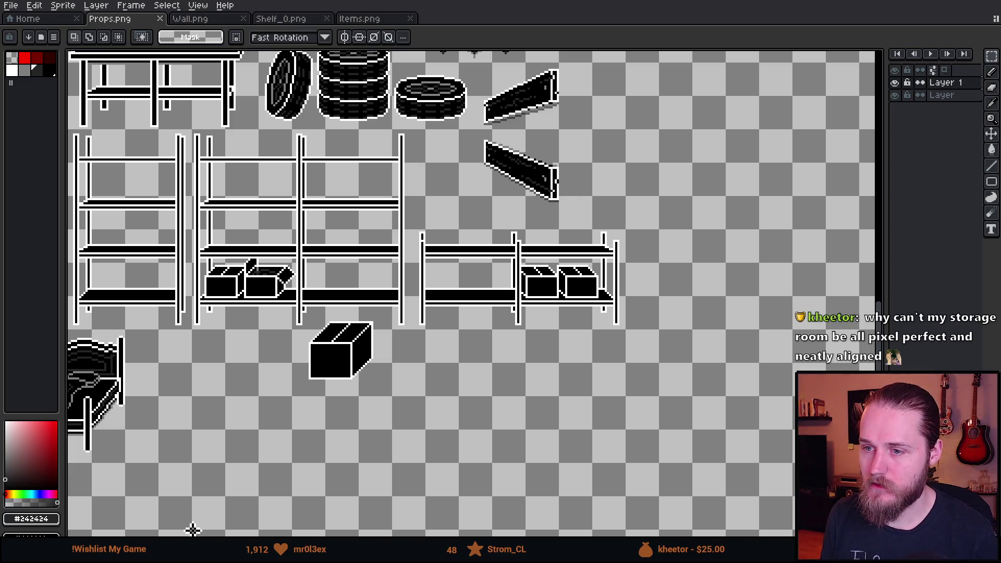
key("alt+Tab")
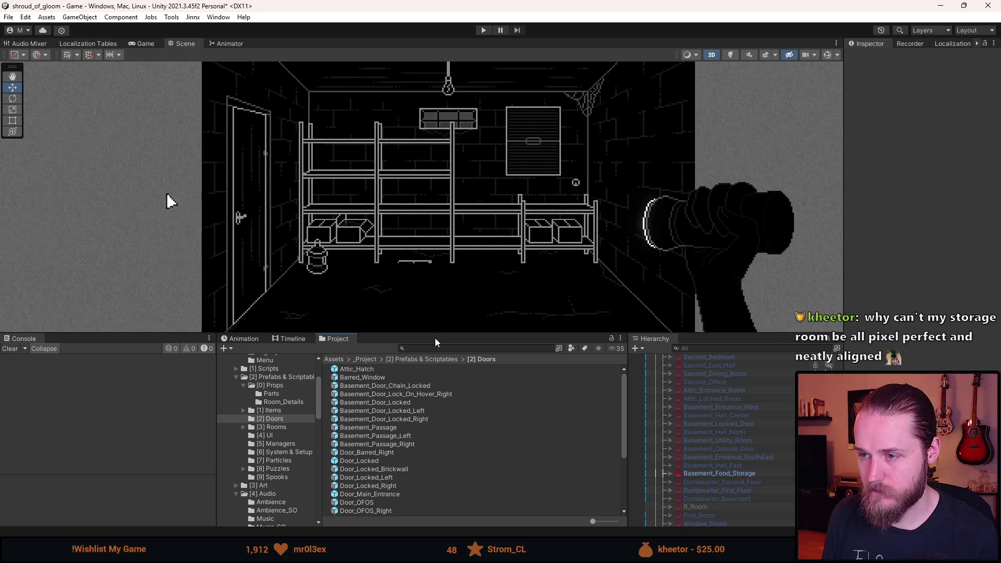
Go back from Unity to the Props.png sheet in Aseprite
key("alt+Tab")
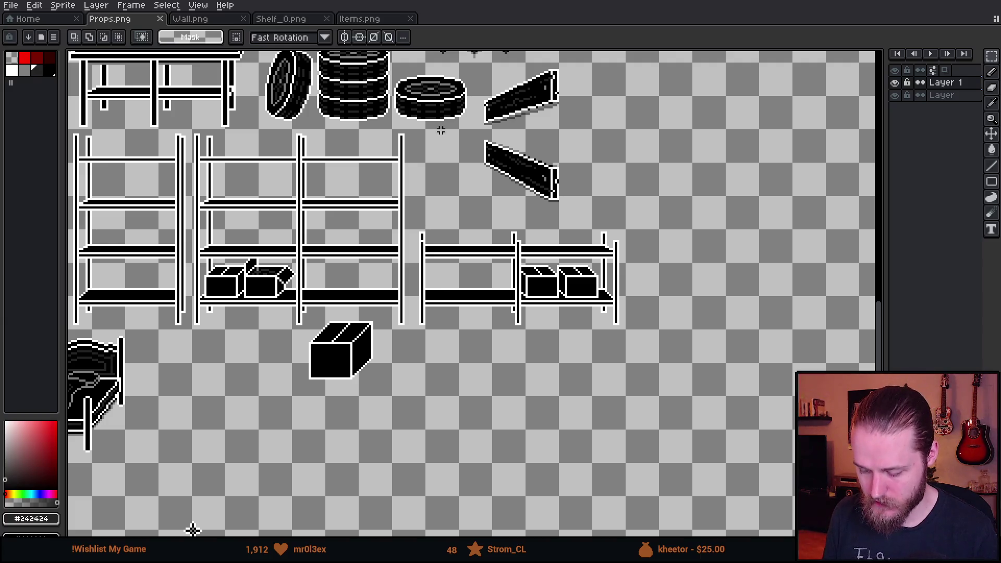
Copy a box from the right shelf and place the copy below the shelf
scroll(537, 270, "up", 2)
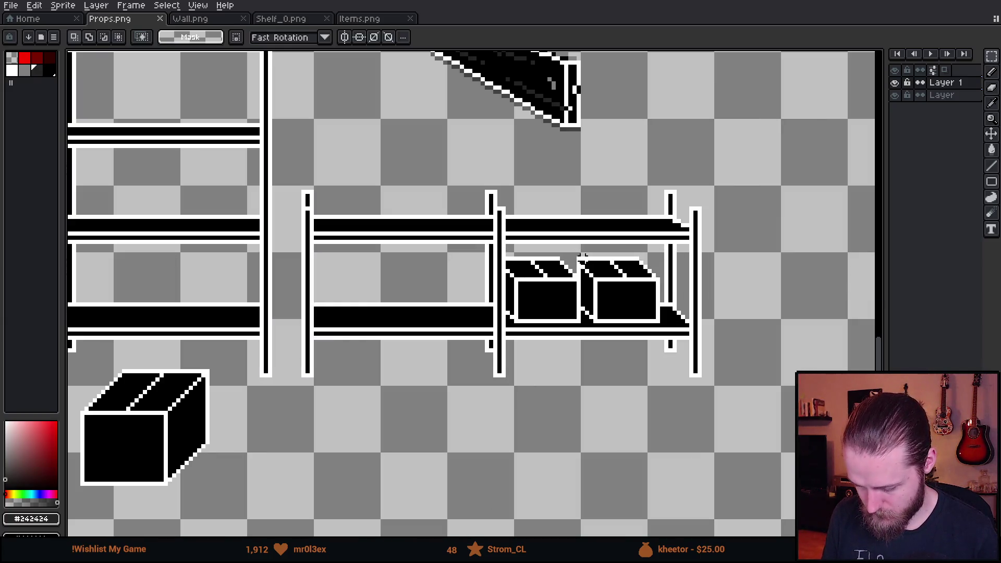
left_click_drag(578, 254, 673, 344)
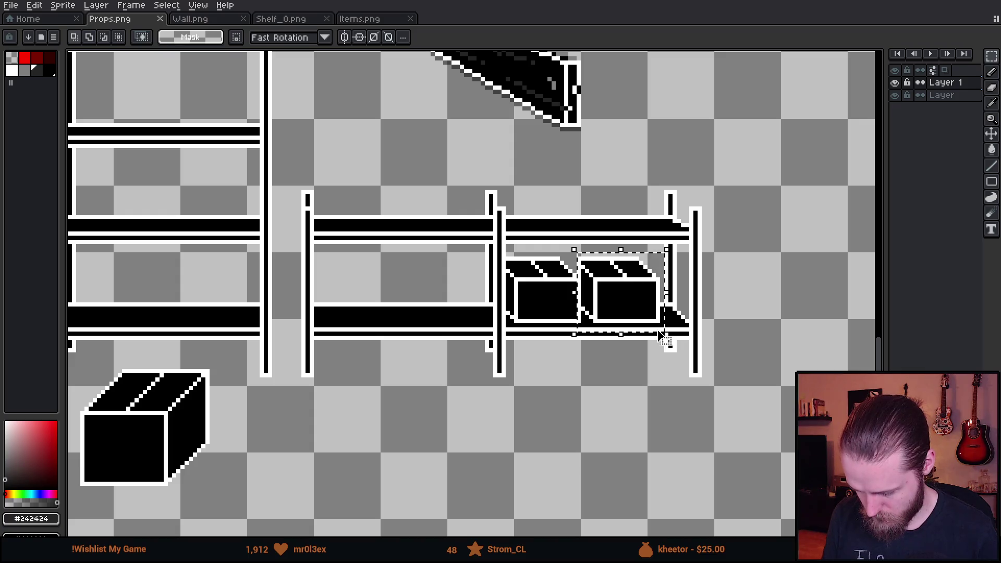
left_click_drag(628, 306, 344, 430)
key("b")
Trim the copied box's left side, painting white edge pixels and erasing the lower left columns
scroll(334, 447, "up", 3)
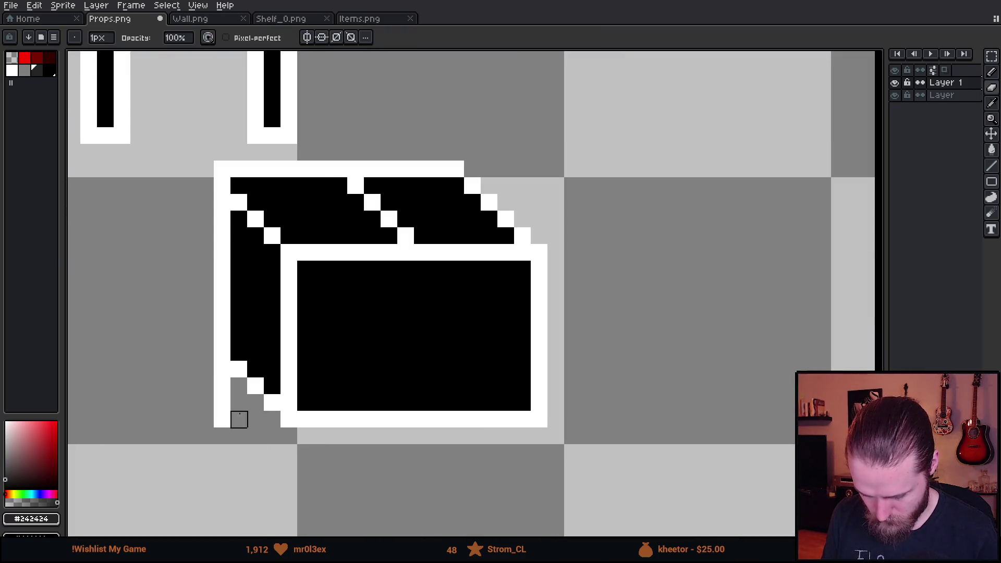
left_click_drag(222, 369, 222, 470)
scroll(239, 420, "down", 2)
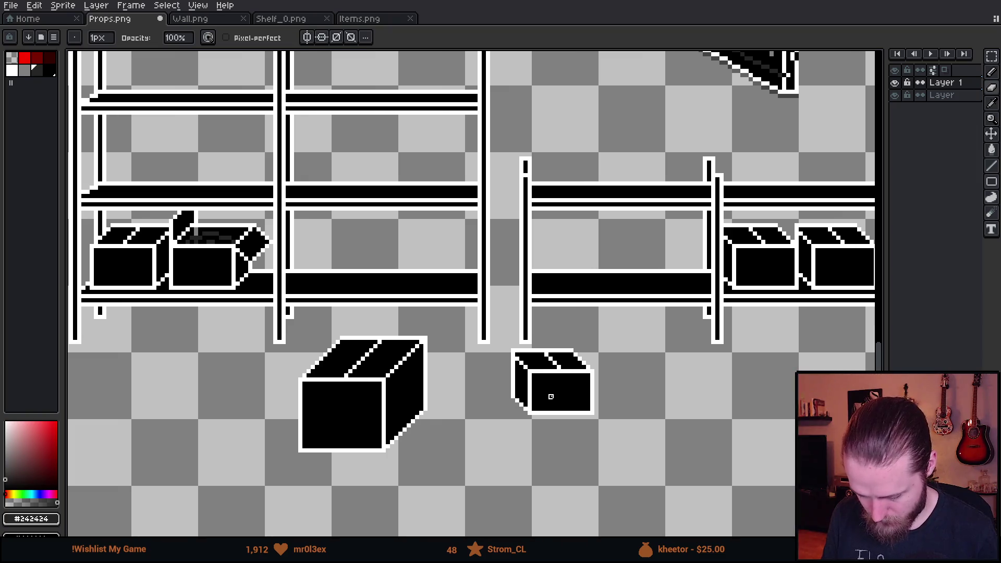
scroll(481, 400, "up", 2)
left_click(411, 399, "alt")
key("b")
left_click(416, 382)
left_click(414, 366)
left_click(397, 350)
left_click(397, 333)
key("e")
mouse_move(398, 367)
left_mouse_down()
mouse_move(398, 384)
mouse_move(364, 333)
mouse_move(364, 351)
mouse_move(364, 167)
mouse_move(614, 167)
mouse_move(631, 184)
mouse_move(346, 183)
left_mouse_up()
left_click(414, 401)
Redraw the box's white left outline and erase its top black row and left black column
key("i")
key("b")
mouse_move(394, 336)
left_mouse_down()
mouse_move(399, 217)
mouse_move(636, 221)
left_mouse_up()
scroll(649, 244, "down", 3)
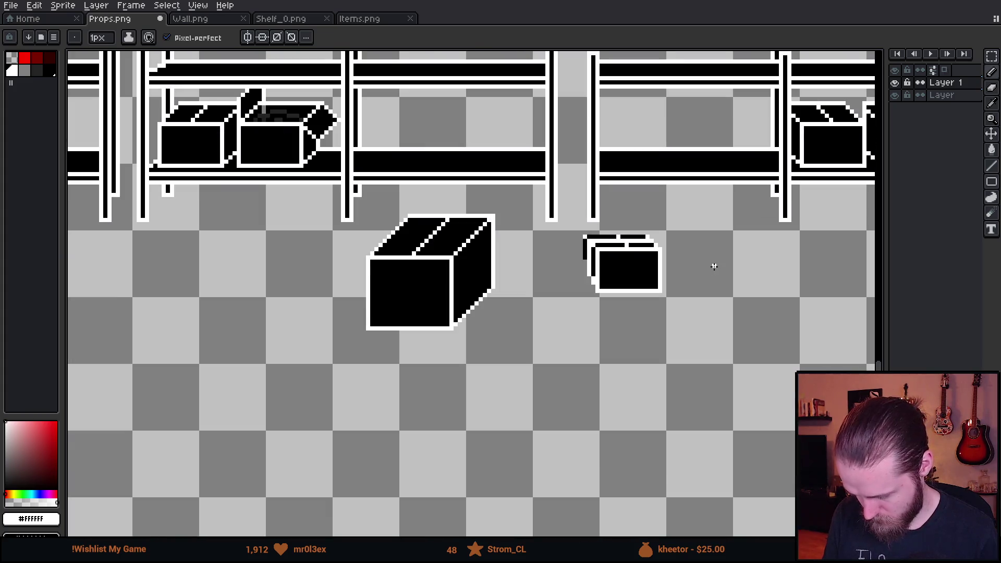
left_click_drag(712, 266, 634, 309)
scroll(634, 309, "up", 2)
key("e")
left_click_drag(570, 283, 493, 283)
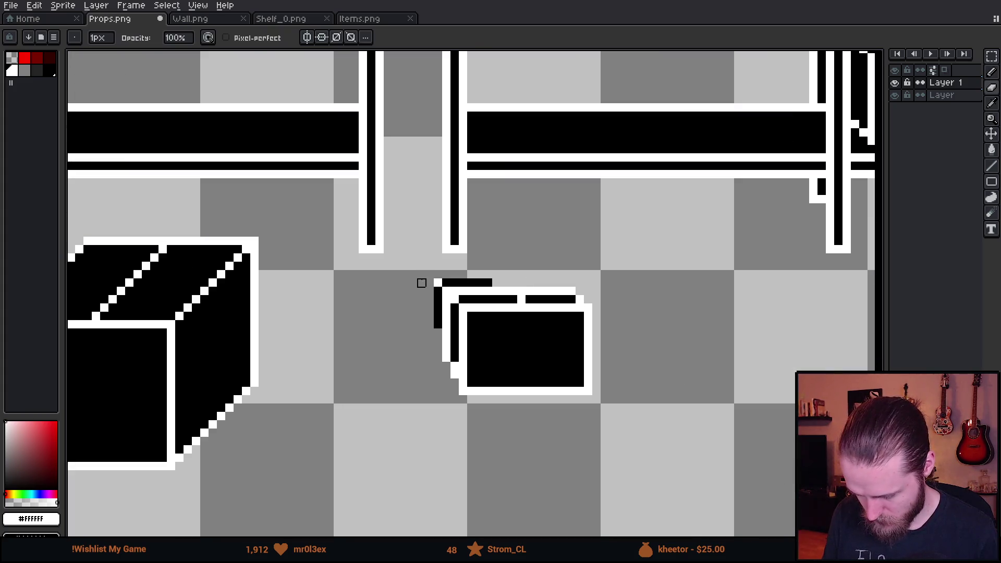
left_click_drag(430, 283, 522, 284)
left_click_drag(438, 291, 436, 339)
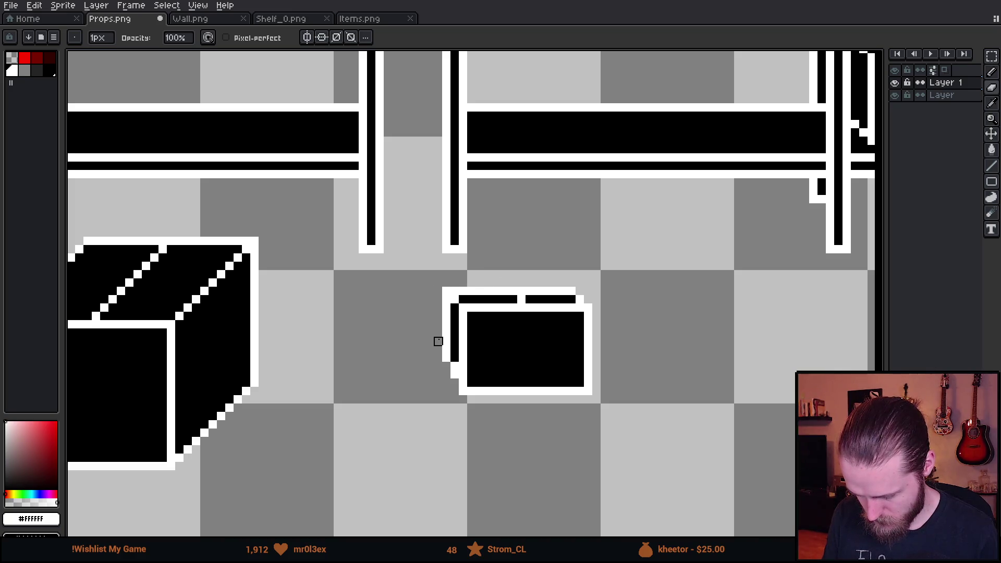
scroll(464, 360, "down", 3)
scroll(498, 379, "up", 1)
Try moving the small box onto the shelf, then undo it, leaving the box below
key("m")
left_click_drag(424, 305, 599, 432)
mouse_move(552, 385)
left_mouse_down()
mouse_move(620, 218)
mouse_move(620, 232)
left_mouse_up()
scroll(621, 226, "down", 3)
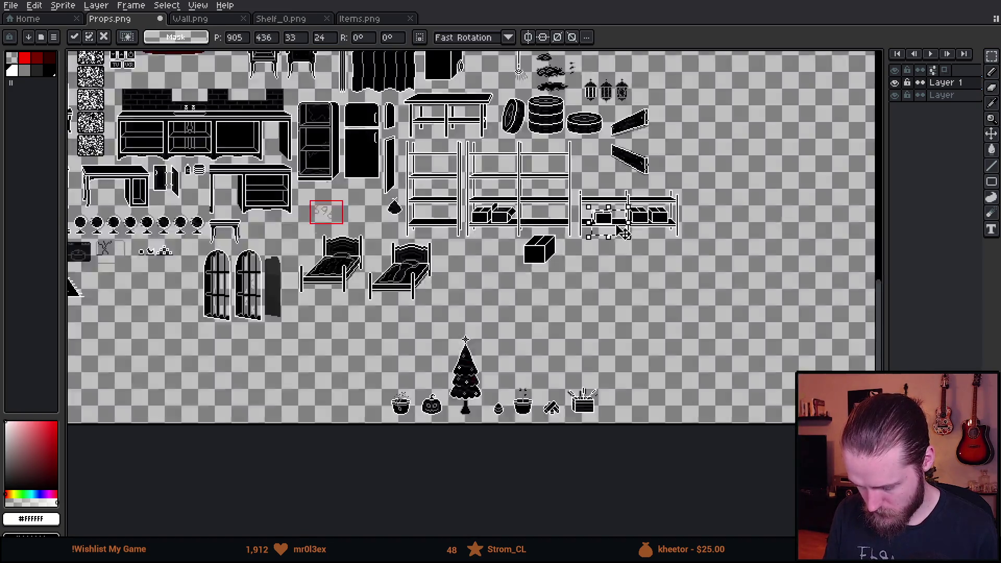
scroll(597, 250, "up", 3)
scroll(599, 250, "up", 2)
left_click_drag(631, 272, 667, 265)
key("ctrl+z")
left_click(641, 308)
Draw a white outline along the small box's left and top edges
scroll(539, 335, "up", 4)
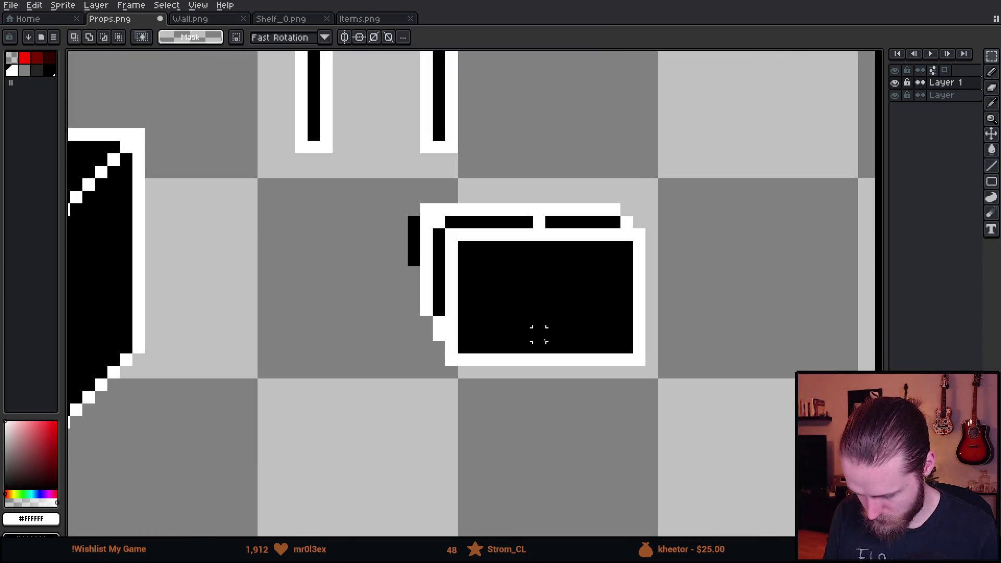
mouse_move(512, 336)
left_mouse_down()
mouse_move(492, 311)
mouse_move(328, 476)
left_mouse_up()
scroll(330, 469, "down", 2)
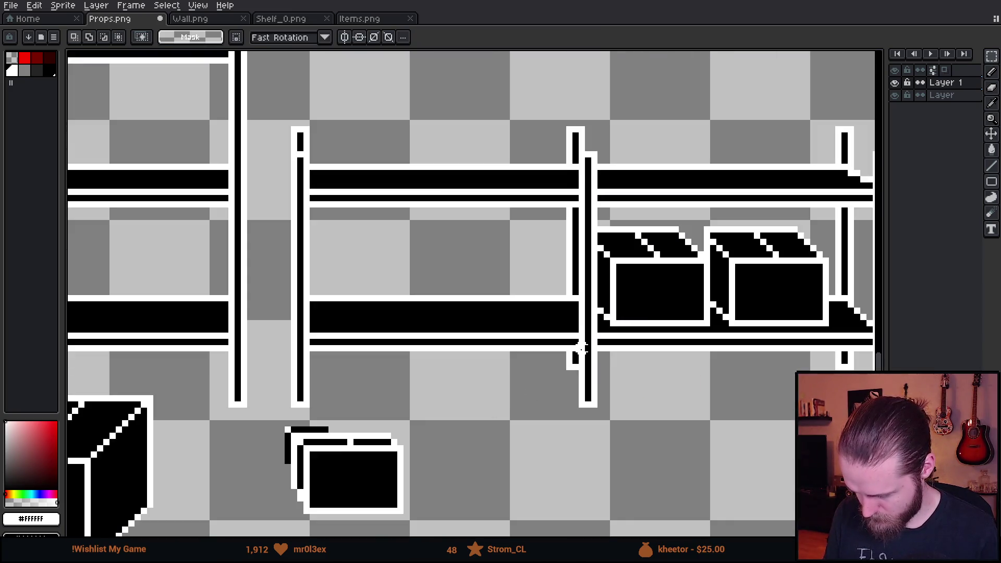
mouse_move(394, 424)
left_mouse_down()
mouse_move(494, 371)
mouse_move(535, 366)
mouse_move(435, 417)
left_mouse_up()
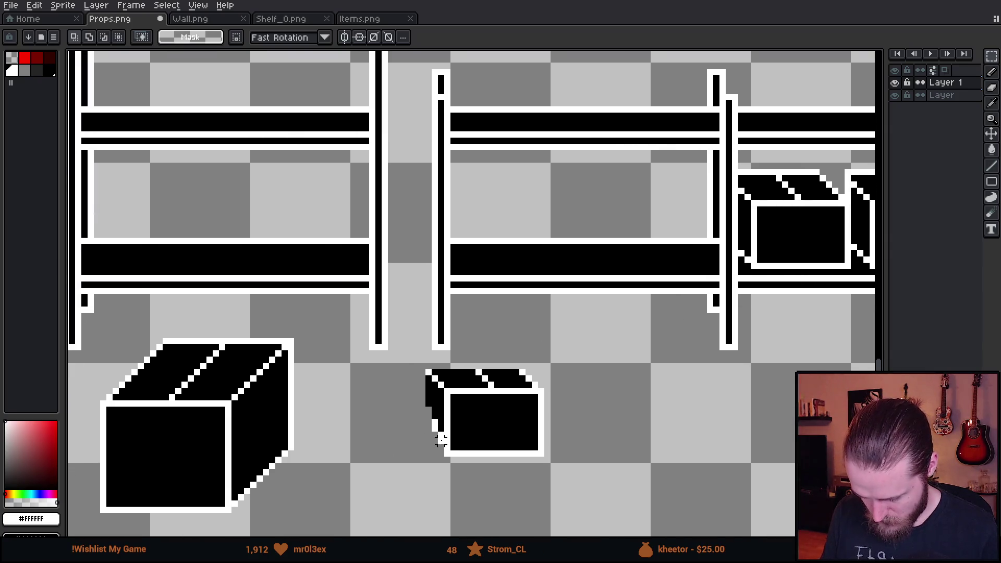
scroll(449, 435, "up", 2)
key("b")
left_click(320, 350)
left_click(325, 319)
mouse_move(325, 319)
left_mouse_down()
mouse_move(330, 175)
mouse_move(714, 162)
left_mouse_up()
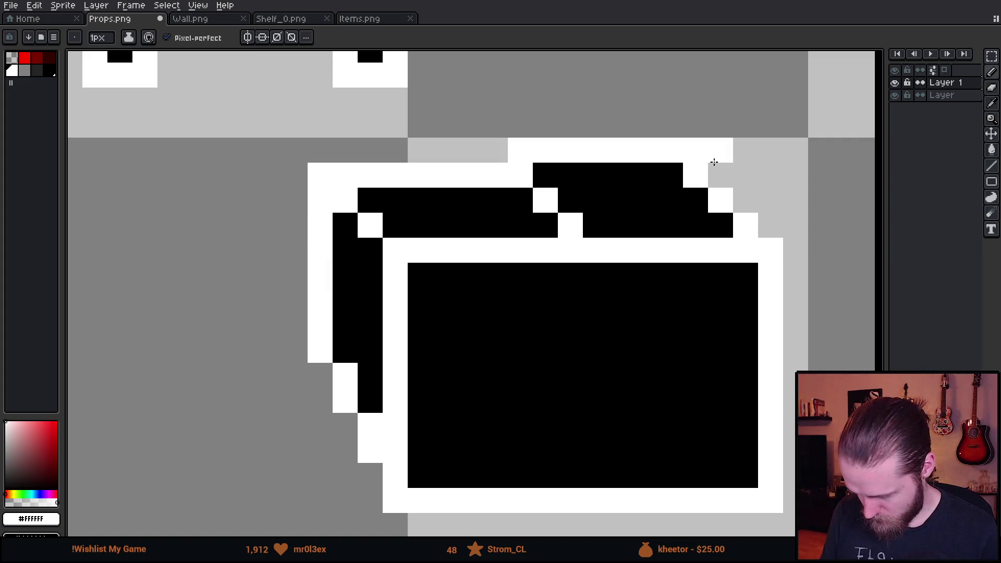
Move the small box onto the left shelf's bottom level beside the two boxes
scroll(717, 262, "down", 3)
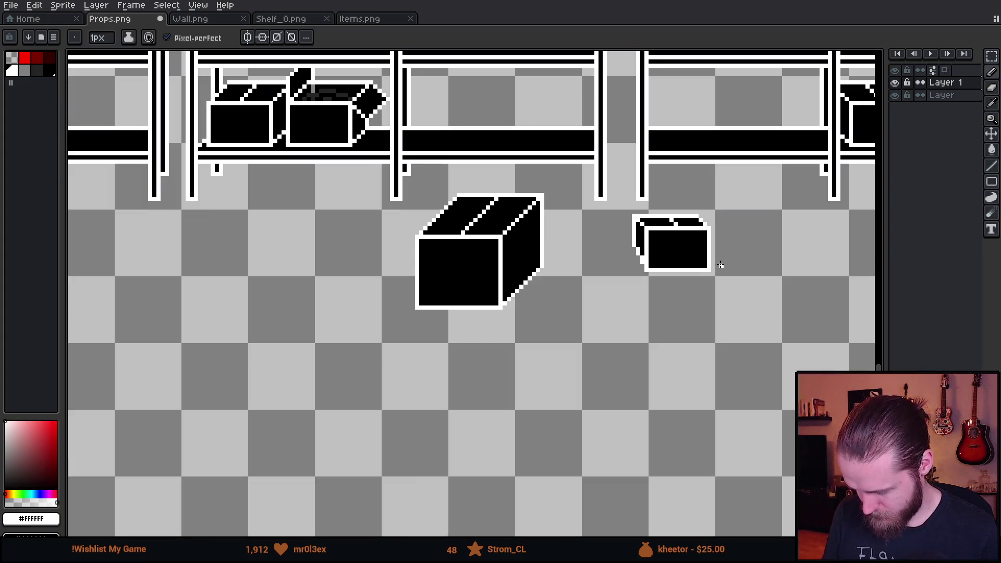
scroll(705, 233, "up", 2)
scroll(702, 233, "down", 2)
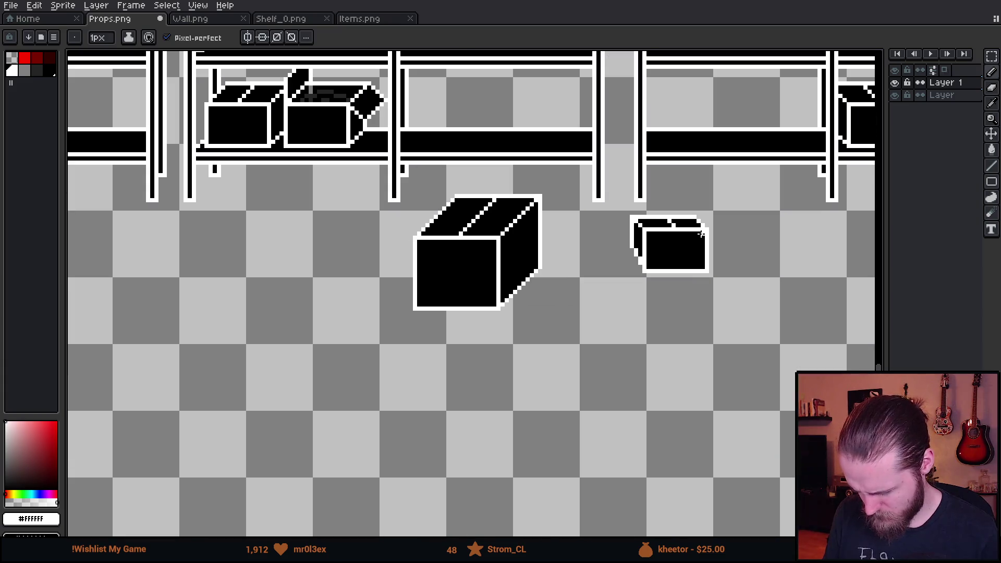
left_click_drag(702, 234, 674, 277)
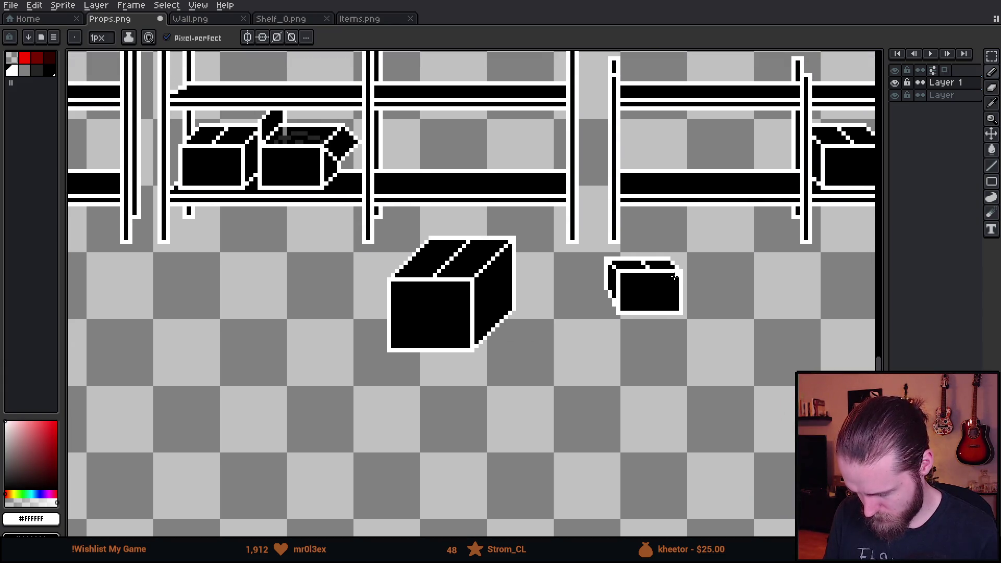
key("m")
left_click_drag(598, 249, 719, 349)
mouse_move(672, 312)
left_mouse_down()
mouse_move(701, 312)
mouse_move(417, 213)
mouse_move(428, 190)
mouse_move(459, 175)
left_mouse_up()
key("ctrl+d")
scroll(429, 233, "down", 2)
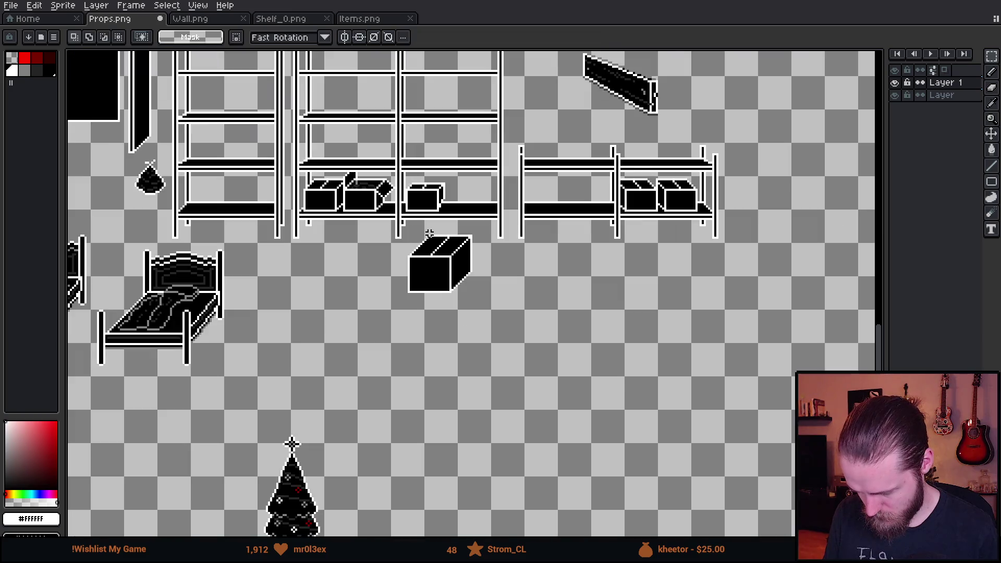
Undo the box's last nudge and paint the grey pixel beside it black
scroll(359, 210, "up", 5)
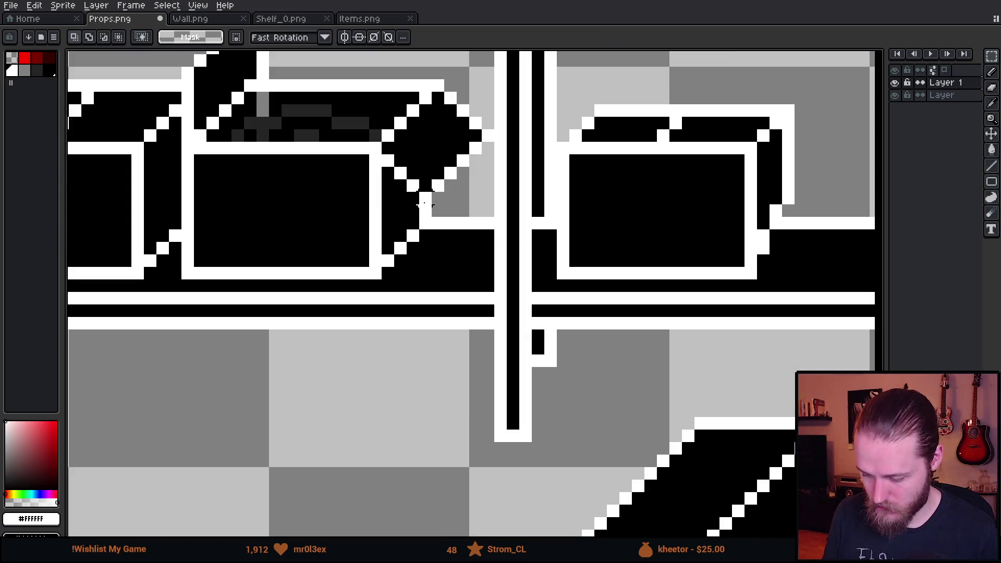
left_click_drag(641, 212, 592, 223)
key("ctrl+z")
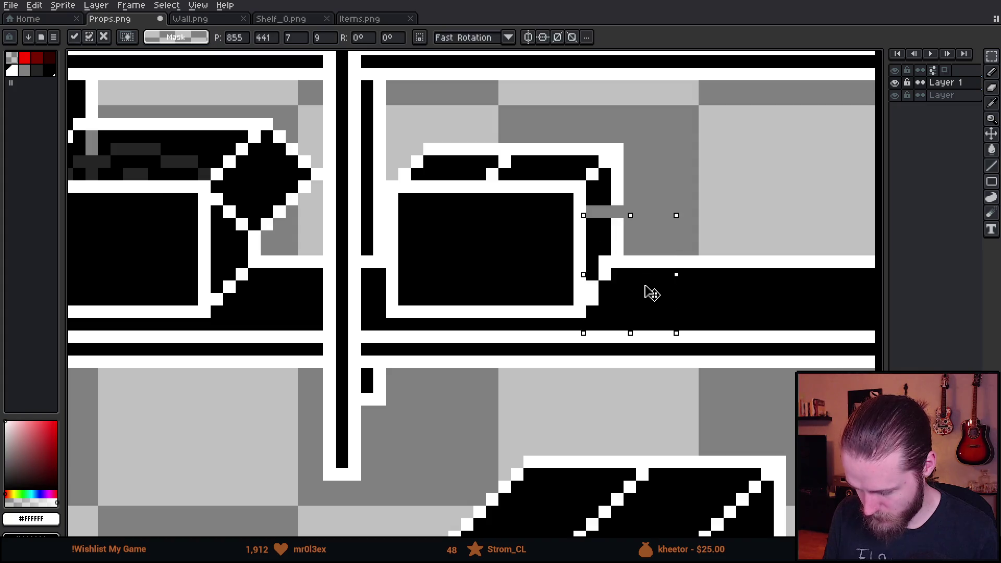
key("ctrl+z")
key("i")
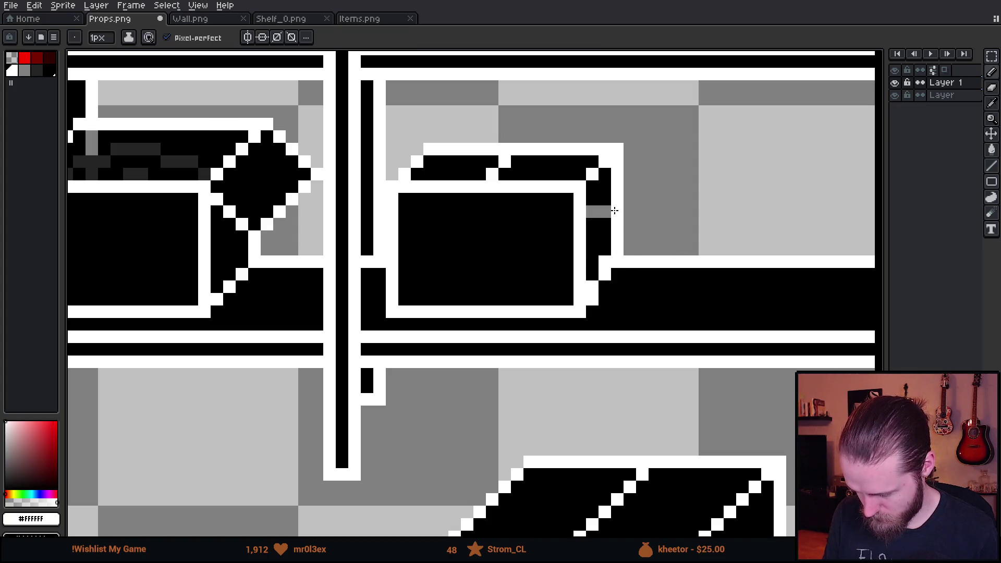
left_click(600, 198, "alt")
left_click(598, 212)
scroll(633, 274, "down", 3)
scroll(587, 296, "down", 2)
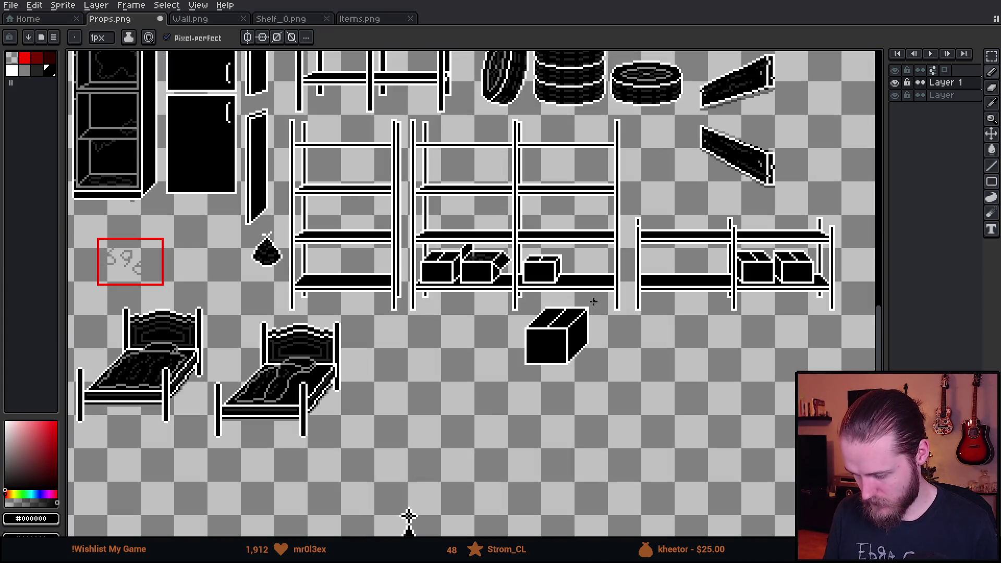
scroll(601, 280, "up", 3)
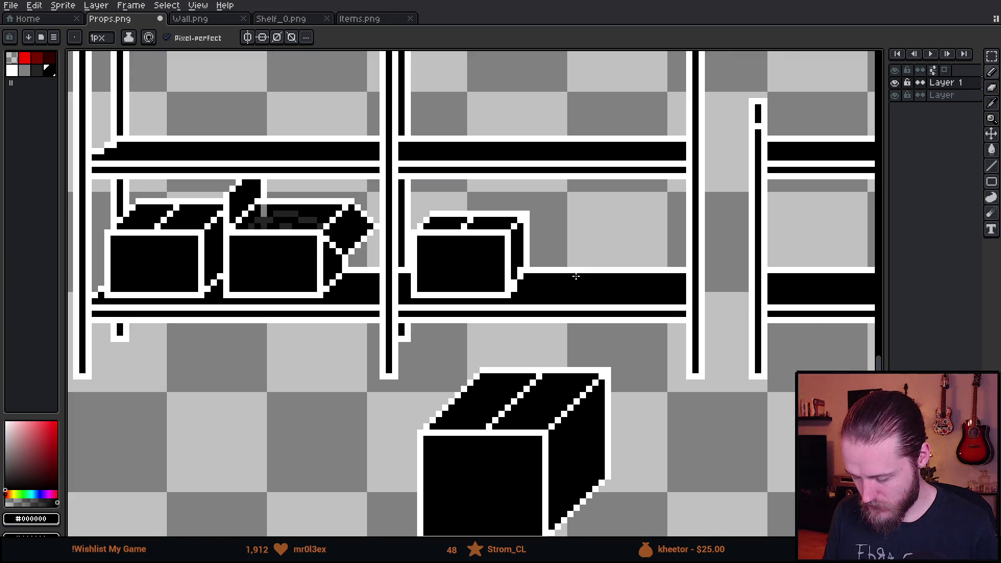
Repaint the box's white left and top outline and blacken the stray pixels beside its top bar
key("m")
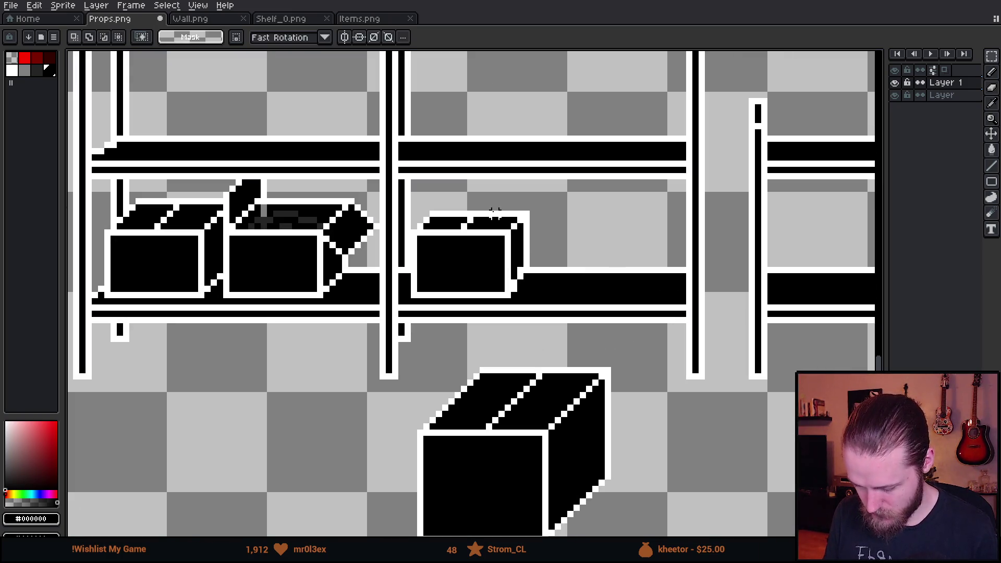
left_click_drag(514, 201, 558, 331)
left_click(554, 306)
scroll(436, 210, "up", 1)
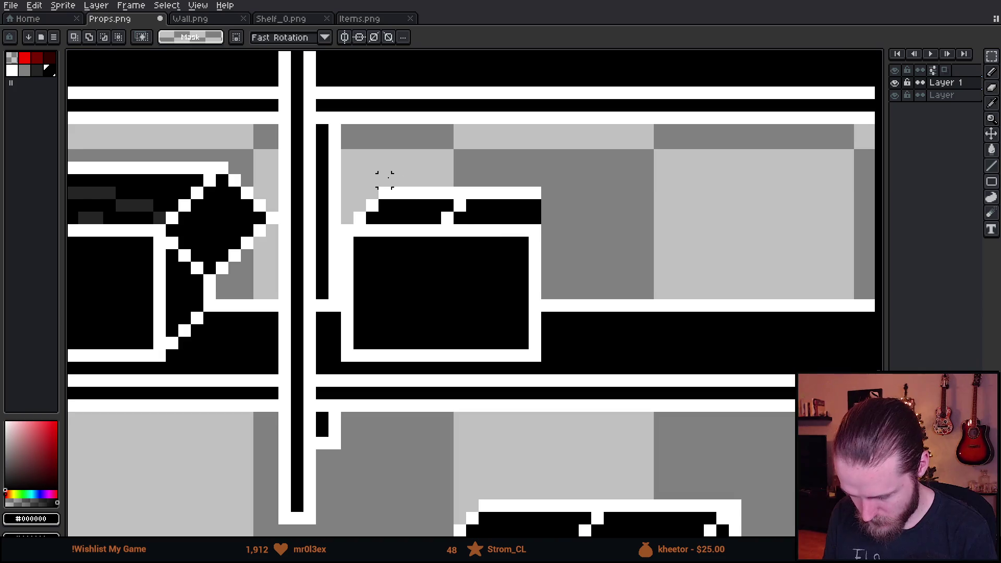
key("i")
left_click(357, 218)
key("b")
mouse_move(346, 226)
left_mouse_down()
mouse_move(347, 194)
mouse_move(516, 194)
mouse_move(539, 220)
left_mouse_up()
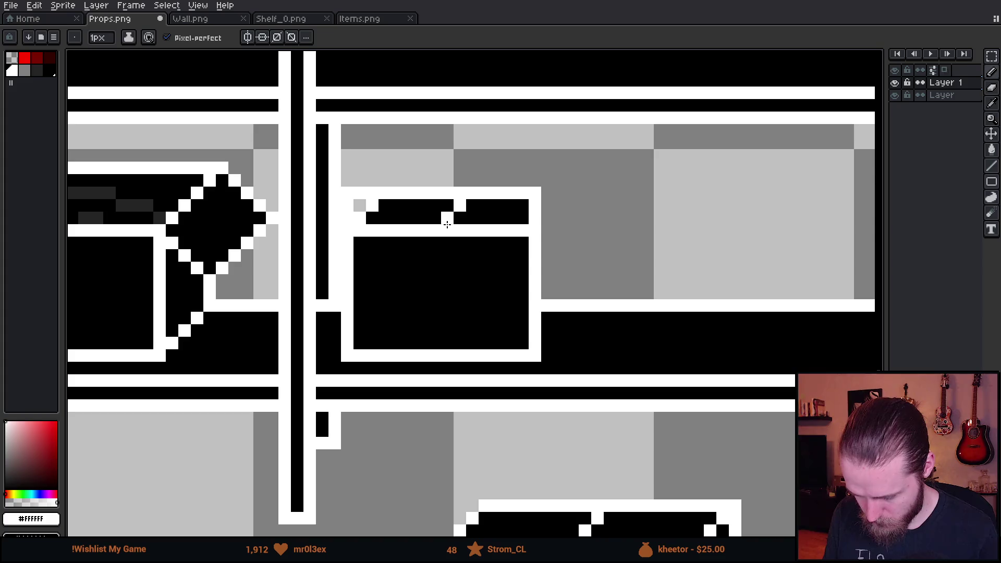
left_click(448, 205, "alt")
left_click(454, 208)
mouse_move(405, 207)
left_mouse_down()
mouse_move(361, 205)
mouse_move(474, 323)
left_mouse_up()
Shift the small box a few pixels right toward the post, then pick a dark palette shade
scroll(361, 219, "down", 3)
key("m")
left_click_drag(456, 281, 573, 293)
key("Return")
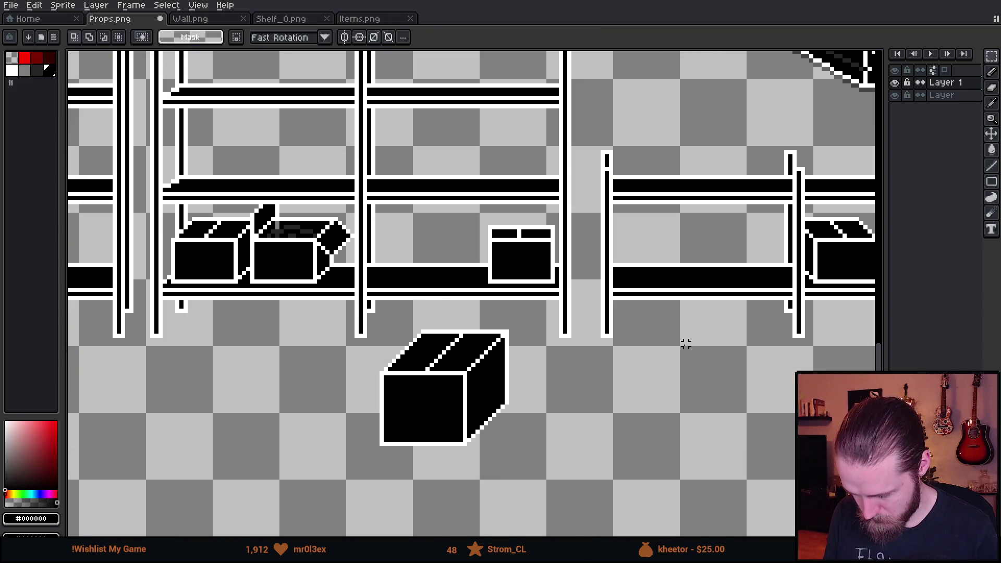
scroll(684, 344, "down", 2)
scroll(542, 339, "up", 1)
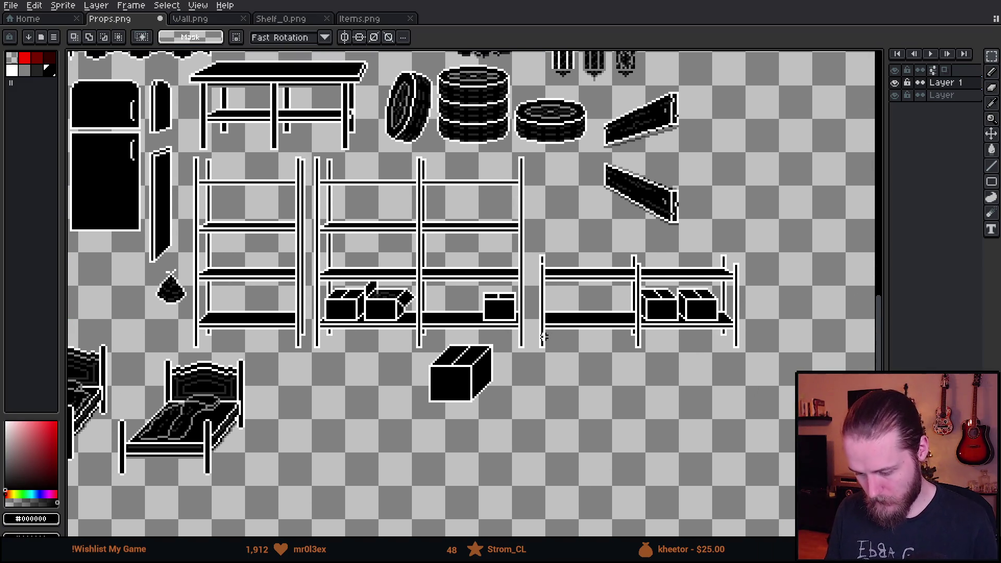
scroll(532, 328, "up", 2)
scroll(519, 319, "up", 2)
scroll(487, 291, "down", 2)
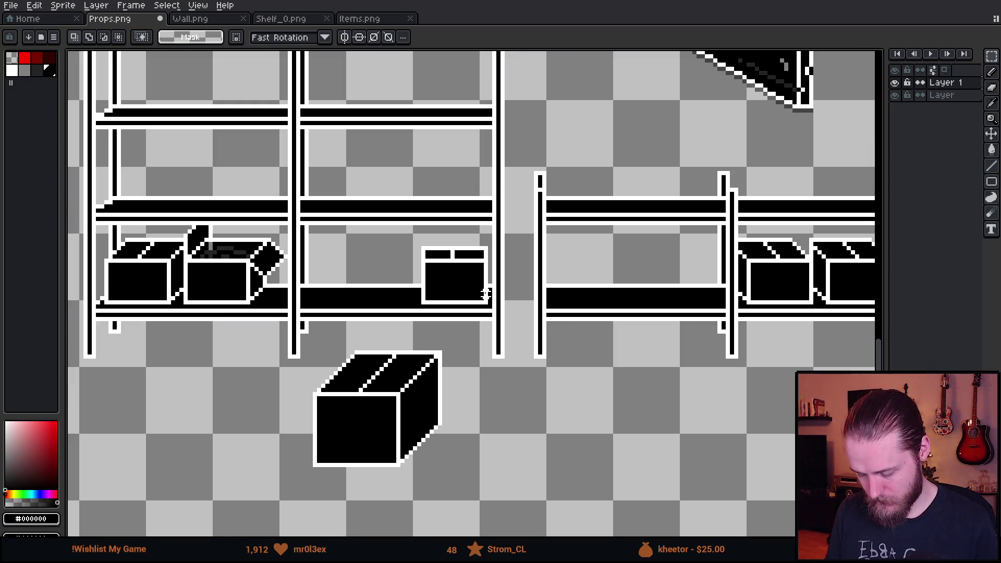
scroll(484, 292, "down", 1)
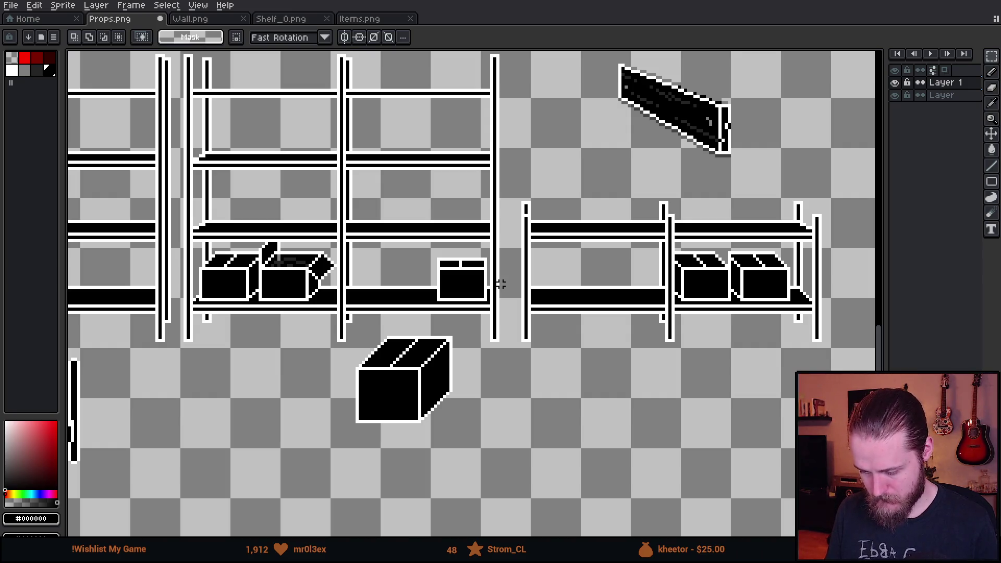
scroll(452, 285, "up", 4)
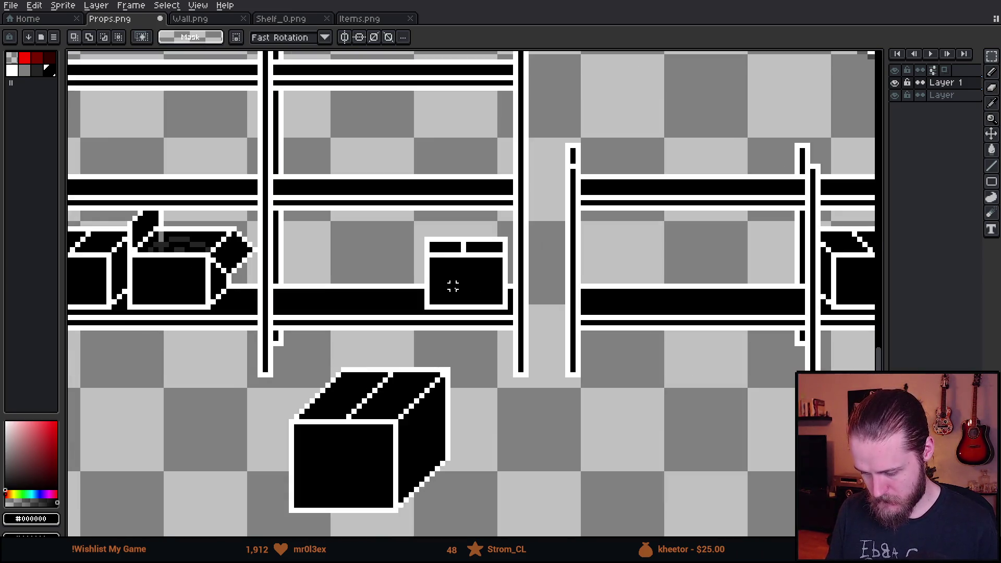
left_click(24, 72)
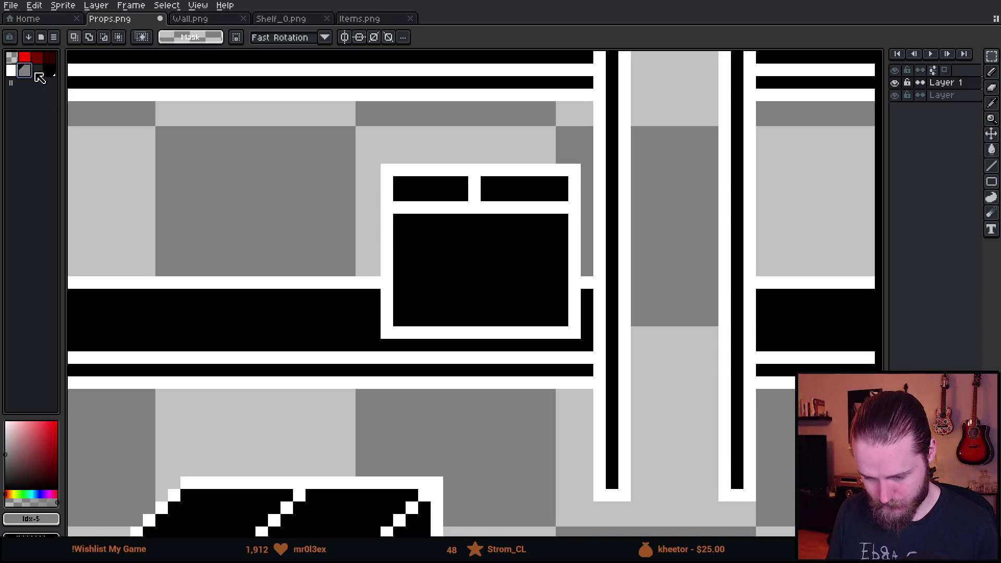
Draw dark grey handle slots on the closed box and the left box
left_click(37, 71)
scroll(409, 252, "up", 2)
key("b")
mouse_move(427, 251)
left_mouse_down()
mouse_move(650, 257)
mouse_move(657, 297)
mouse_move(429, 298)
mouse_move(442, 272)
left_mouse_up()
scroll(477, 294, "down", 3)
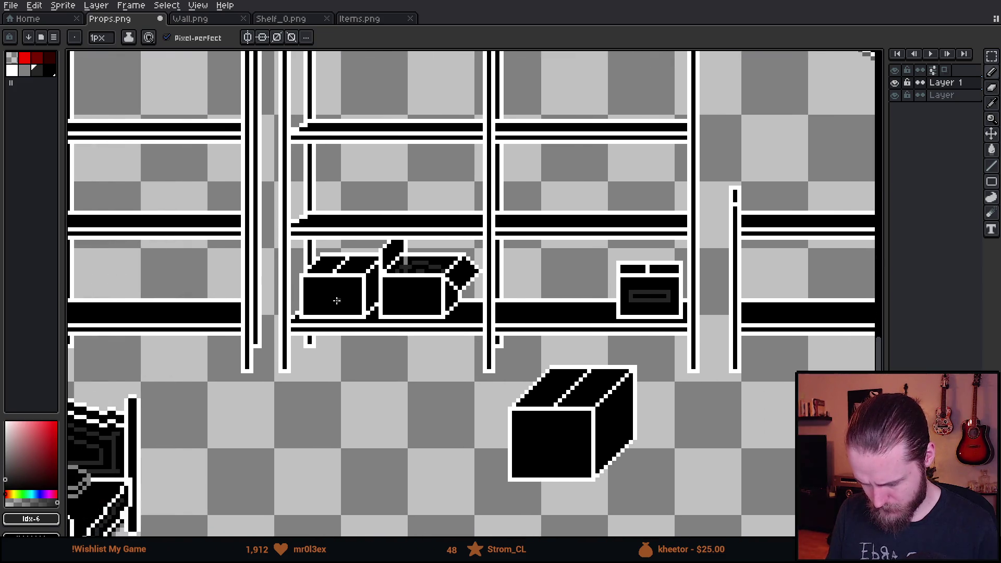
scroll(313, 294, "up", 5)
mouse_move(239, 222)
left_mouse_down()
mouse_move(539, 225)
mouse_move(545, 280)
mouse_move(318, 293)
mouse_move(246, 286)
mouse_move(250, 255)
left_mouse_up()
scroll(254, 246, "down", 2)
scroll(371, 318, "down", 5)
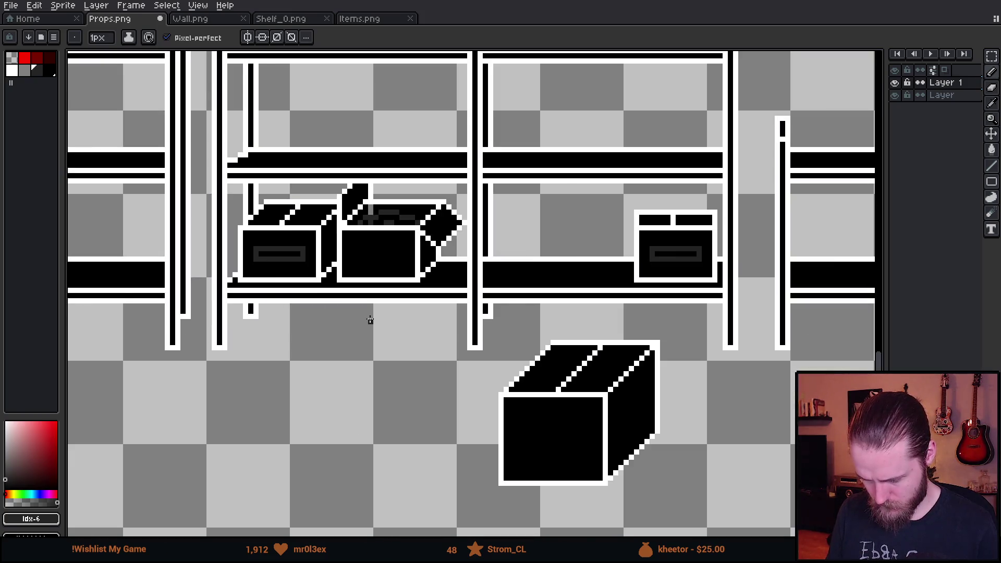
scroll(370, 319, "up", 2)
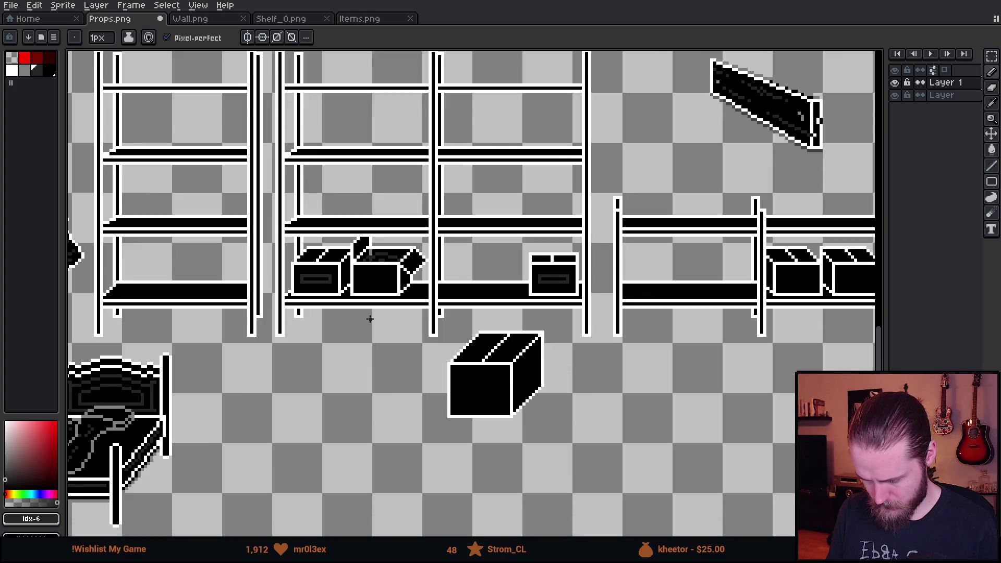
scroll(375, 281, "up", 5)
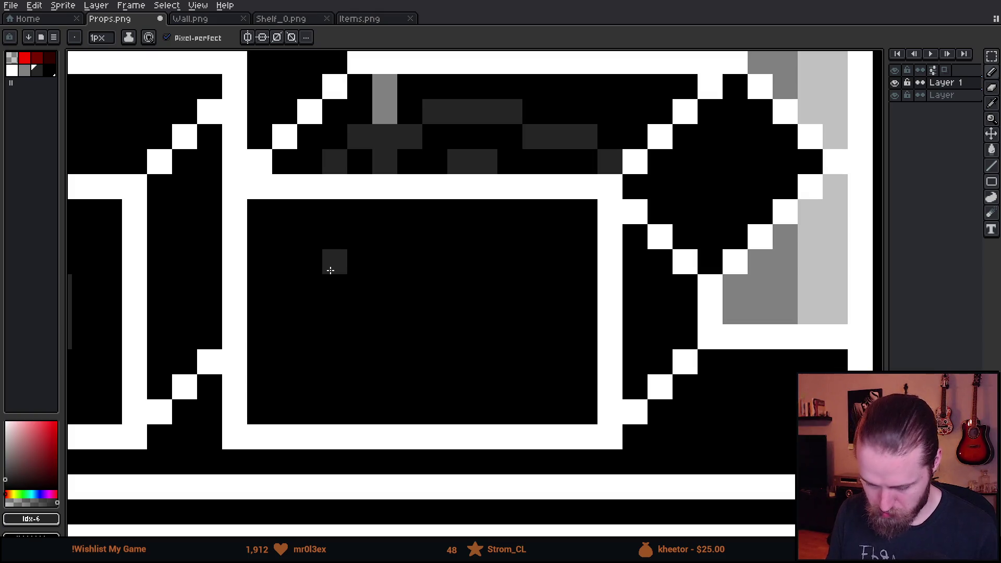
Draw a dark zigzag line across the open box
left_click_drag(330, 270, 335, 337)
left_click(385, 307)
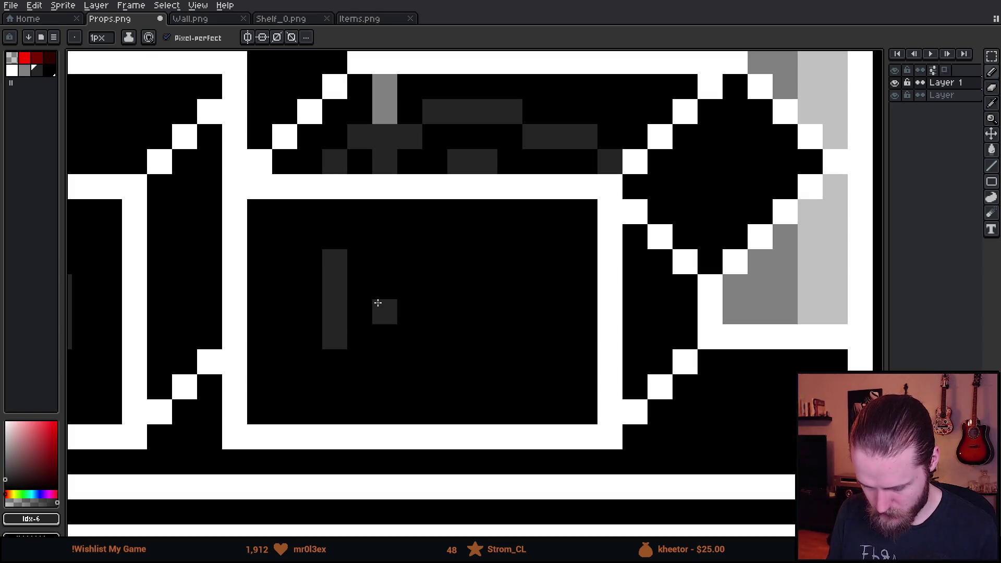
left_click(426, 308)
key("ctrl+z")
key("ctrl+z")
key("ctrl+z")
mouse_move(313, 288)
left_mouse_down()
mouse_move(329, 311)
mouse_move(539, 303)
left_mouse_up()
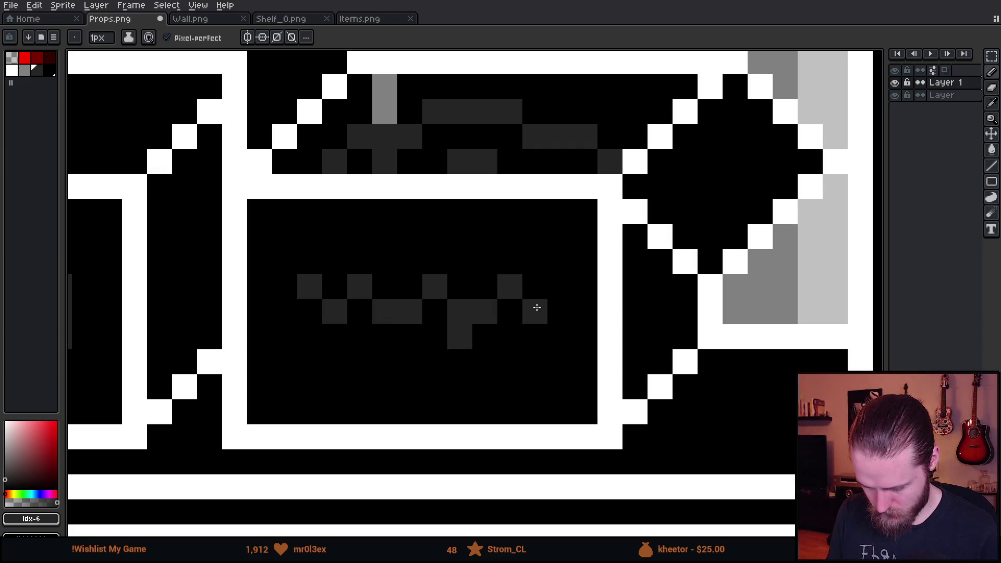
scroll(532, 310, "down", 4)
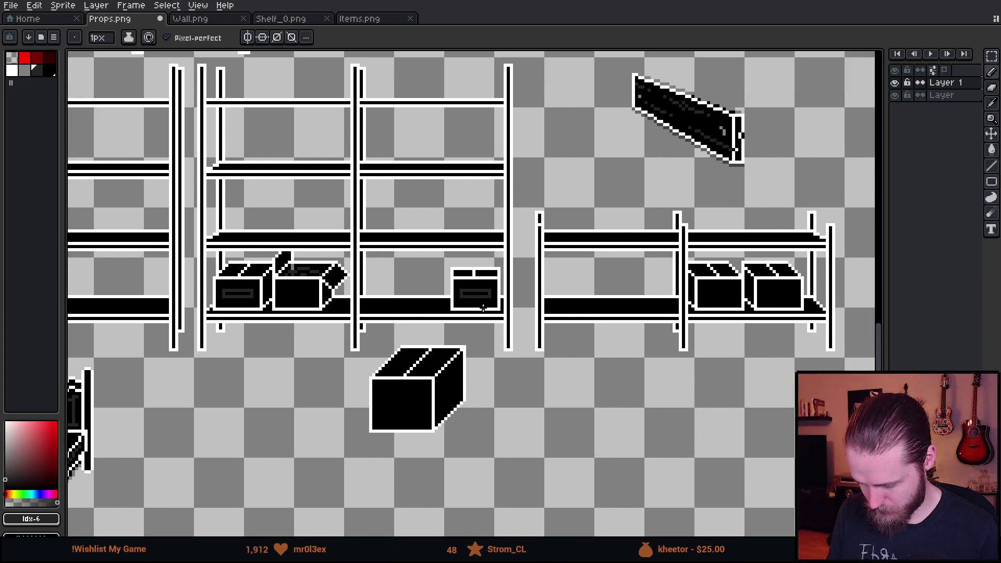
scroll(483, 308, "down", 1)
scroll(438, 301, "up", 1)
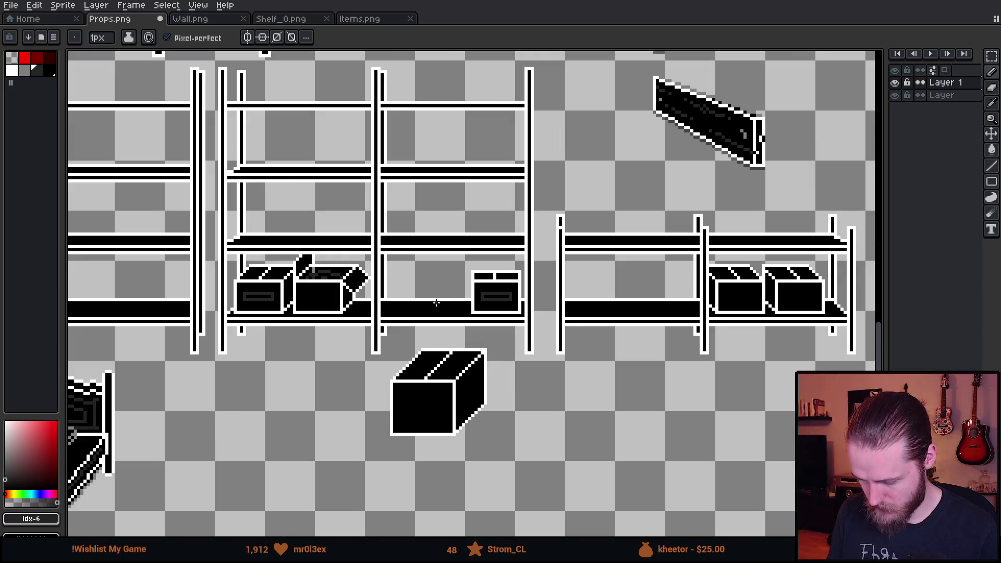
Move the loose box under the shelf down and to the left
key("m")
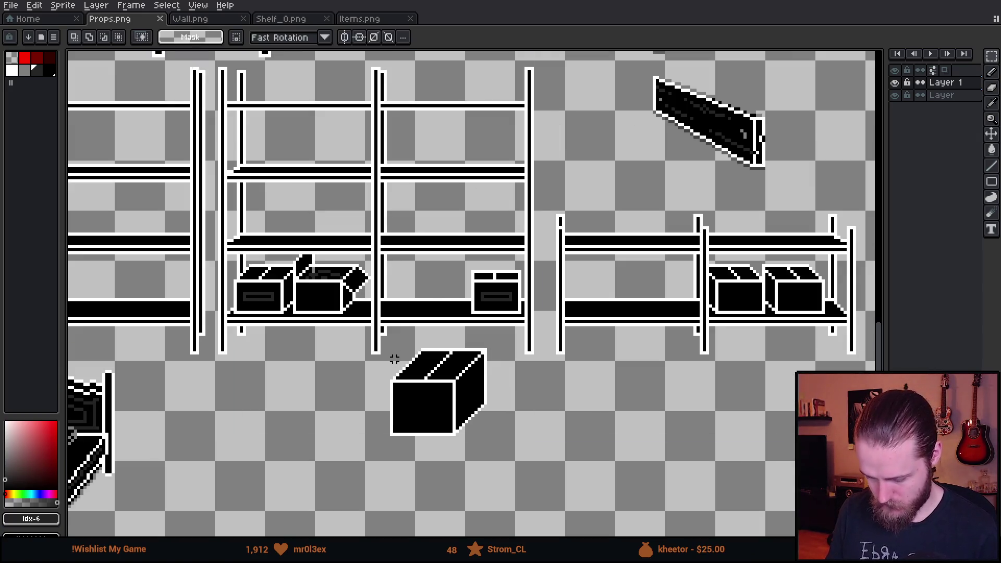
left_click_drag(395, 340, 504, 454)
left_click_drag(483, 411, 446, 478)
right_click(463, 242)
left_click(477, 248)
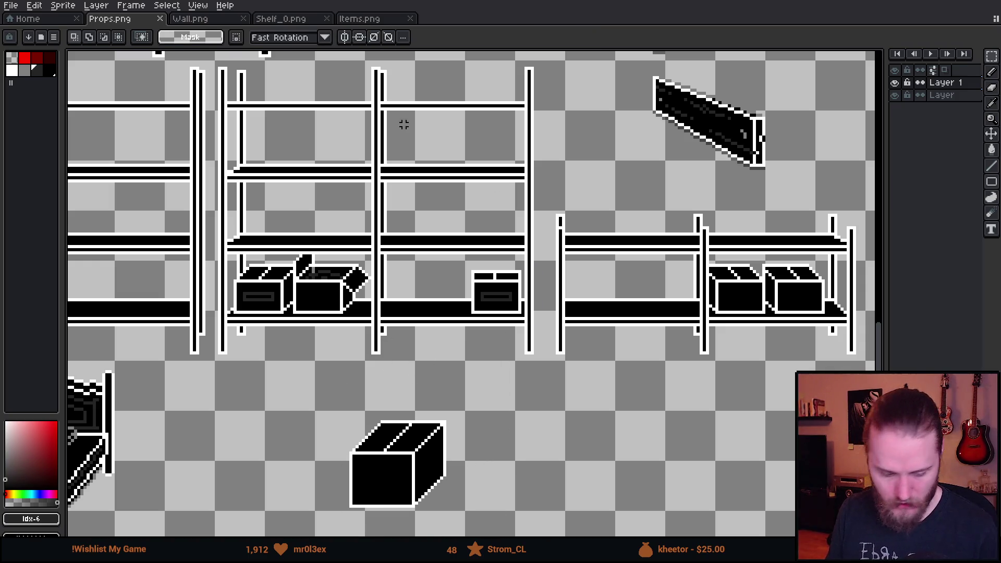
key("alt+Tab")
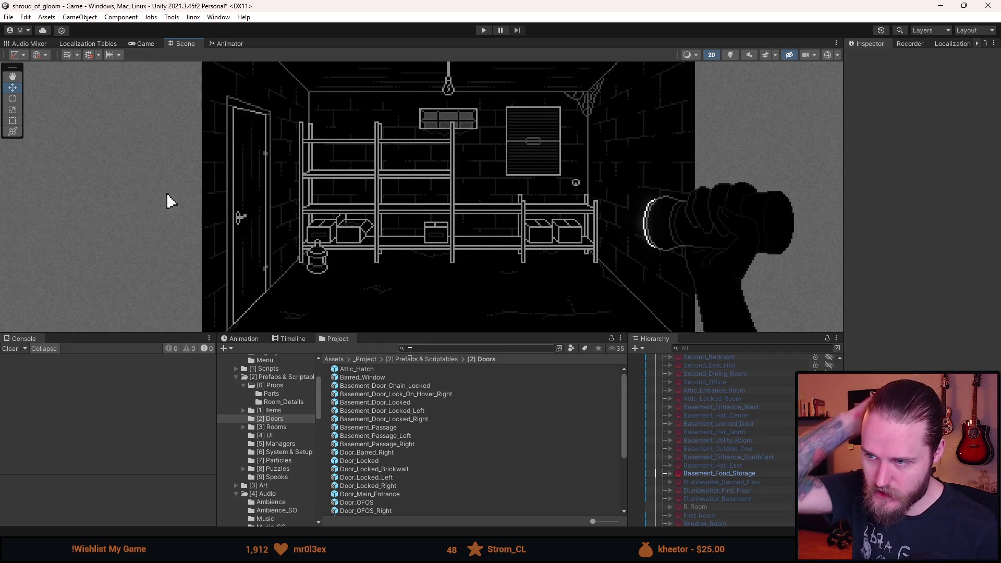
Play the basement scene in Unity with an enlarged Game view, stop it, and return to Aseprite
left_click(483, 29)
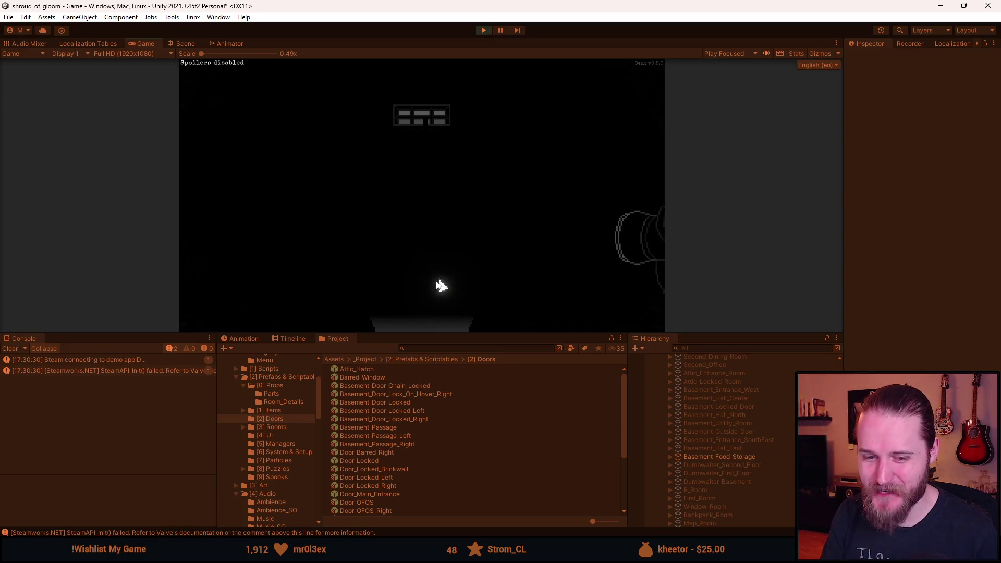
left_click_drag(477, 335, 474, 476)
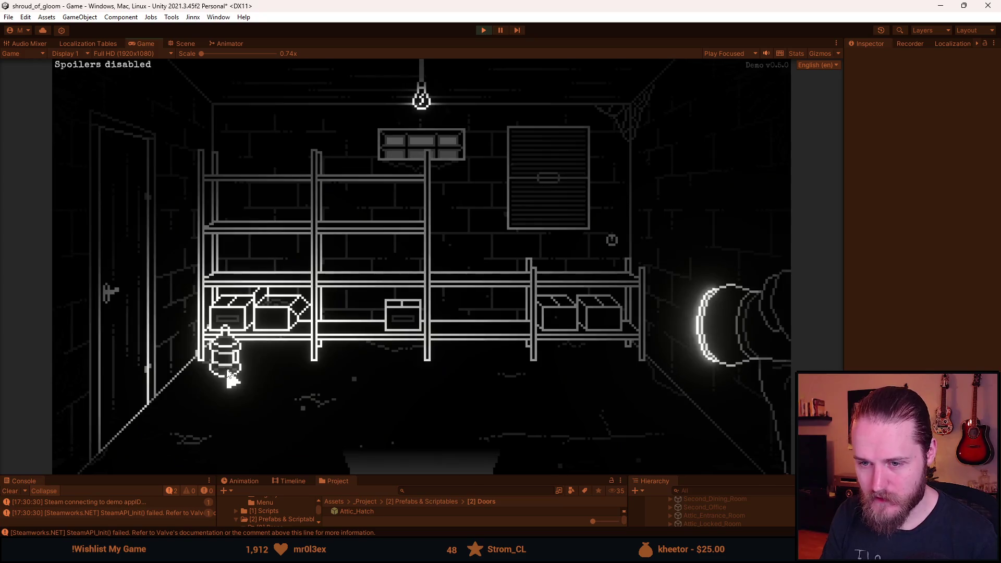
key("Escape")
left_click(479, 30)
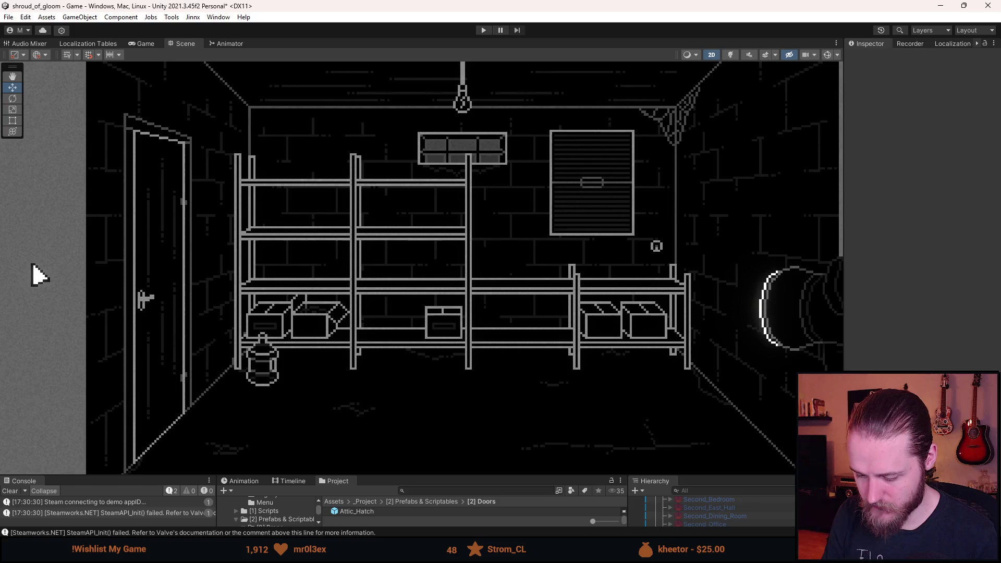
key("alt+Tab")
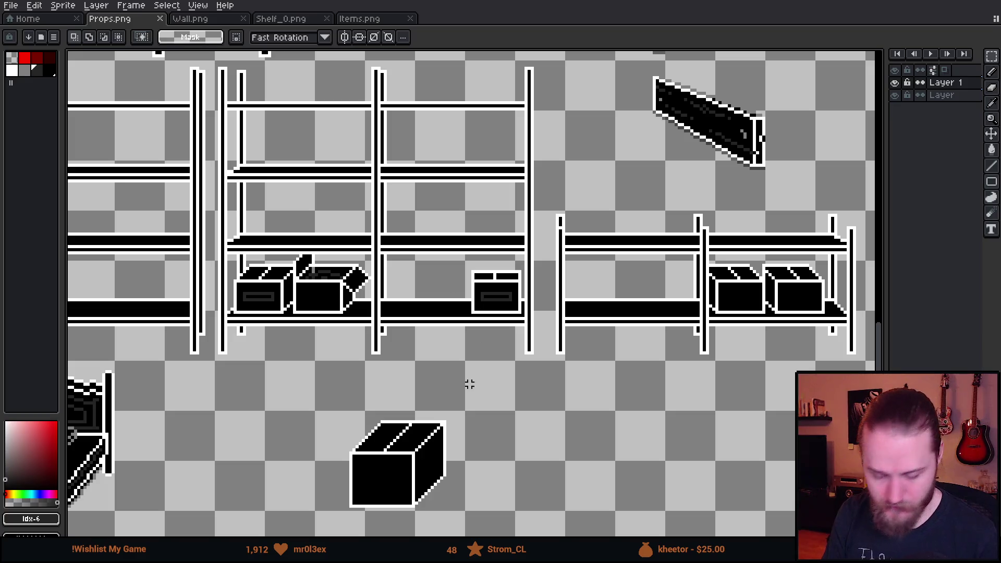
scroll(410, 382, "down", 5)
scroll(560, 433, "up", 1)
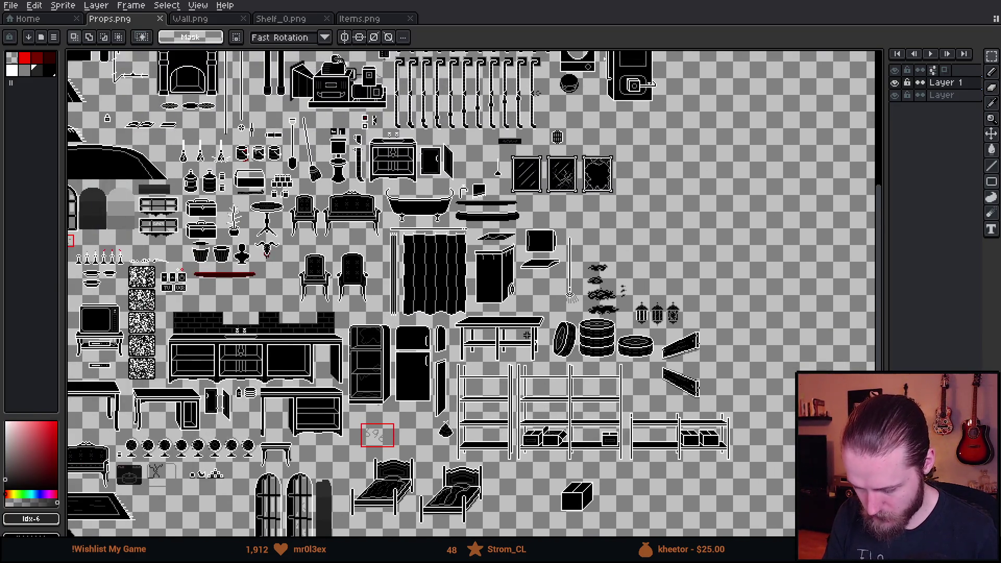
Select a water jug on the props sheet and copy it
scroll(522, 313, "up", 2)
mouse_move(213, 127)
left_mouse_down()
mouse_move(348, 329)
mouse_move(336, 339)
mouse_move(447, 418)
left_mouse_up()
scroll(447, 418, "down", 1)
scroll(250, 334, "up", 4)
mouse_move(241, 328)
left_mouse_down()
mouse_move(341, 482)
mouse_move(181, 312)
left_mouse_up()
scroll(342, 483, "down", 1)
left_click(955, 96)
key("ctrl+d")
left_click_drag(116, 184, 184, 294)
scroll(484, 251, "down", 1)
scroll(484, 251, "up", 1)
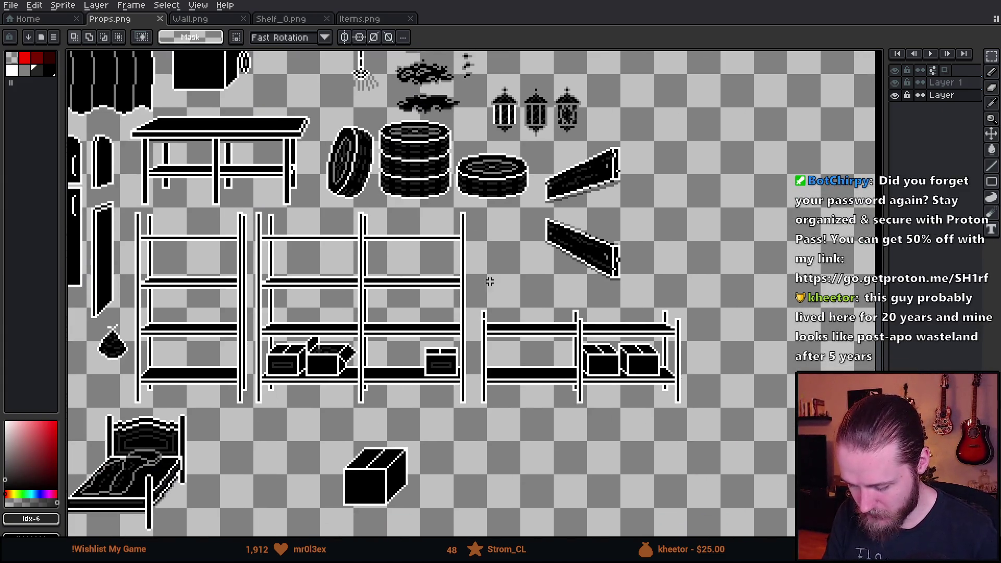
scroll(484, 251, "up", 2)
Try the pasted jug on the shelf beside the boxes, undo it, and make Layer 1 active
key("ctrl+v")
left_click_drag(492, 335, 584, 369)
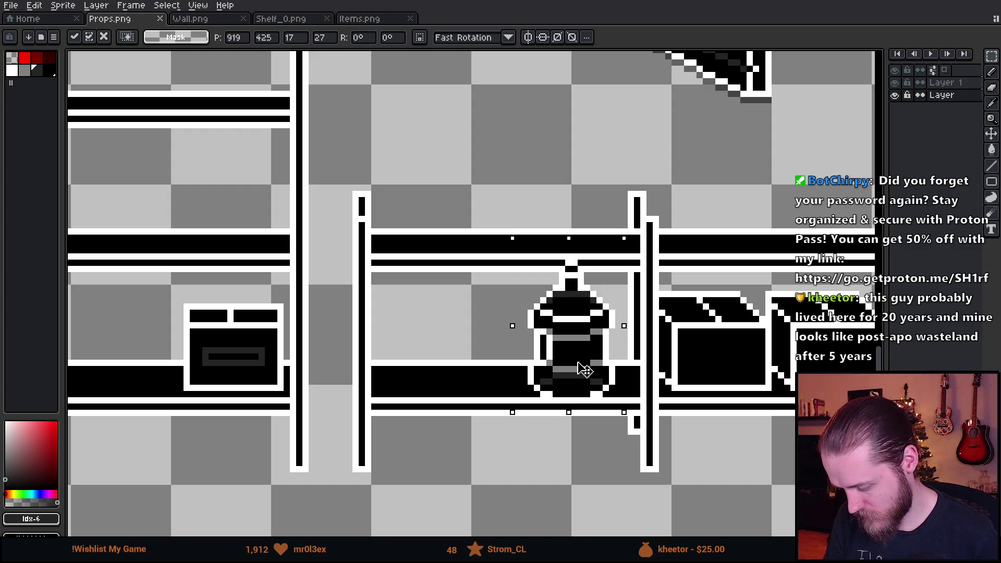
left_click(693, 350)
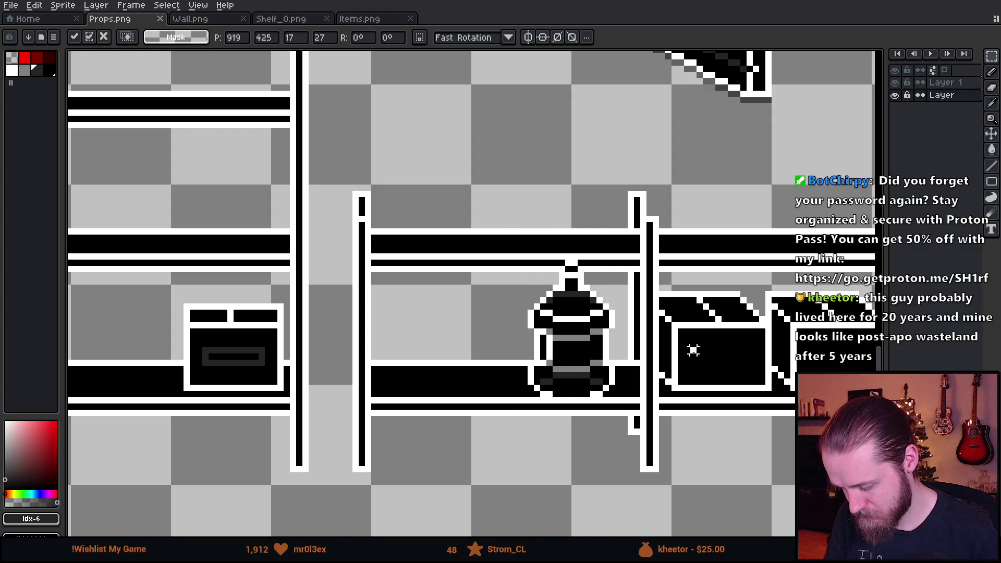
scroll(693, 350, "down", 2)
scroll(622, 330, "up", 4)
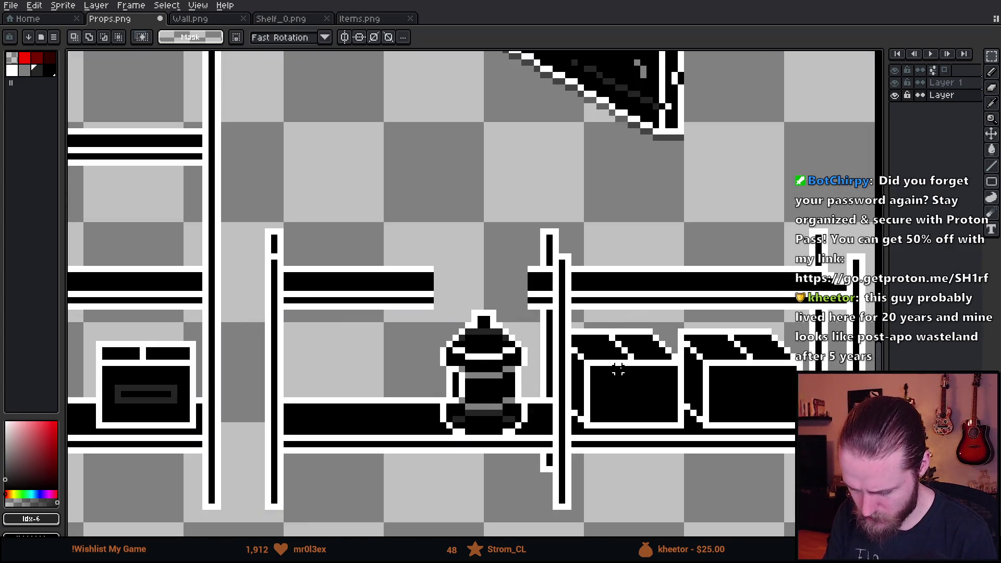
key("ctrl+z")
key("ctrl+z")
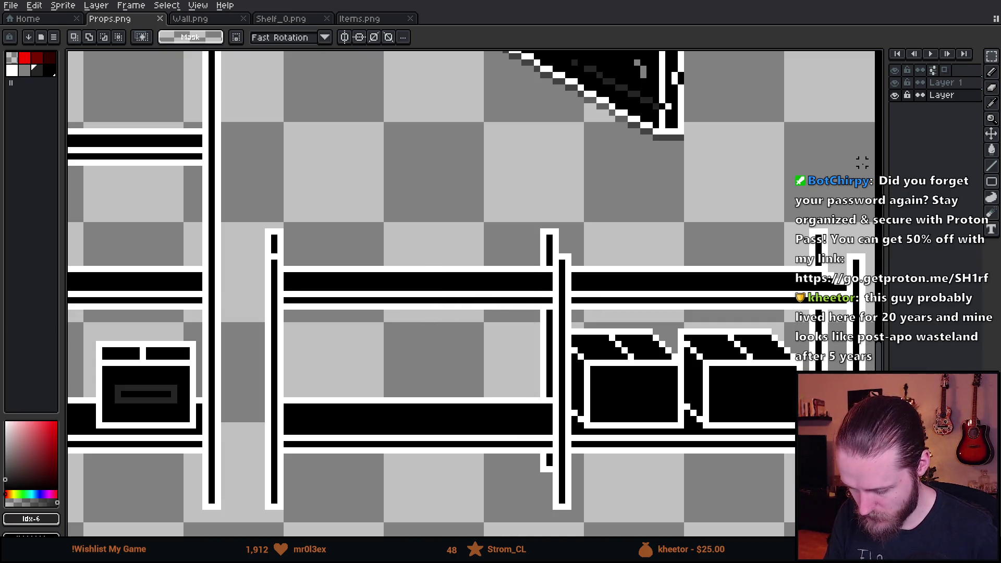
scroll(456, 319, "down", 6)
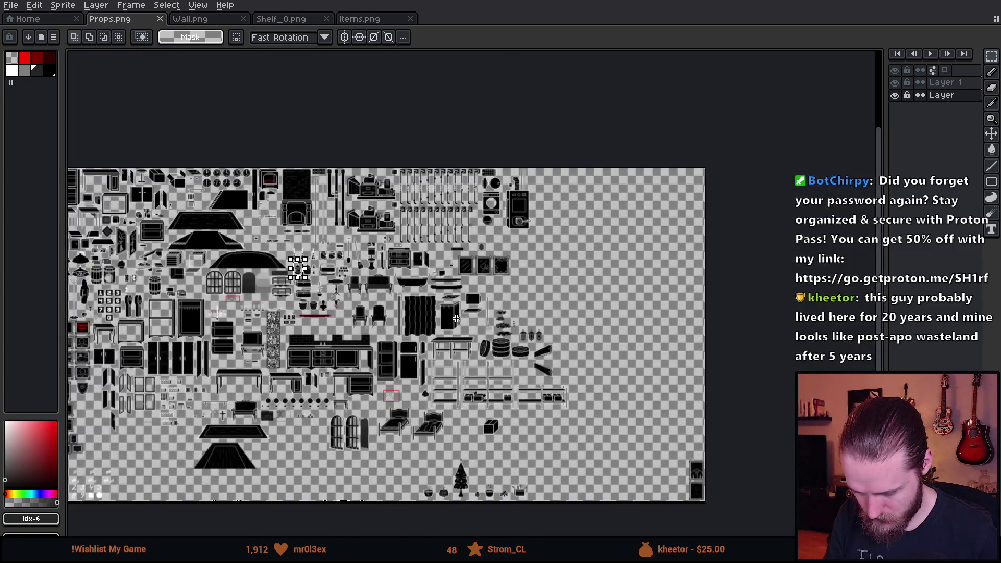
scroll(456, 318, "up", 2)
left_click(951, 84)
scroll(668, 451, "up", 5)
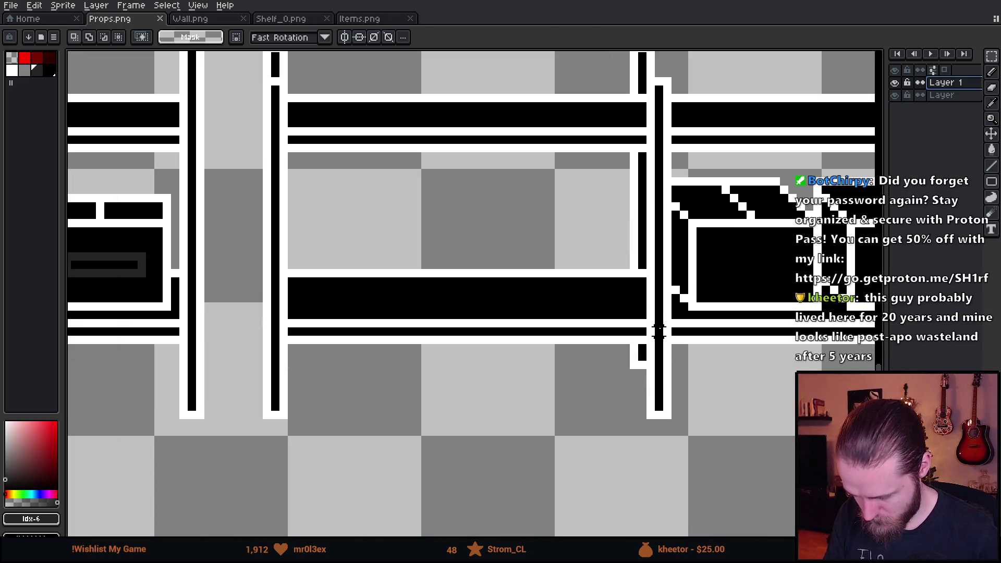
Paste the water jug onto the lower shelf between the boxes
key("ctrl+v")
mouse_move(514, 339)
left_mouse_down()
mouse_move(598, 252)
mouse_move(597, 261)
mouse_move(577, 253)
left_mouse_up()
key("Return")
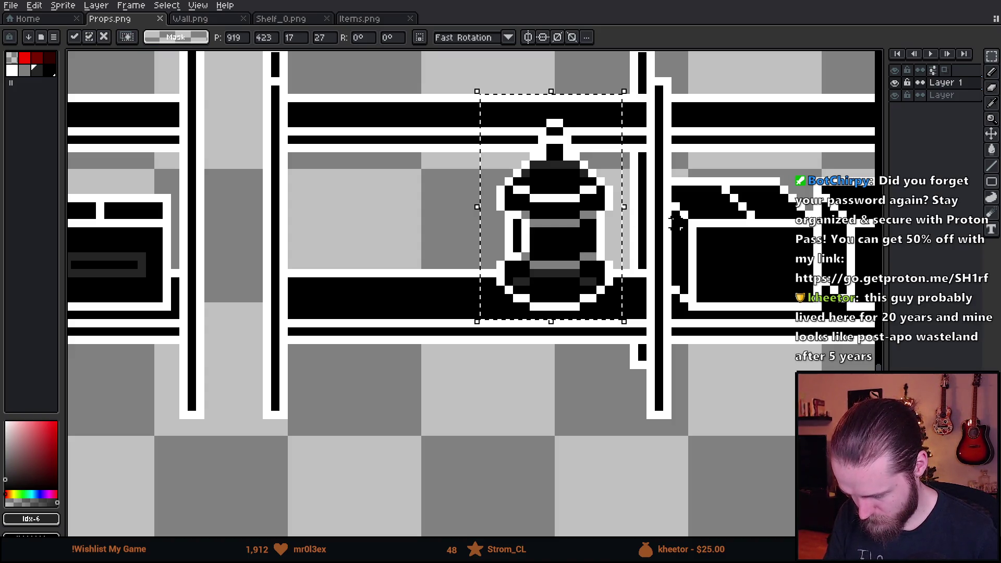
left_click_drag(480, 86, 600, 133)
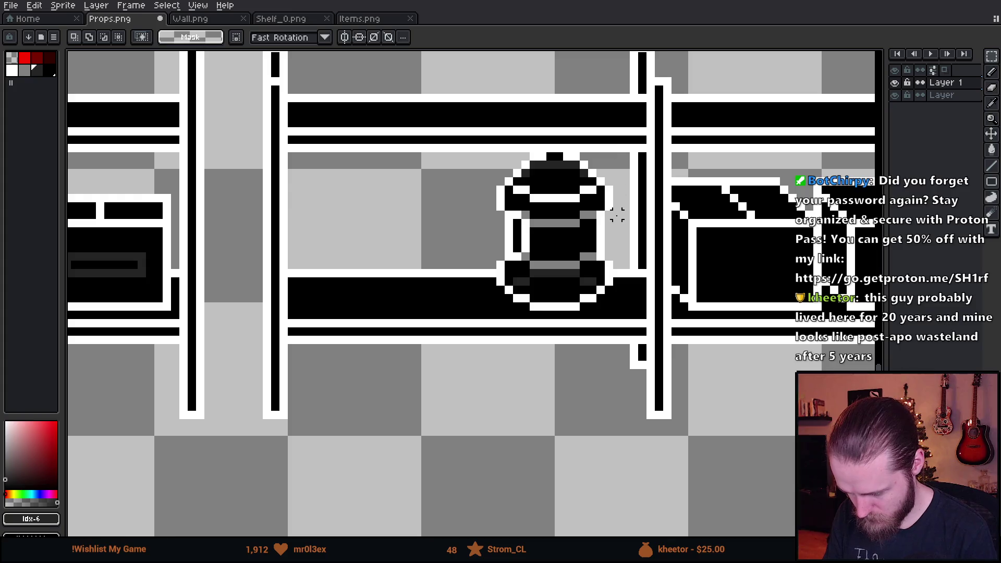
scroll(615, 217, "down", 3)
Save Props.png, check the shelf in Unity, then paste a second jug
key("ctrl+s")
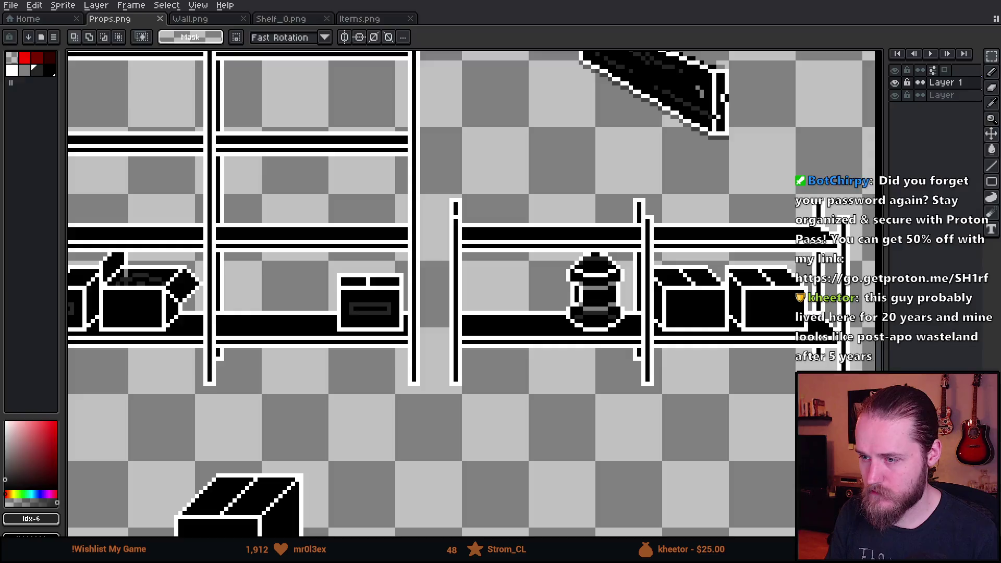
key("alt+Tab")
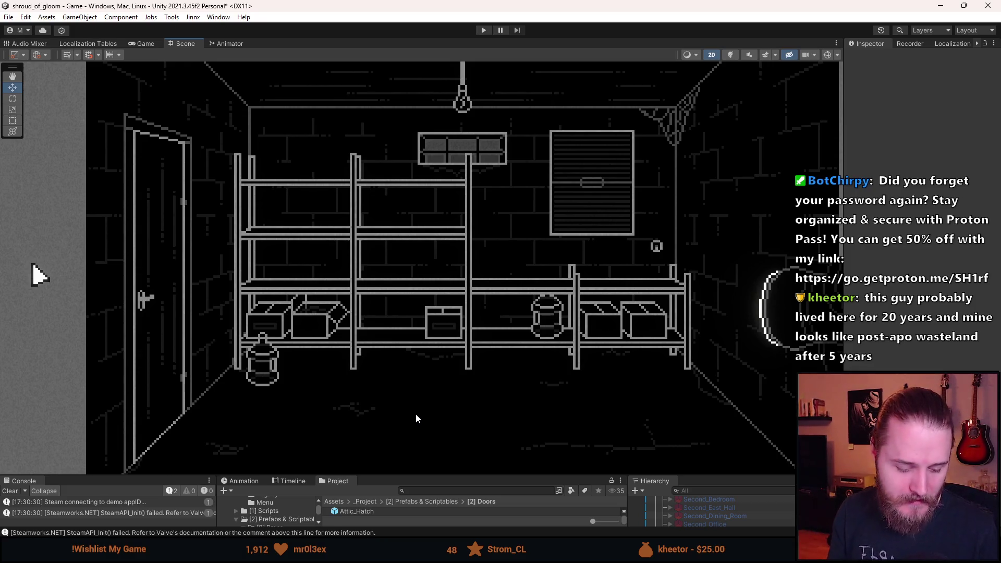
key("alt+Tab")
scroll(631, 304, "up", 1)
key("ctrl+v")
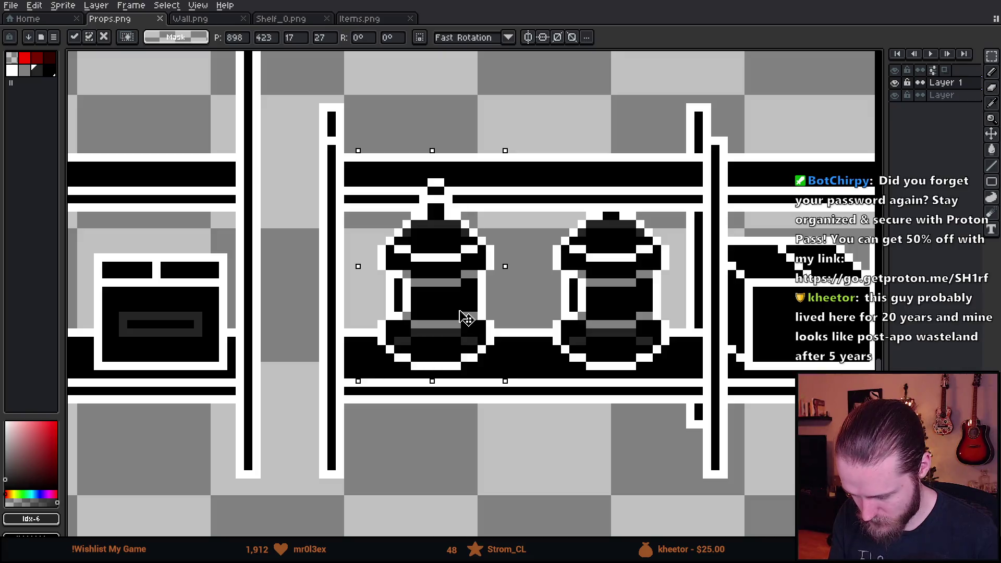
Place the second jug right beside the first on the lower shelf
mouse_move(462, 319)
left_mouse_down()
mouse_move(562, 313)
mouse_move(521, 315)
left_mouse_up()
scroll(555, 312, "down", 1)
key("Return")
key("ctrl+d")
Copy a third jug onto the upper shelf board, save Props.png, and switch to Unity
left_click_drag(438, 187, 558, 365)
mouse_move(525, 320)
left_mouse_down()
mouse_move(474, 163)
mouse_move(459, 189)
left_mouse_up()
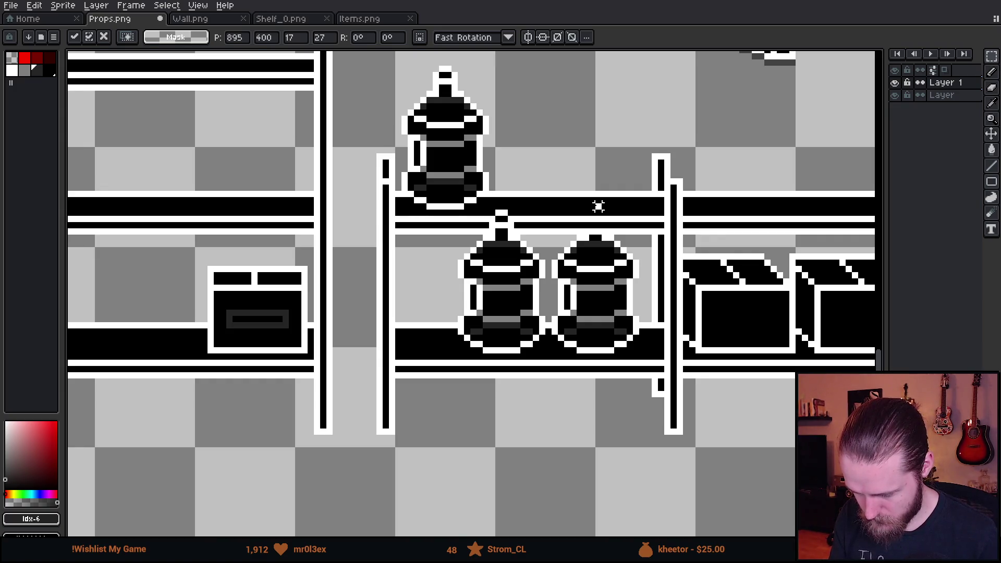
key("Return")
scroll(459, 234, "up", 2)
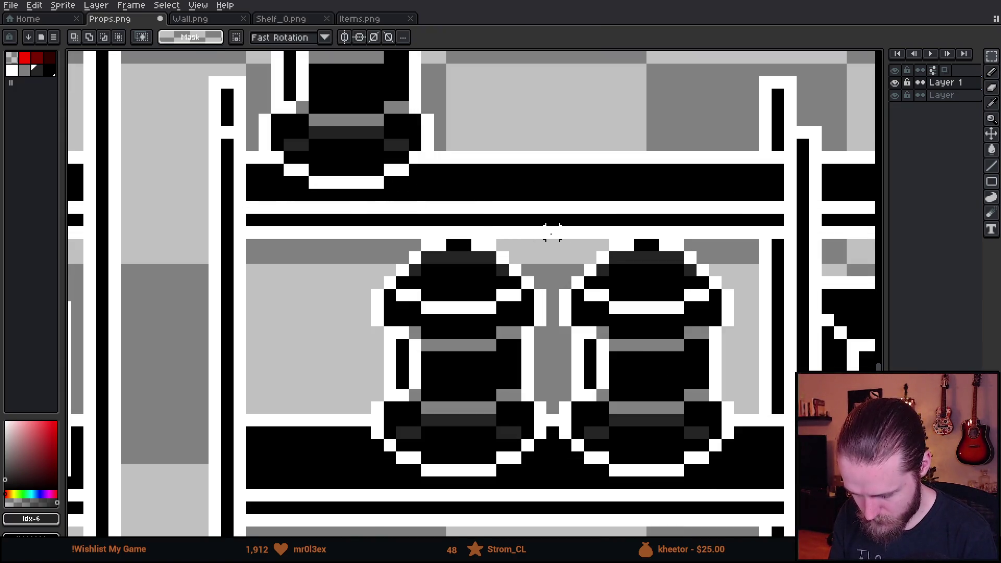
scroll(536, 230, "down", 2)
key("ctrl+s")
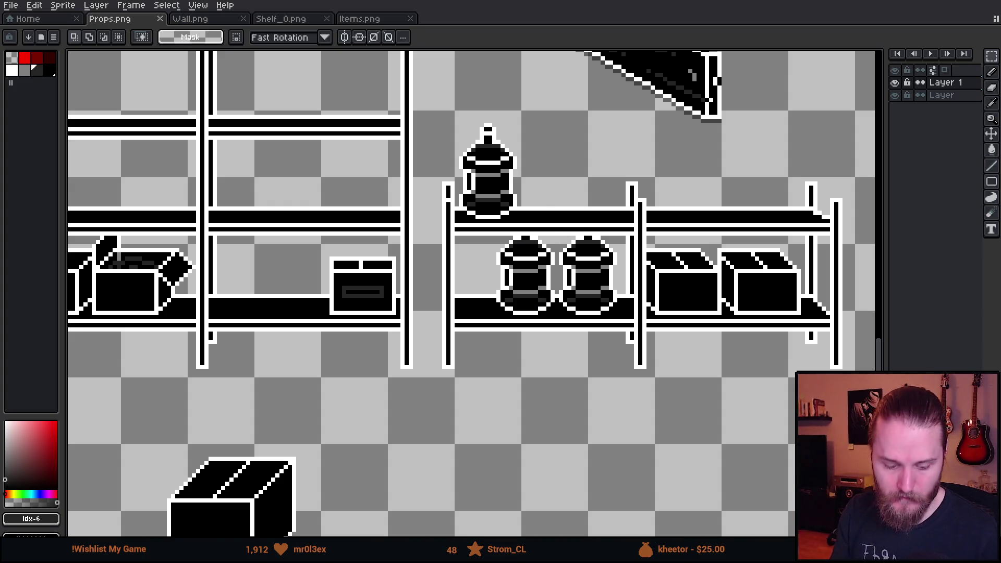
key("alt+Tab")
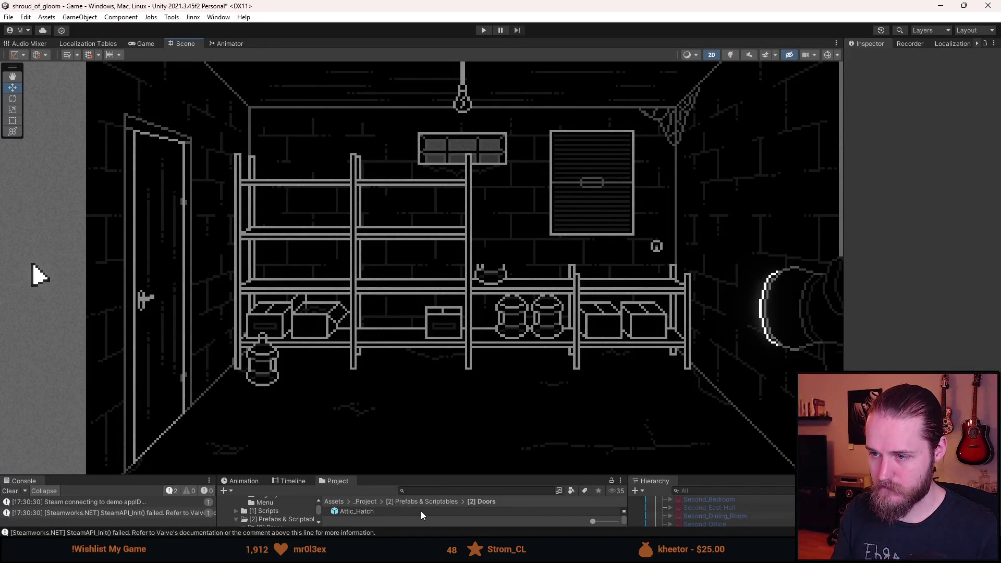
Inspect the boxes and jugs on the shelves in Unity's Scene view, then return to Aseprite
scroll(417, 433, "down", 1)
scroll(418, 433, "up", 2)
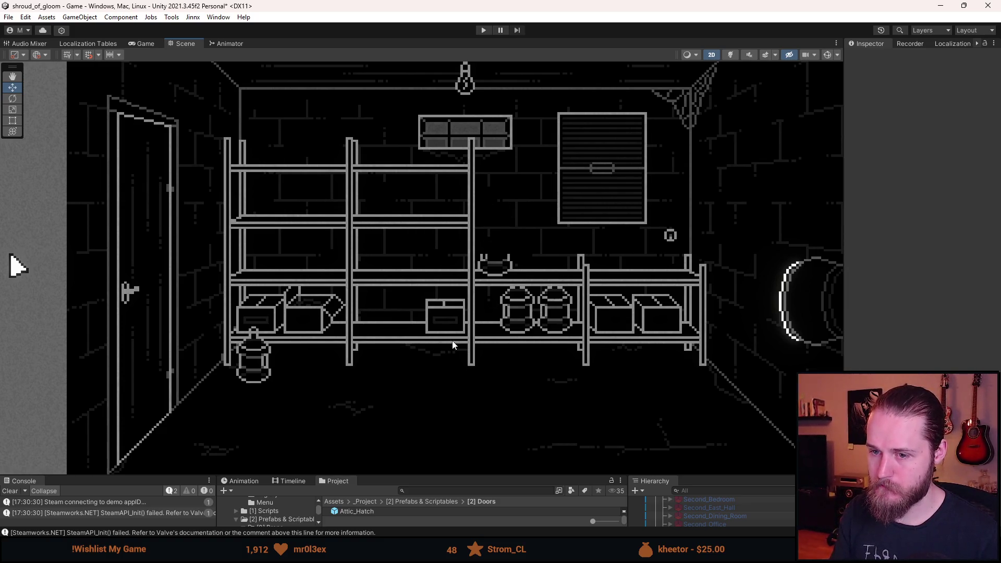
key("alt+Tab")
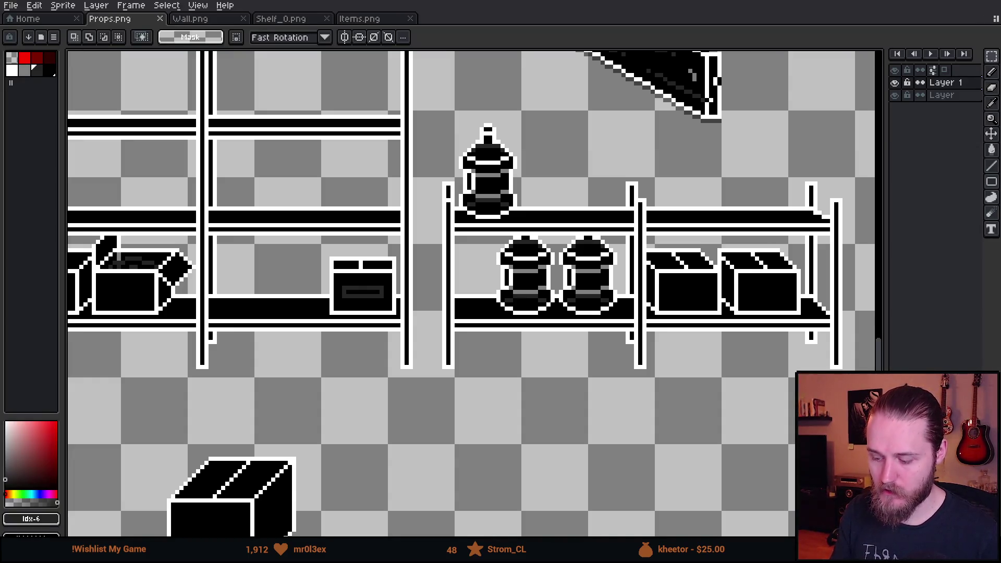
Duplicate the top water jug onto the floor just below the right shelf unit
scroll(519, 115, "down", 2)
scroll(512, 113, "up", 2)
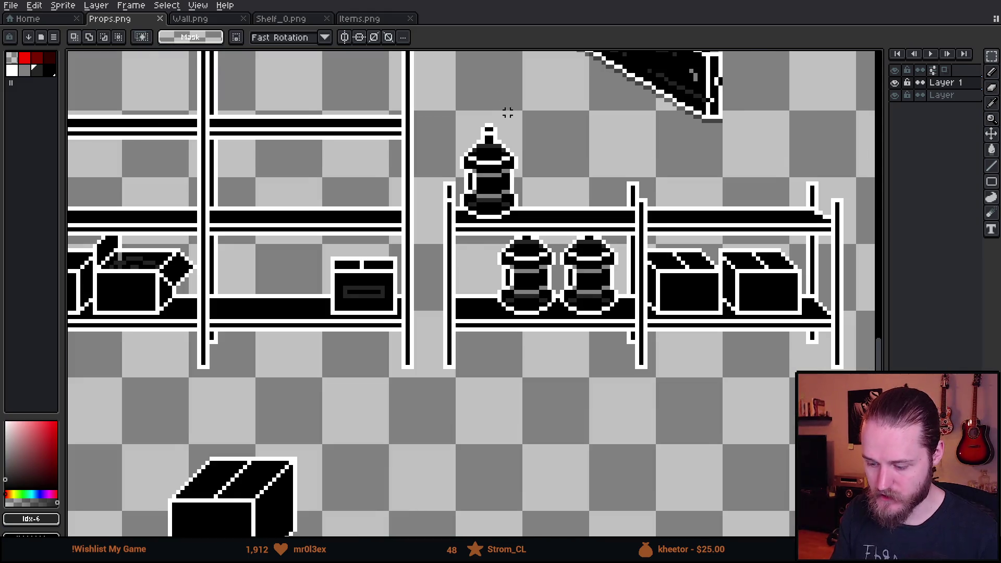
scroll(508, 104, "up", 1)
mouse_move(436, 85)
left_mouse_down()
mouse_move(570, 230)
mouse_move(558, 242)
mouse_move(564, 230)
mouse_move(563, 337)
mouse_move(599, 412)
left_mouse_up()
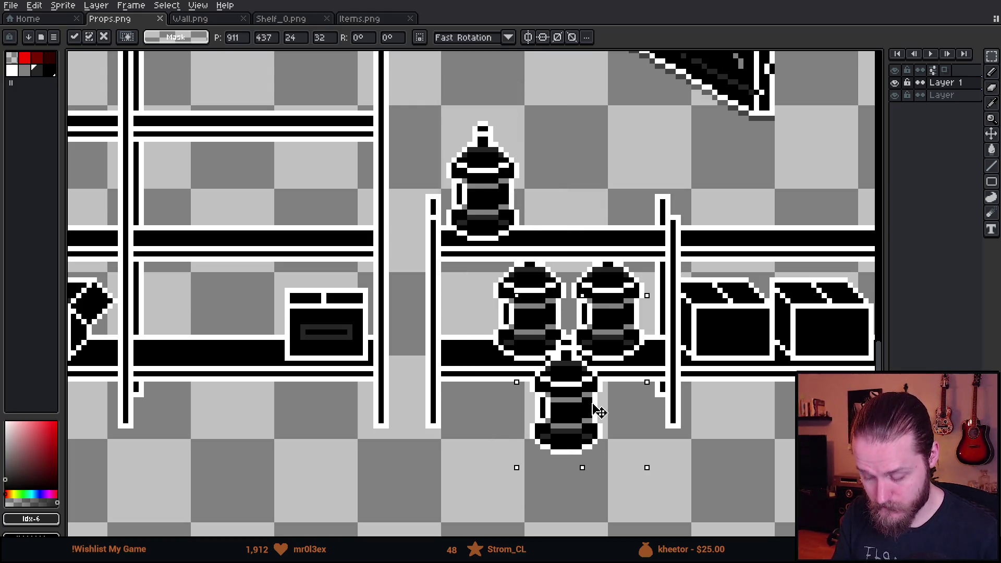
mouse_move(599, 412)
left_mouse_down()
mouse_move(607, 429)
mouse_move(643, 429)
mouse_move(627, 418)
left_mouse_up()
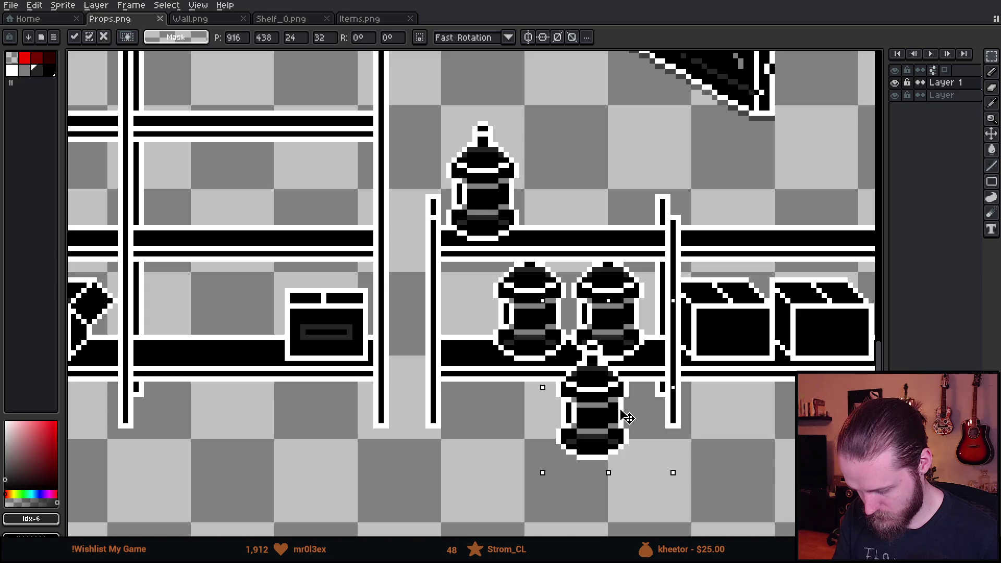
key("Return")
key("ctrl+d")
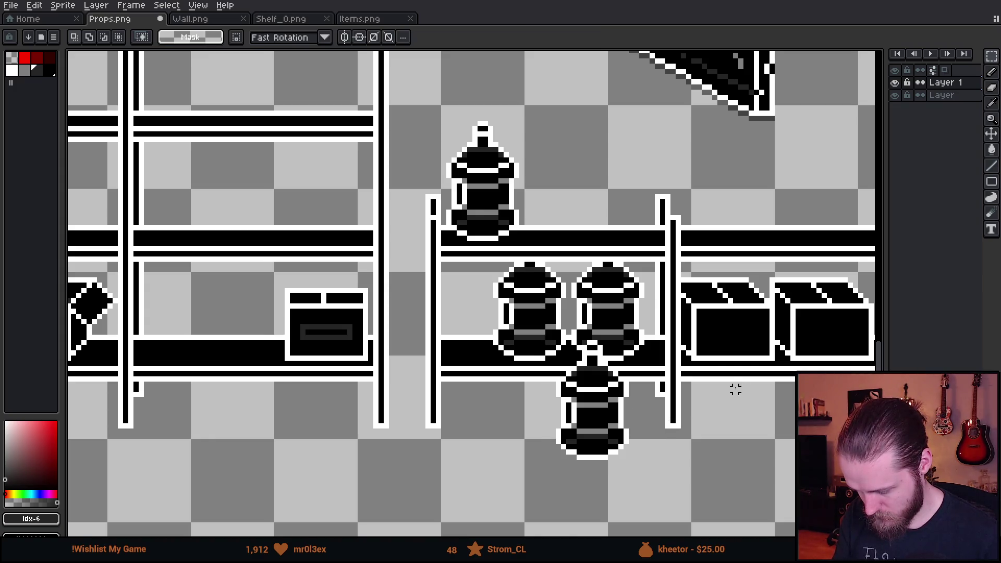
scroll(730, 386, "down", 3)
scroll(698, 354, "up", 1)
scroll(673, 339, "up", 1)
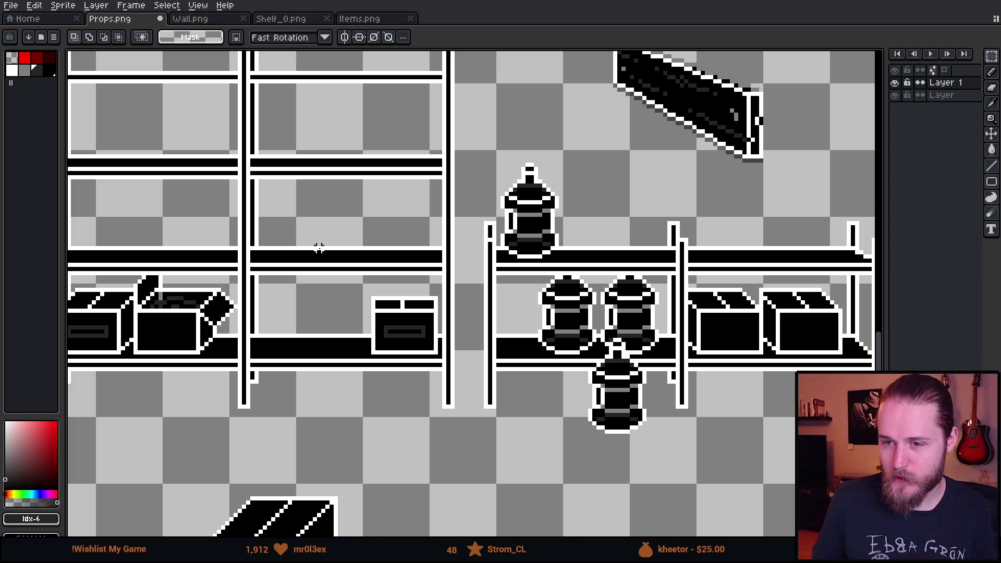
scroll(461, 315, "down", 2)
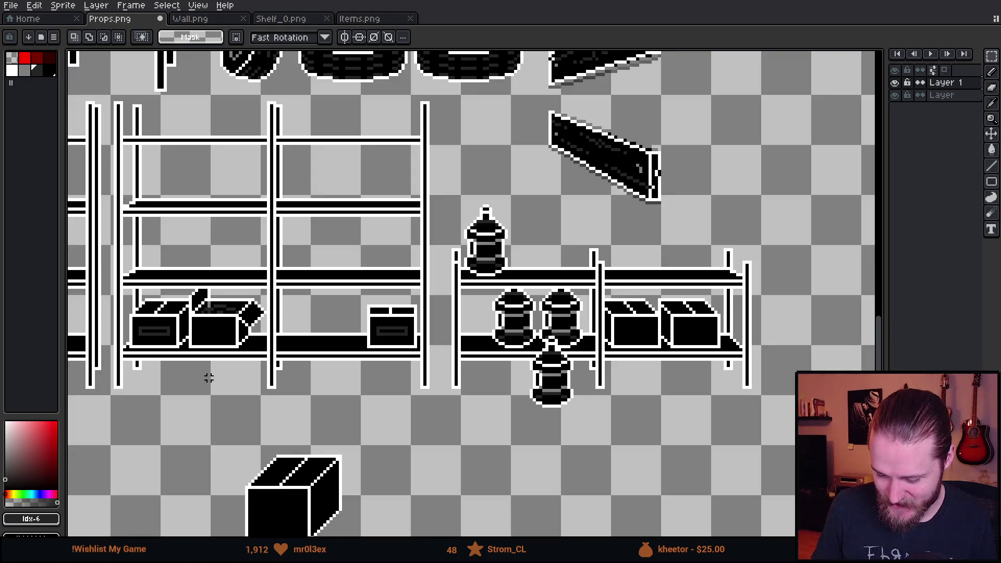
Copy the left cardboard box from the shelf down below it
scroll(365, 312, "up", 4)
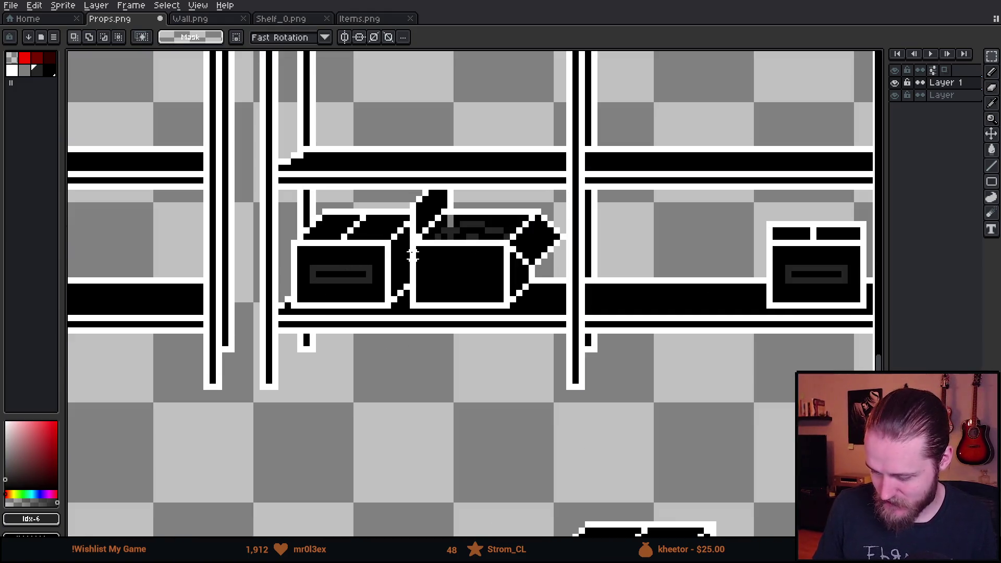
left_click(895, 82)
left_click(895, 82)
mouse_move(282, 143)
left_mouse_down()
mouse_move(392, 343)
mouse_move(413, 342)
left_mouse_up()
scroll(412, 279, "up", 4)
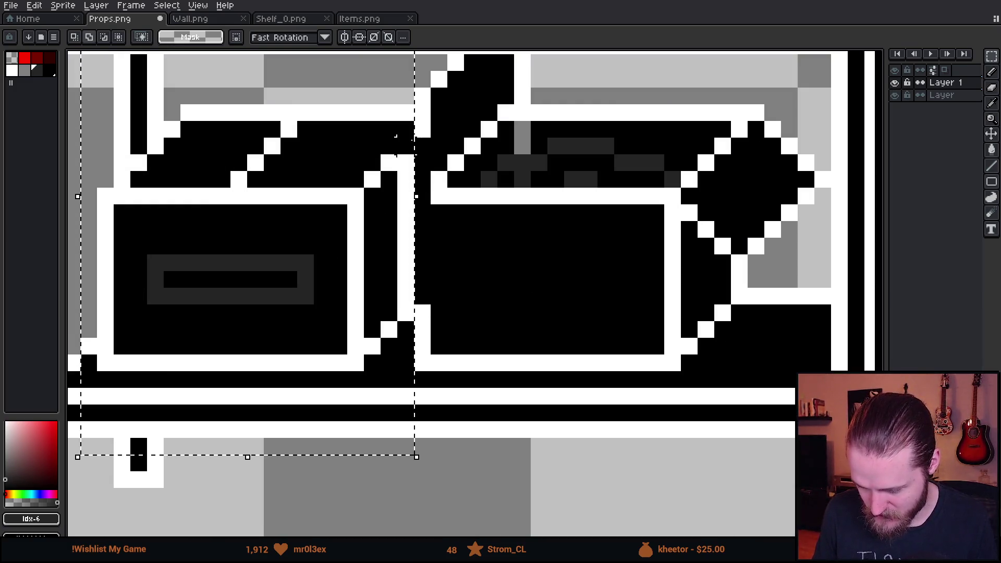
scroll(423, 175, "down", 4)
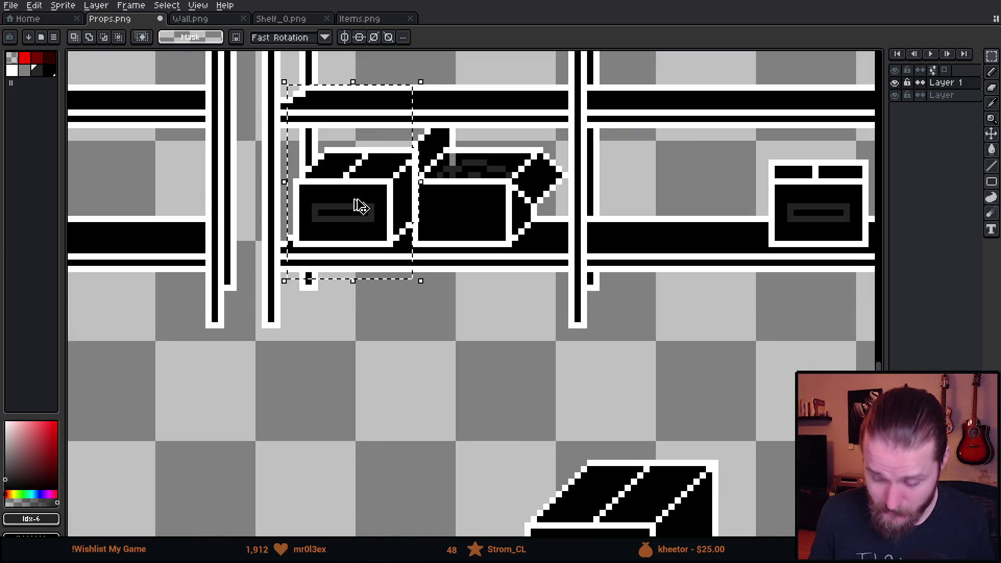
mouse_move(374, 214)
left_mouse_down()
mouse_move(381, 264)
mouse_move(342, 335)
mouse_move(358, 324)
mouse_move(351, 351)
mouse_move(363, 349)
left_mouse_up()
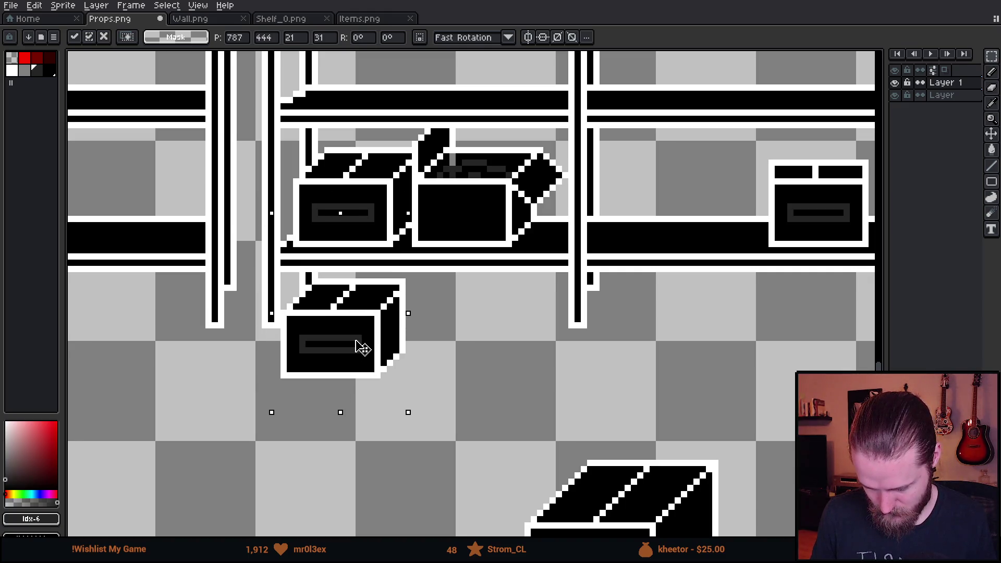
left_click_drag(363, 348, 398, 373)
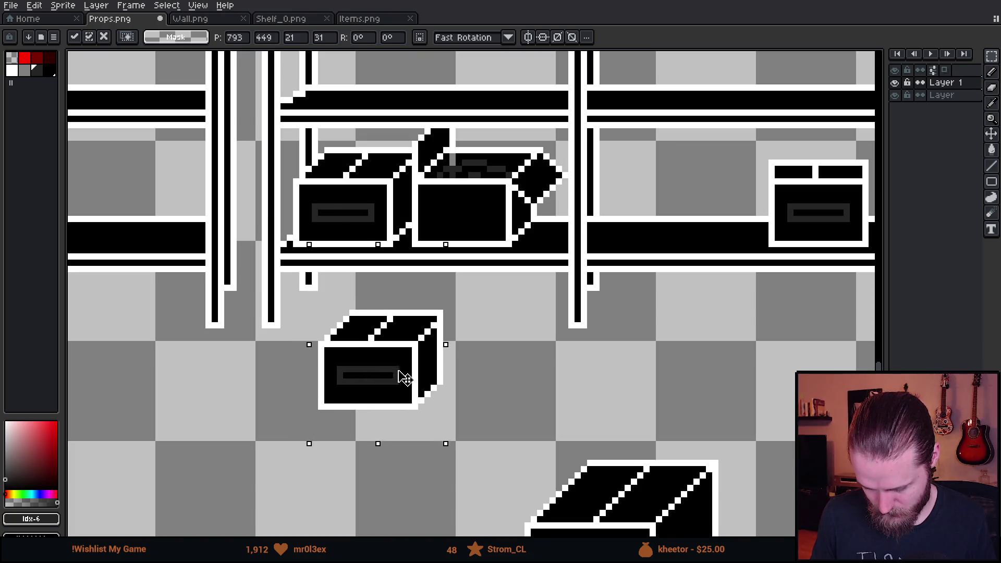
key("Return")
key("ctrl+d")
Flatten the copied box by lowering its lid and tuck it under the shelf's bottom beam
scroll(401, 384, "up", 2)
mouse_move(232, 203)
left_mouse_down()
mouse_move(469, 346)
mouse_move(562, 370)
left_mouse_up()
left_click_drag(506, 334, 507, 353)
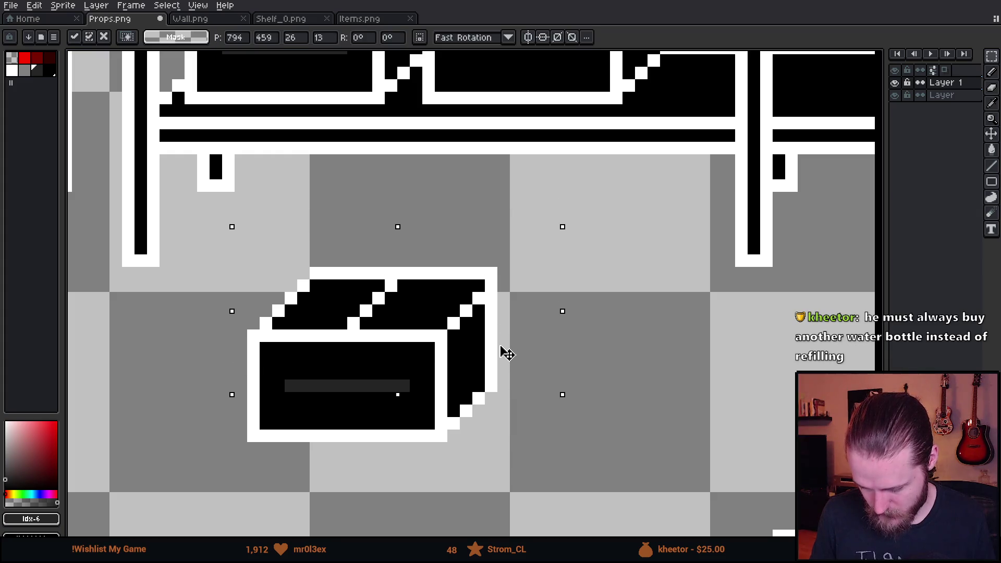
key("ctrl+d")
mouse_move(221, 216)
left_mouse_down()
mouse_move(510, 351)
mouse_move(537, 382)
left_mouse_up()
left_click_drag(475, 347, 470, 351)
key("ctrl+d")
scroll(663, 409, "down", 3)
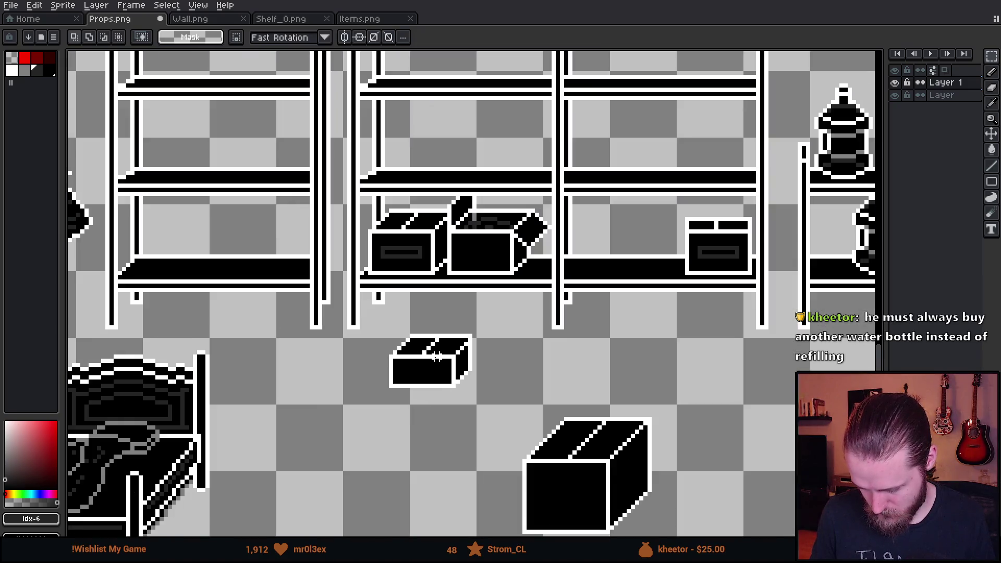
scroll(357, 306, "up", 1)
mouse_move(358, 306)
left_mouse_down()
mouse_move(531, 430)
mouse_move(508, 320)
mouse_move(496, 320)
left_mouse_up()
key("ctrl+d")
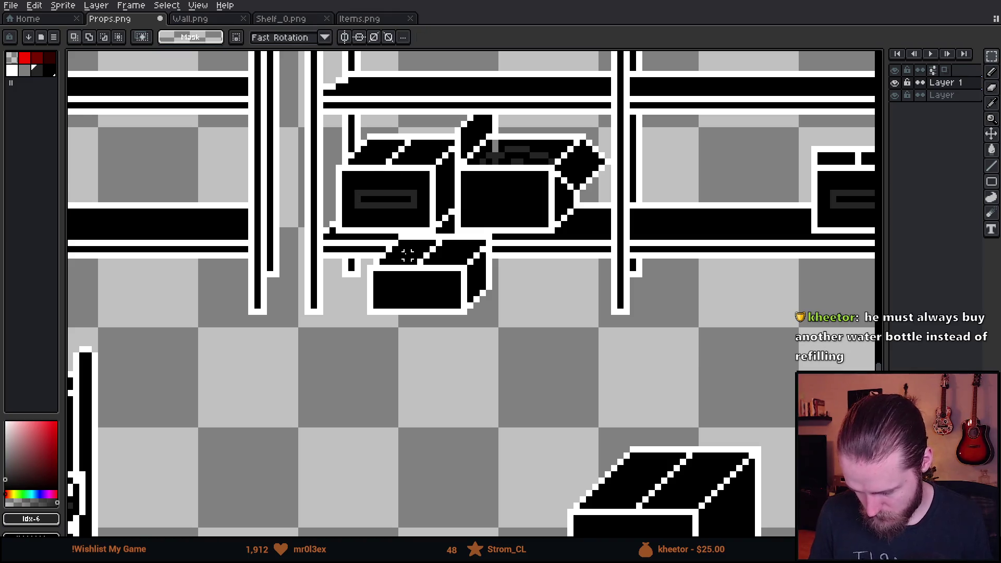
scroll(407, 255, "up", 3)
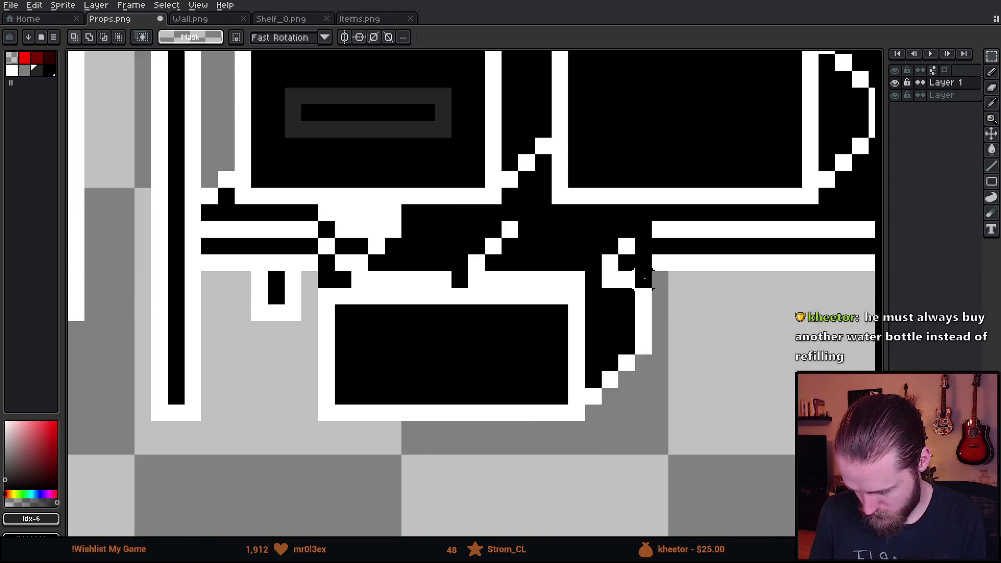
key("ctrl+z")
key("ctrl+z")
key("ctrl+z")
scroll(678, 313, "down", 3)
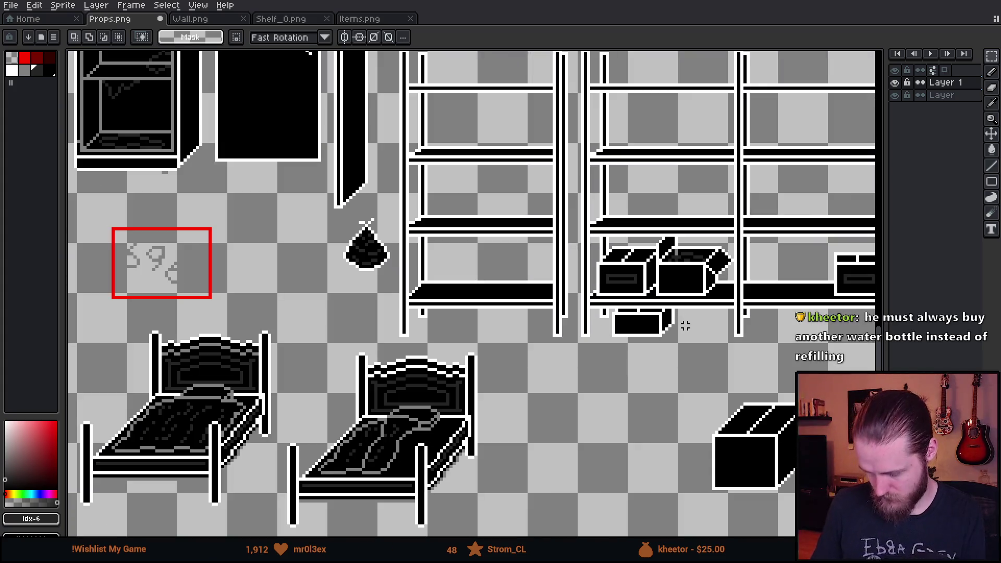
Review the stocked shelves across the sheet and save Props.png
left_click_drag(685, 323, 522, 358)
scroll(553, 376, "down", 2)
left_click_drag(587, 394, 438, 405)
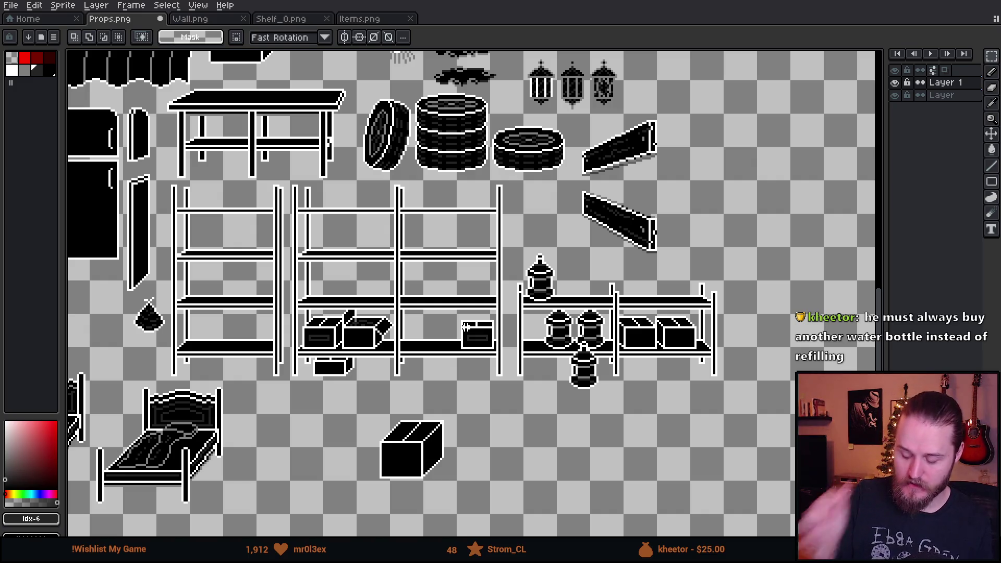
scroll(381, 378, "up", 1)
left_click_drag(382, 369, 425, 374)
scroll(432, 376, "down", 1)
scroll(432, 376, "up", 1)
key("ctrl+s")
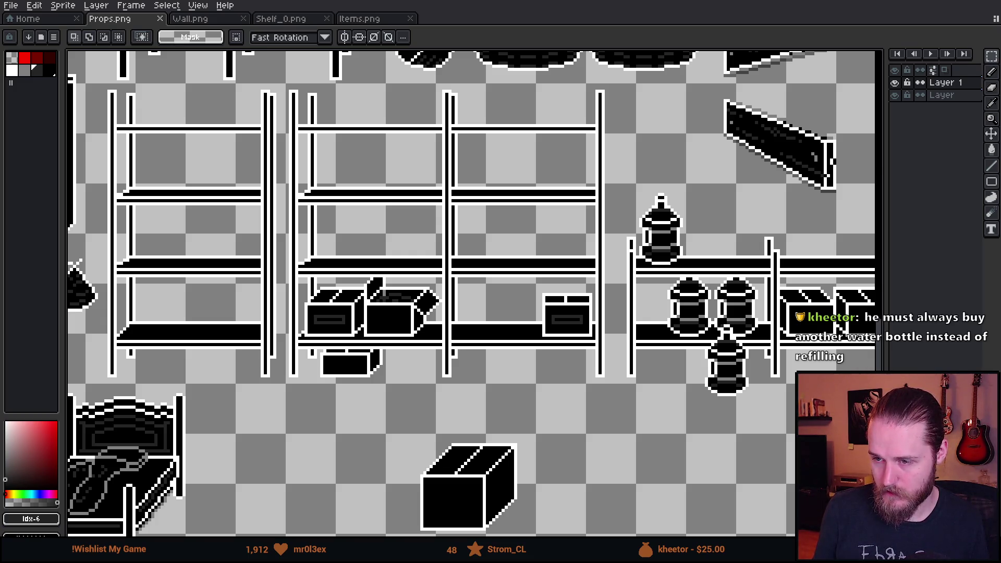
scroll(494, 235, "down", 1)
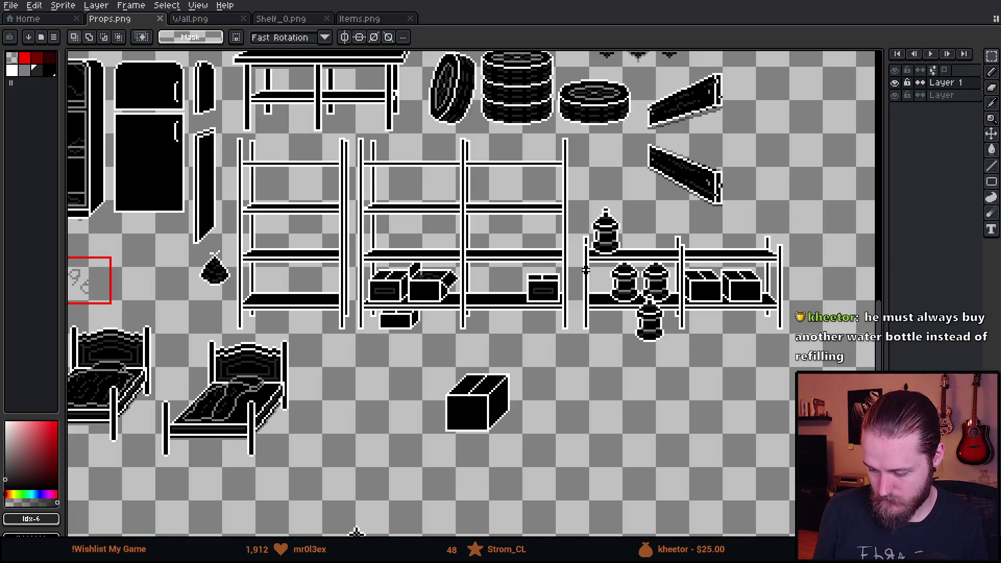
scroll(588, 270, "up", 1)
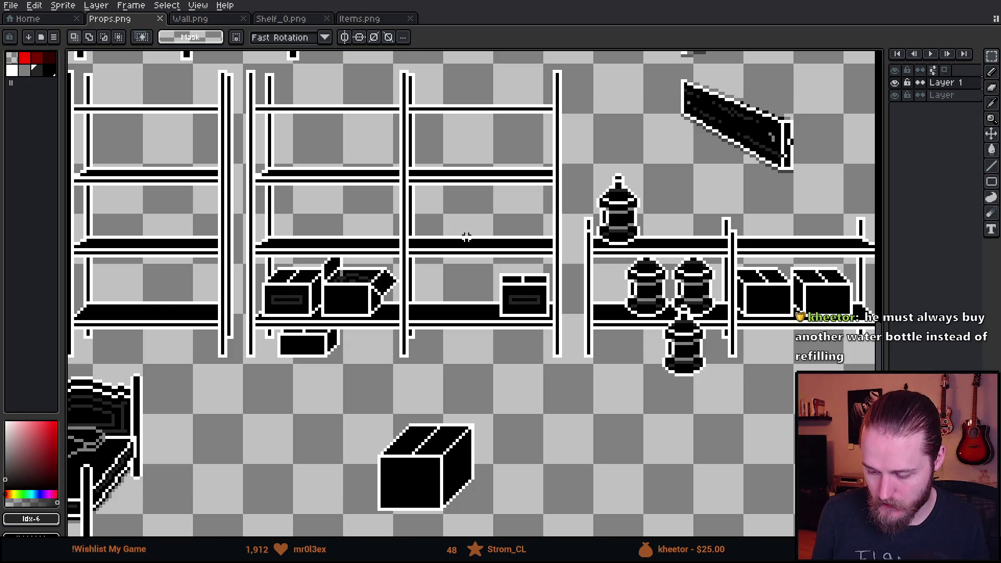
scroll(467, 236, "down", 1)
scroll(467, 236, "up", 1)
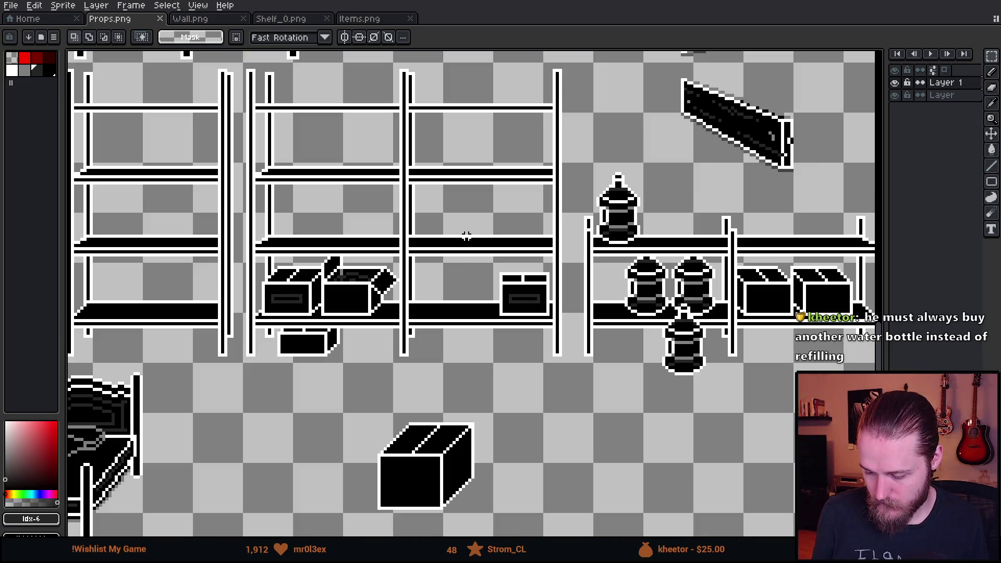
scroll(660, 326, "down", 1)
scroll(522, 238, "up", 1)
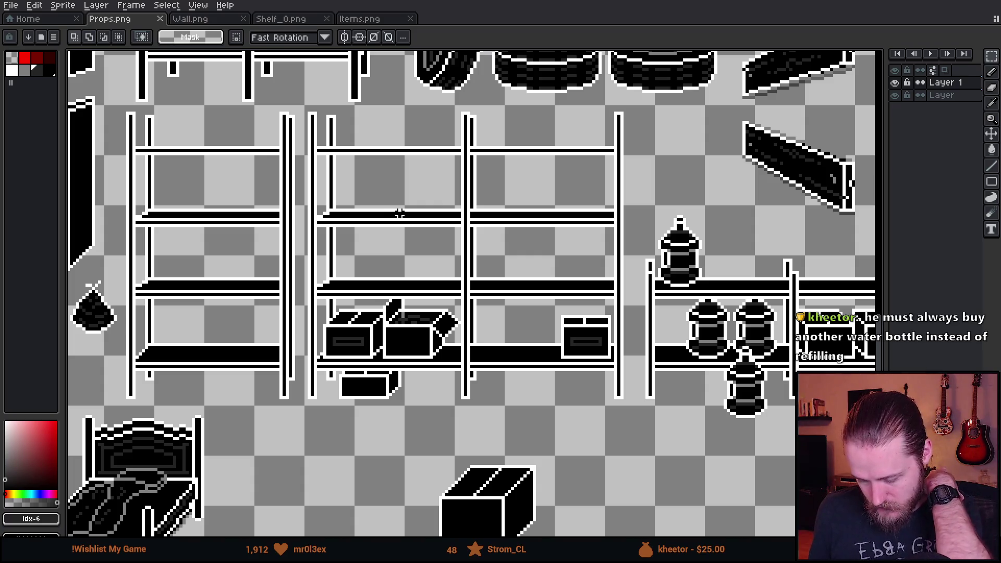
scroll(386, 197, "down", 1)
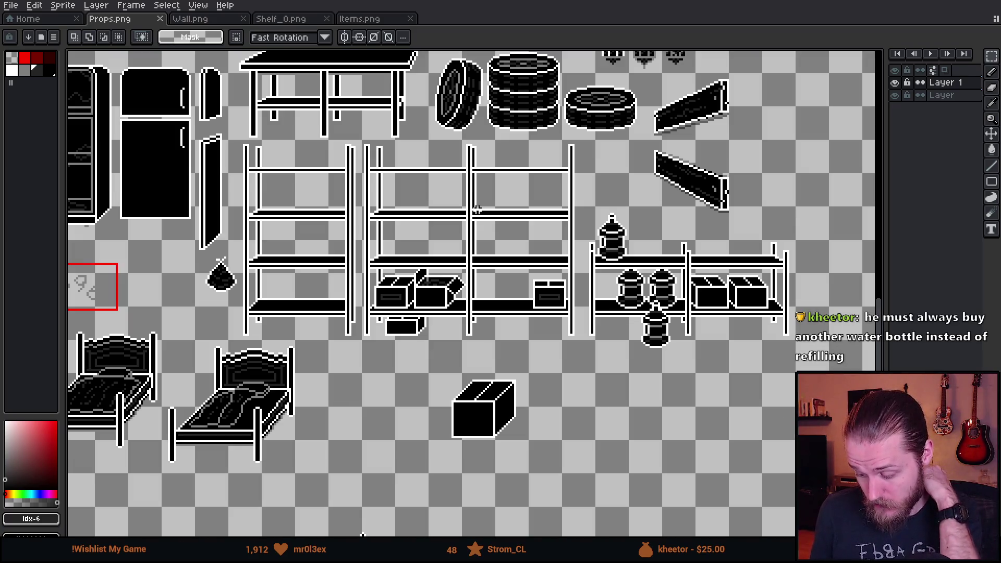
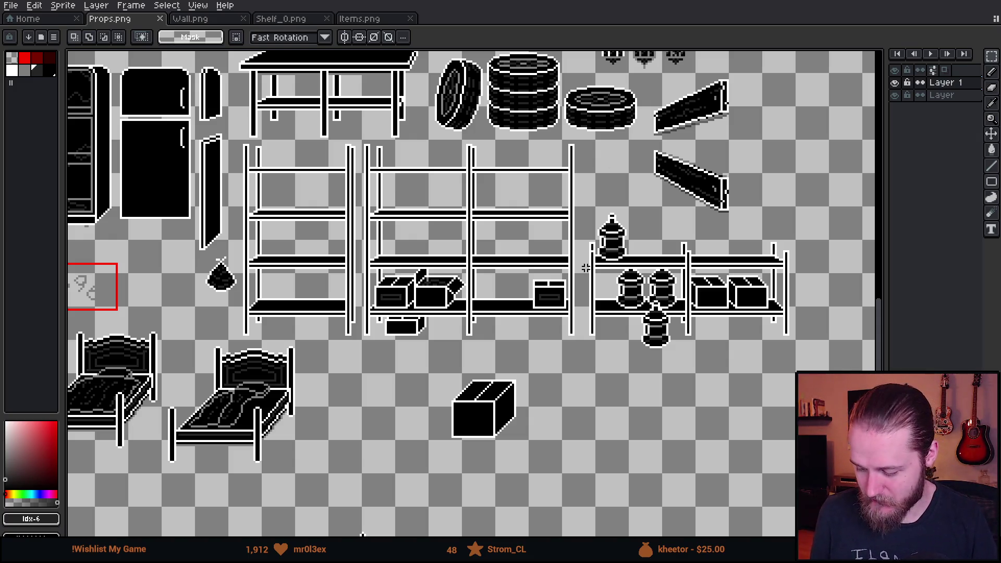
Zoom in on the shelves and set red as the sketching colour
scroll(469, 272, "up", 1)
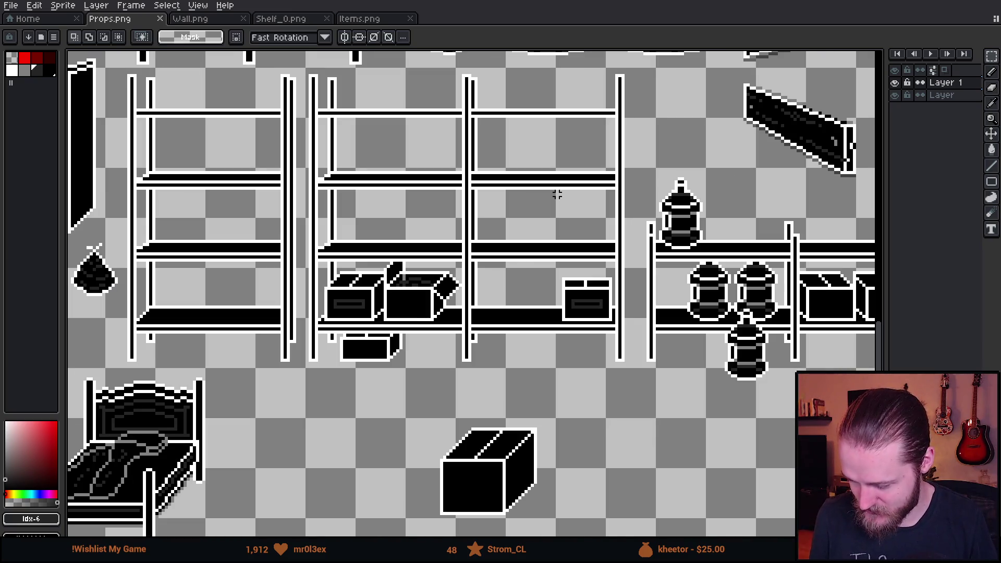
scroll(557, 197, "up", 2)
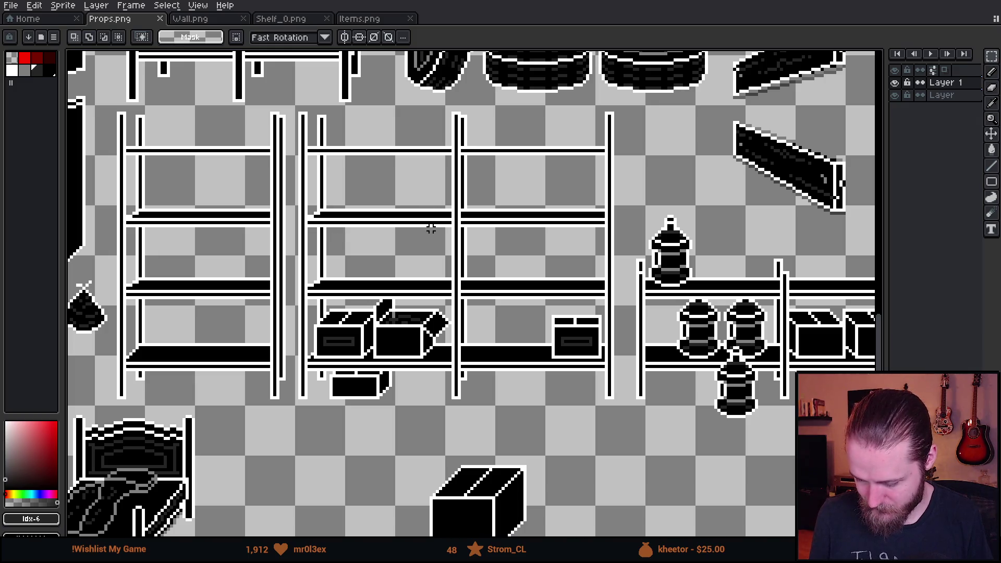
scroll(503, 313, "up", 2)
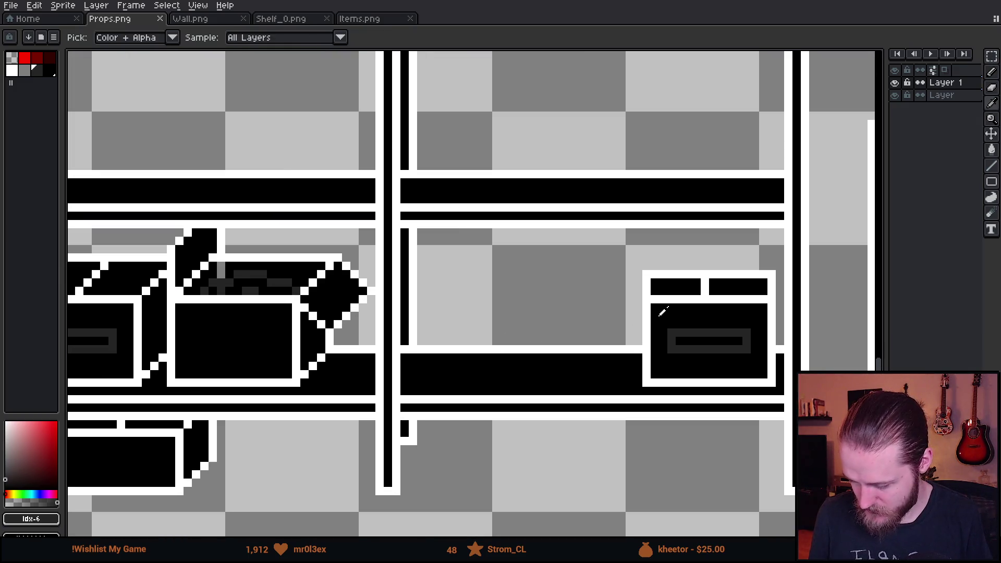
left_click(651, 312, "alt")
scroll(537, 334, "up", 3)
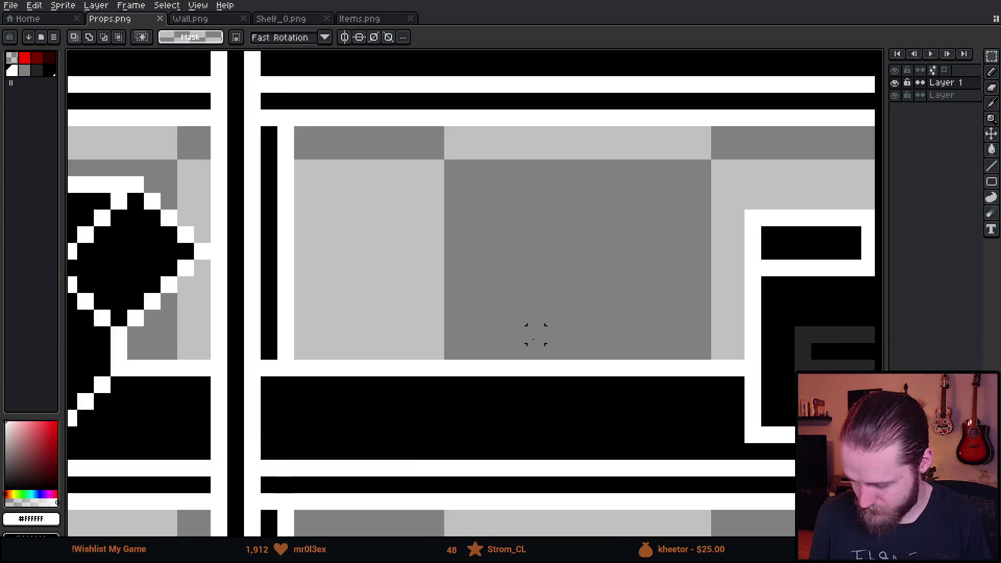
left_click(24, 57)
Switch to the outline Ellipse tool from the shape flyout
left_click_drag(552, 268, 536, 249)
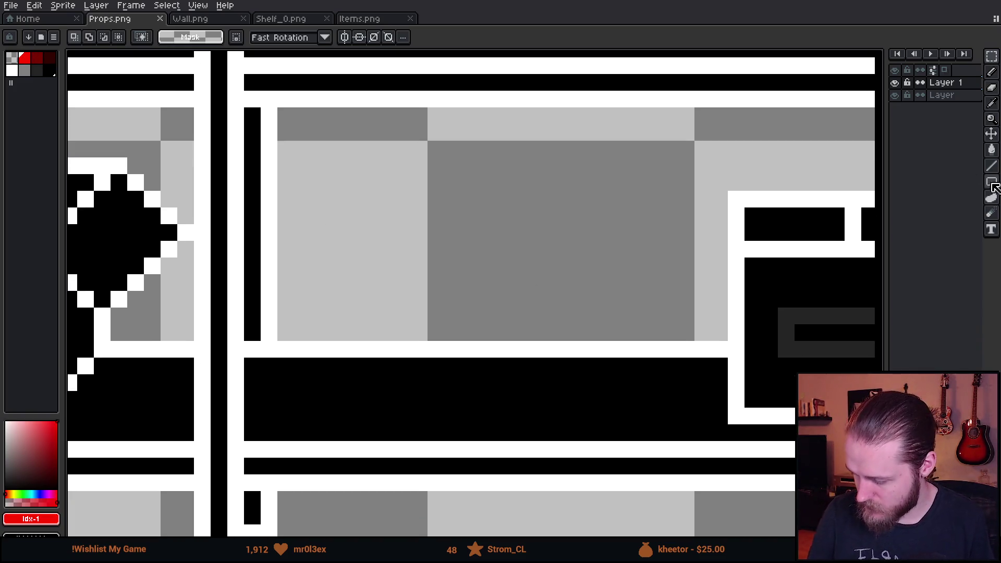
left_click(992, 182)
left_click(961, 182)
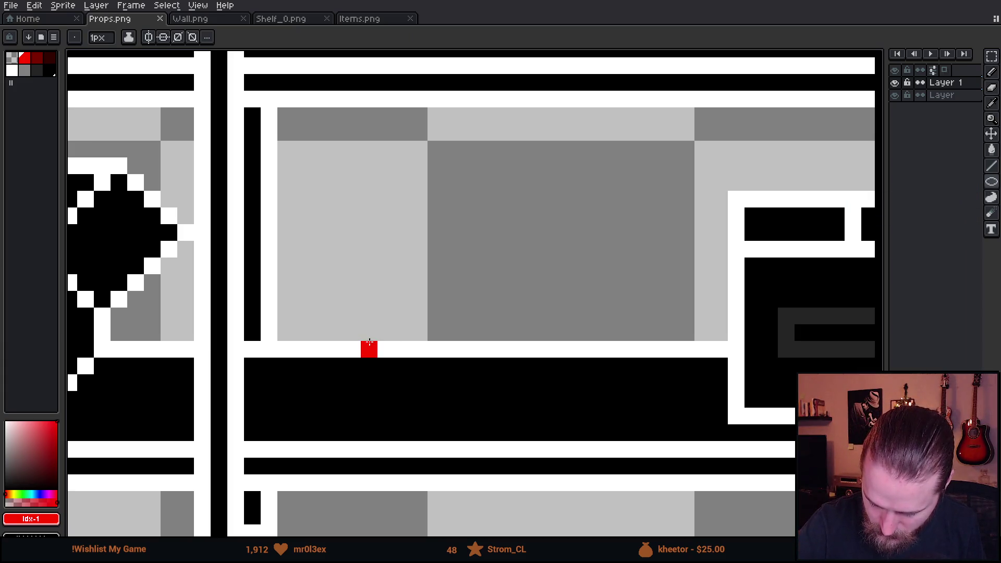
Draw the jar's red ellipse base and its right side with the pencil
mouse_move(369, 349)
left_mouse_down()
mouse_move(516, 387)
mouse_move(549, 402)
mouse_move(545, 413)
left_mouse_up()
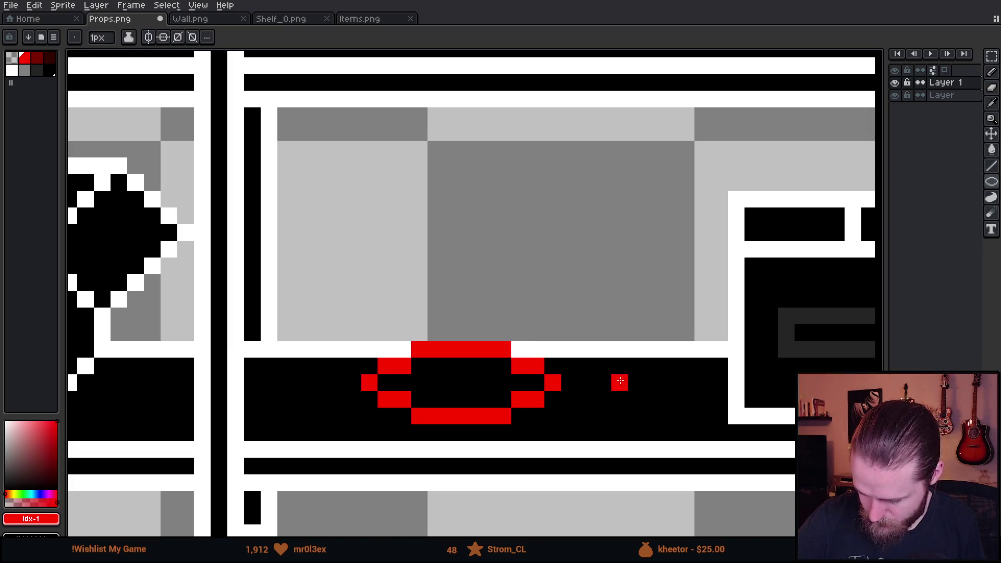
key("b")
left_click_drag(550, 380, 552, 216)
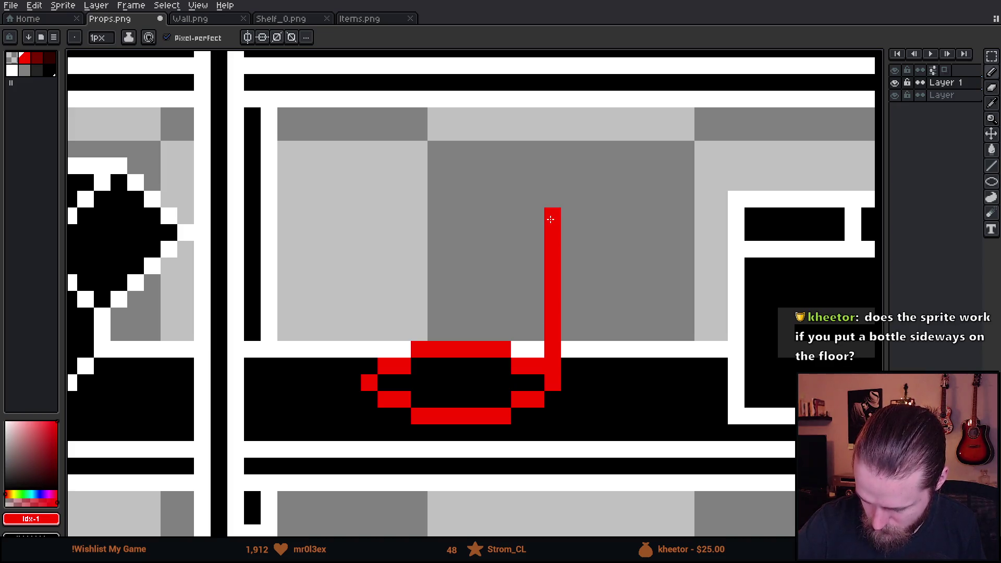
left_click(536, 217)
key("ctrl+z")
Add the rim hook, left side, mirrored left rim, neck line and top rim line
mouse_move(552, 200)
left_mouse_down()
mouse_move(536, 216)
mouse_move(531, 185)
left_mouse_up()
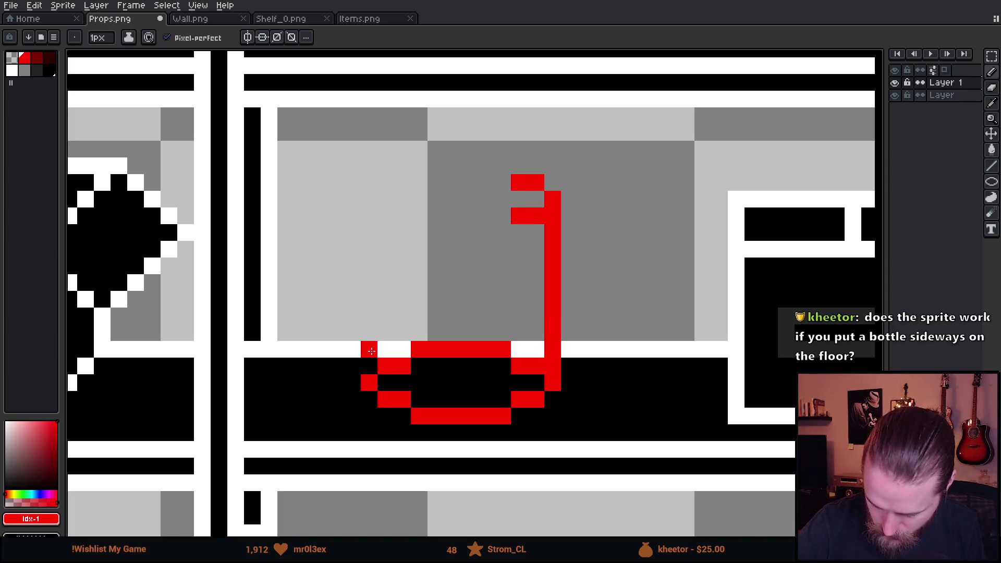
left_click_drag(369, 333, 369, 204)
left_click(386, 214)
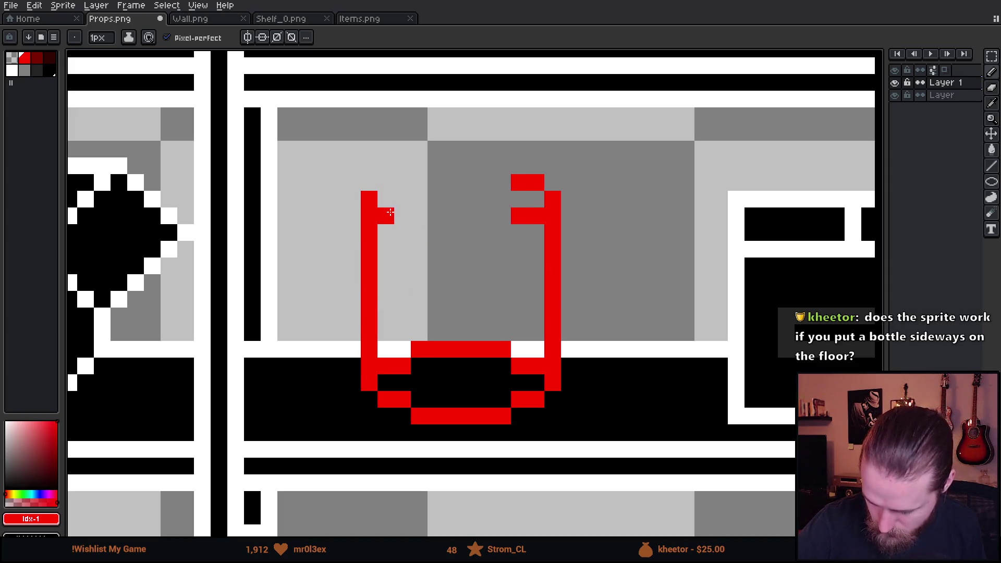
left_click(403, 216)
left_click(386, 182)
left_click(402, 183)
mouse_move(436, 232)
left_mouse_down()
mouse_move(420, 233)
mouse_move(505, 232)
left_mouse_up()
left_click_drag(419, 165, 504, 166)
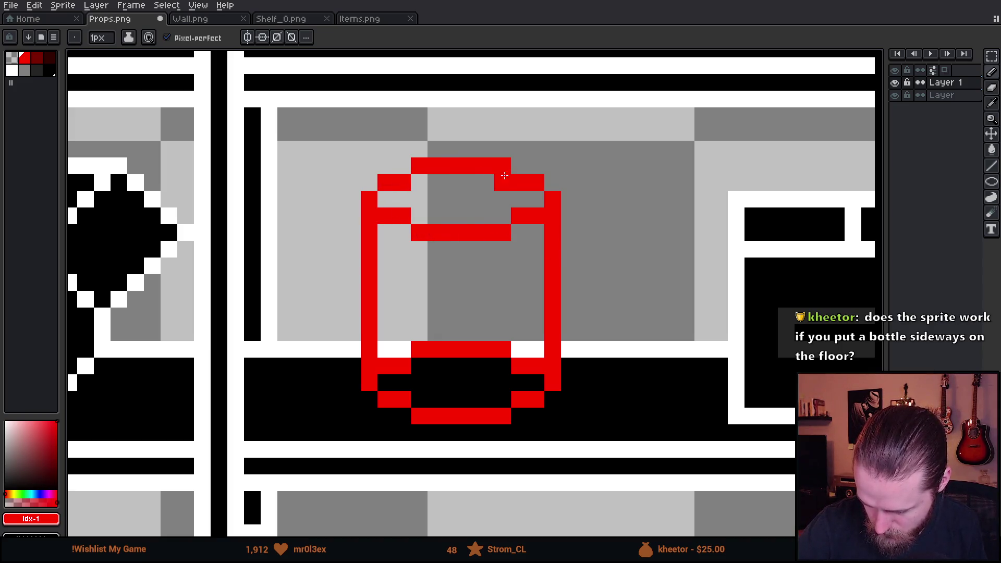
Erase the hidden back edge of the jar's base ellipse
key("e")
mouse_move(386, 366)
left_mouse_down()
mouse_move(486, 349)
mouse_move(534, 364)
left_mouse_up()
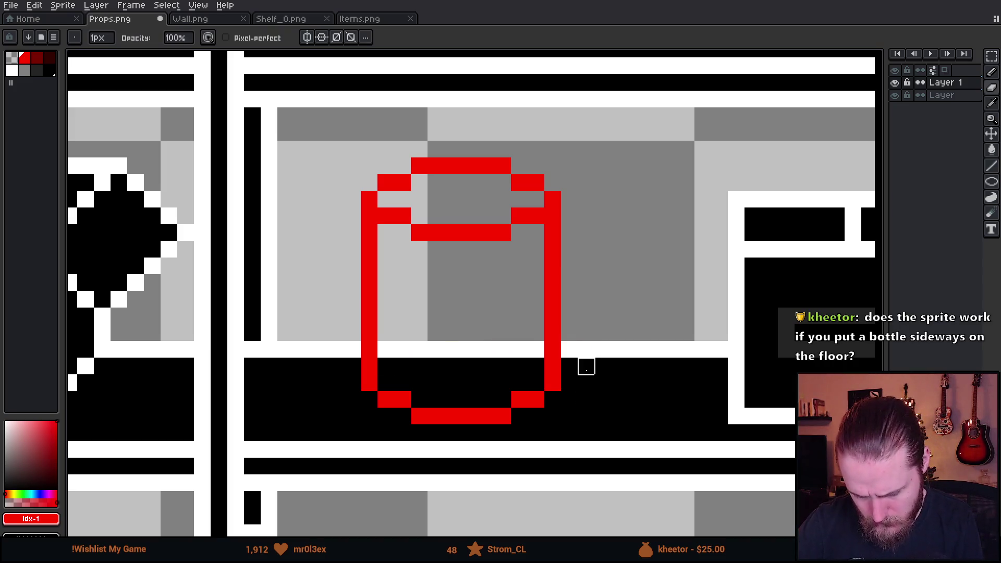
scroll(587, 368, "down", 5)
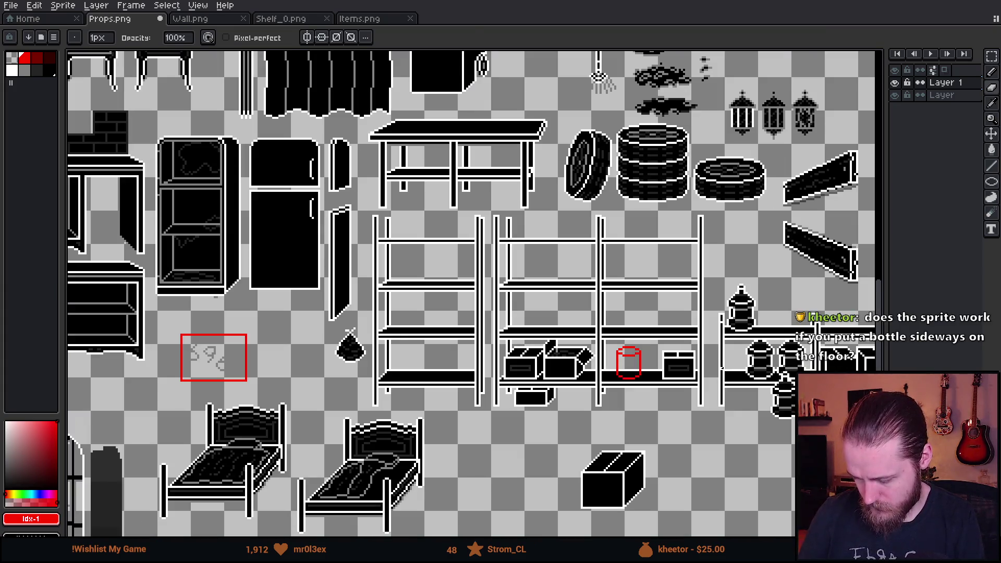
scroll(586, 367, "up", 5)
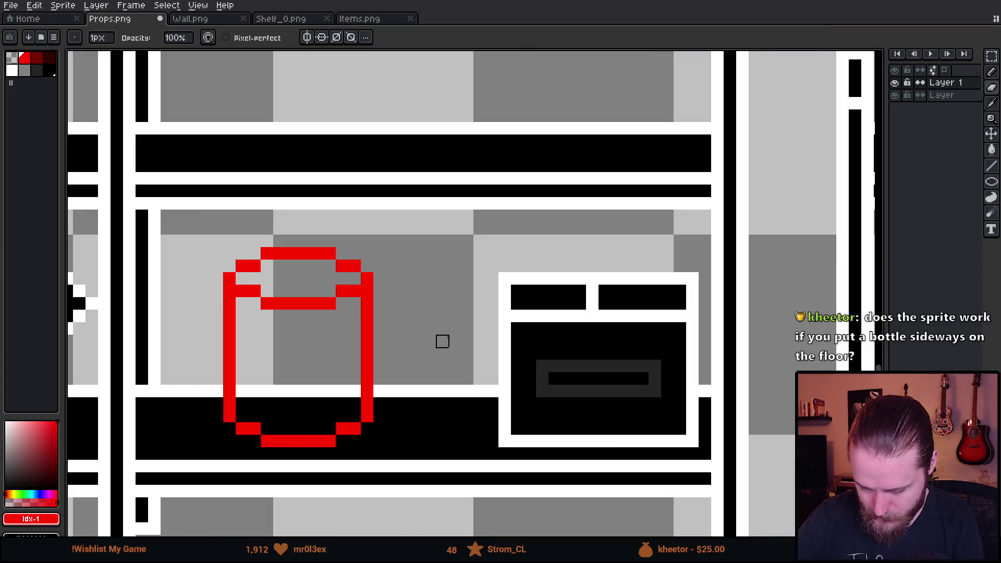
left_click_drag(440, 339, 677, 345)
Move the jar's top row down one pixel and straighten the inner rim line
key("m")
mouse_move(476, 224)
left_mouse_down()
mouse_move(587, 262)
mouse_move(532, 269)
left_mouse_up()
left_click(633, 306)
mouse_move(488, 292)
left_mouse_down()
mouse_move(567, 357)
mouse_move(554, 327)
left_mouse_up()
left_click(645, 338)
scroll(646, 338, "down", 3)
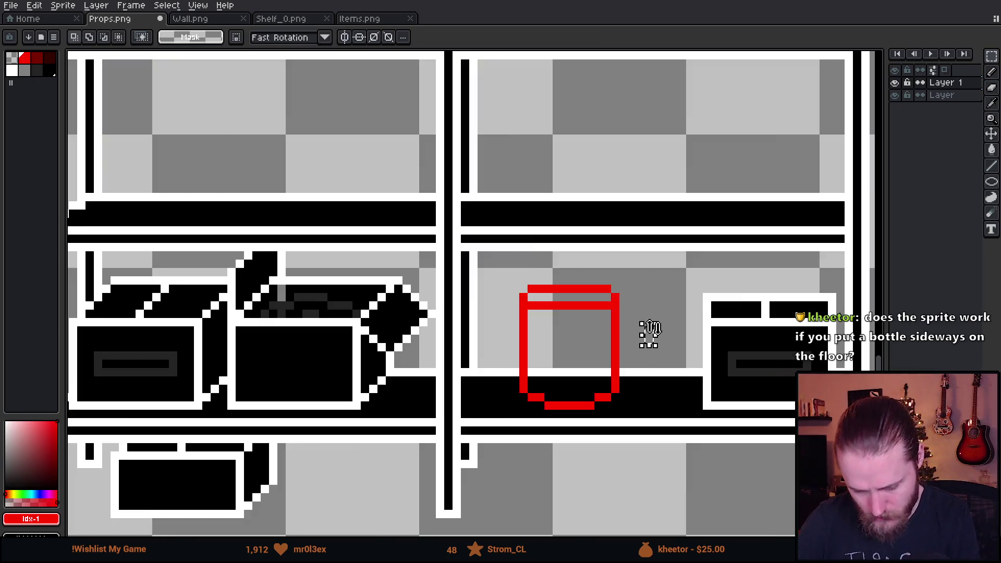
Select the jar top and reshape it lower so the jar becomes shorter and squatter
scroll(681, 340, "down", 2)
scroll(654, 402, "up", 1)
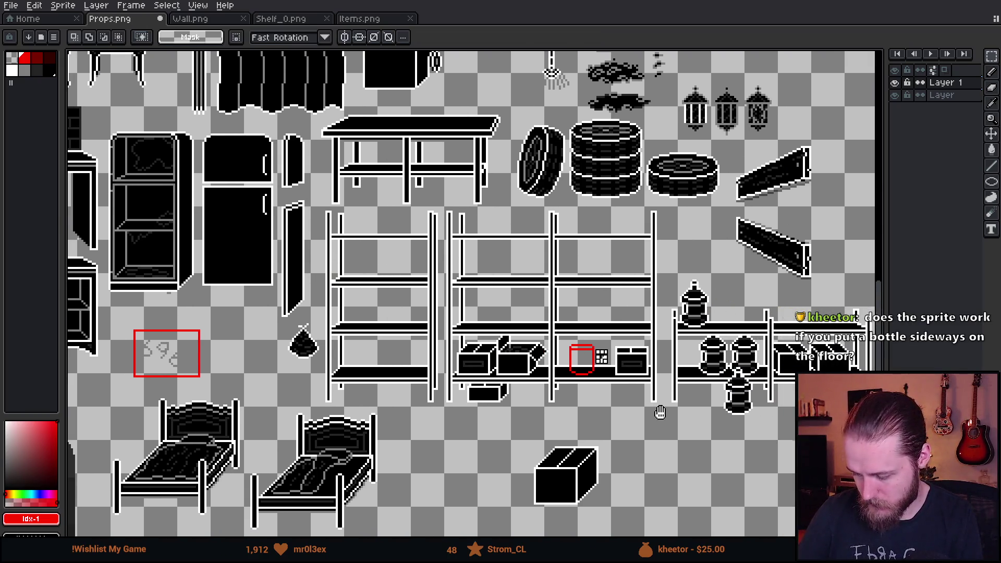
scroll(697, 416, "up", 4)
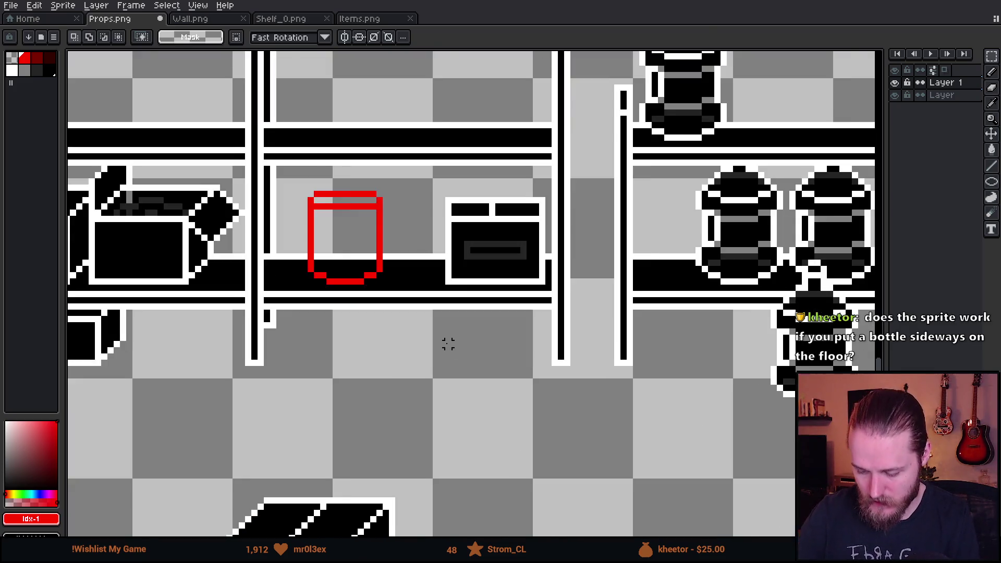
key("ctrl+z")
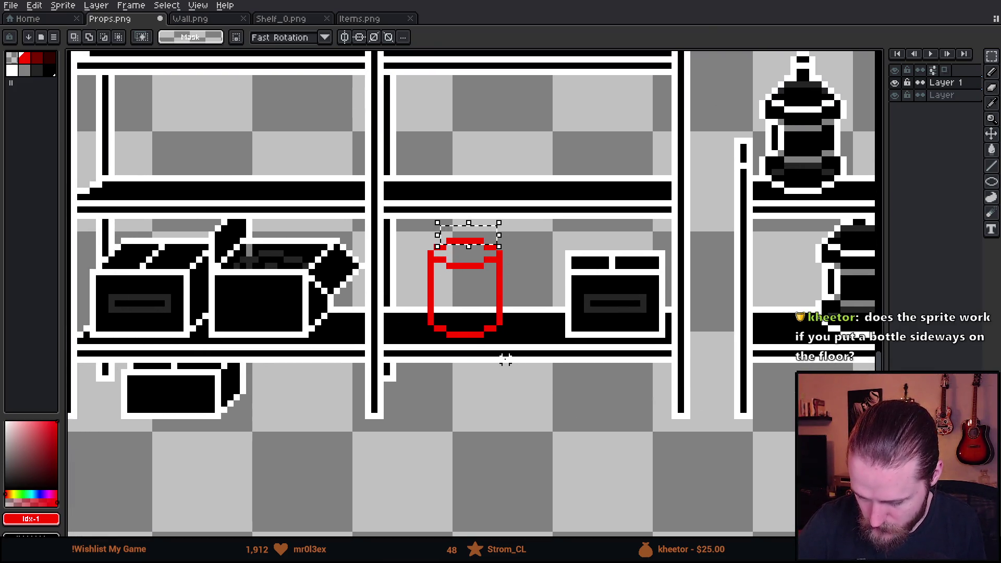
mouse_move(404, 208)
left_mouse_down()
mouse_move(501, 213)
mouse_move(524, 320)
left_mouse_up()
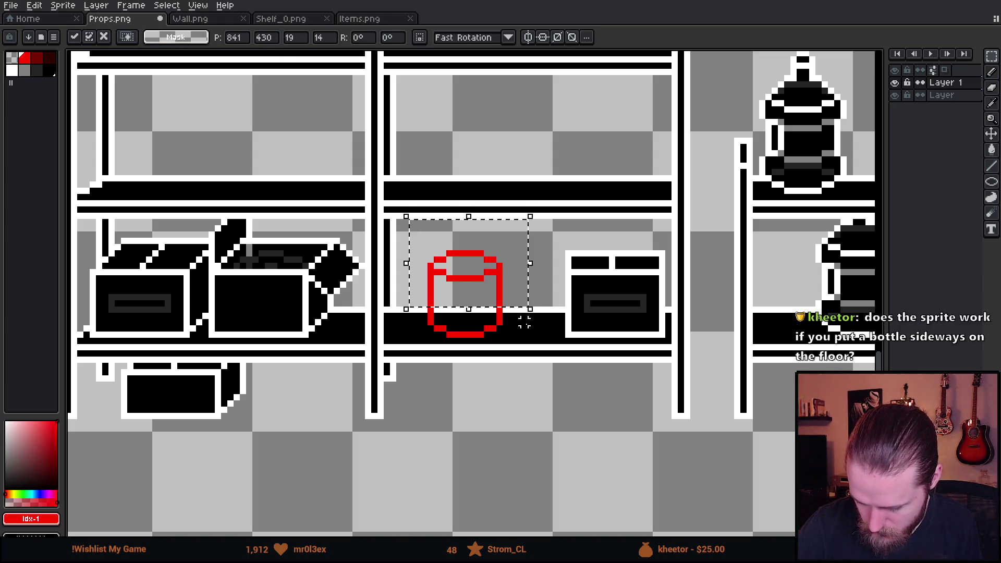
left_click(537, 328)
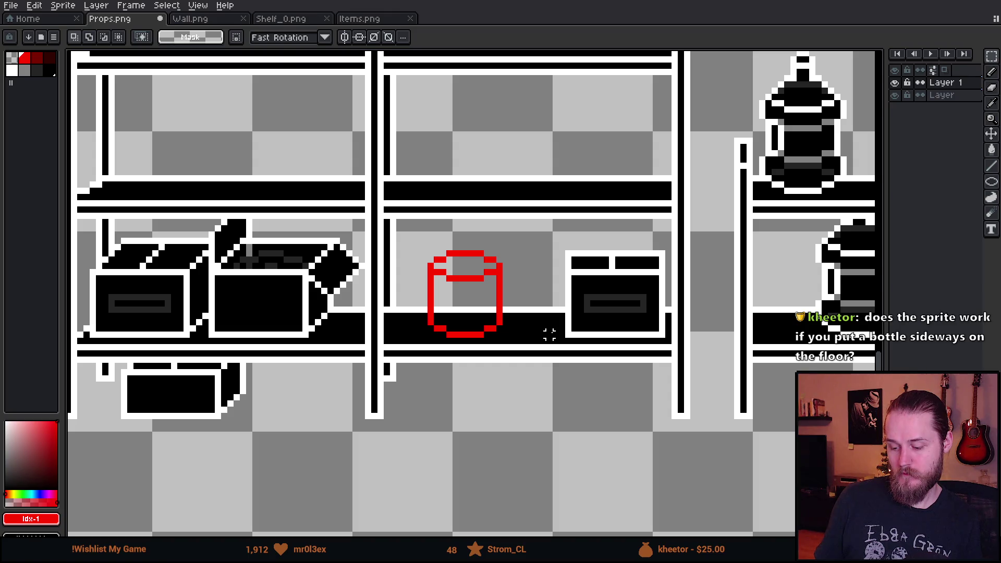
scroll(499, 308, "up", 3)
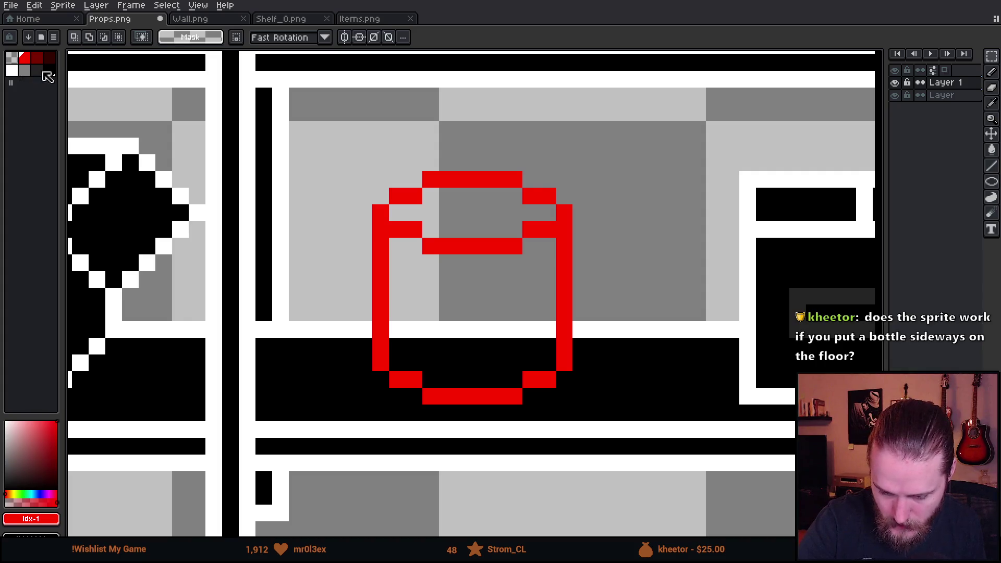
Fill every part of the red jar outline white with the Paint Bucket
left_click(13, 71)
key("g")
left_click(247, 42)
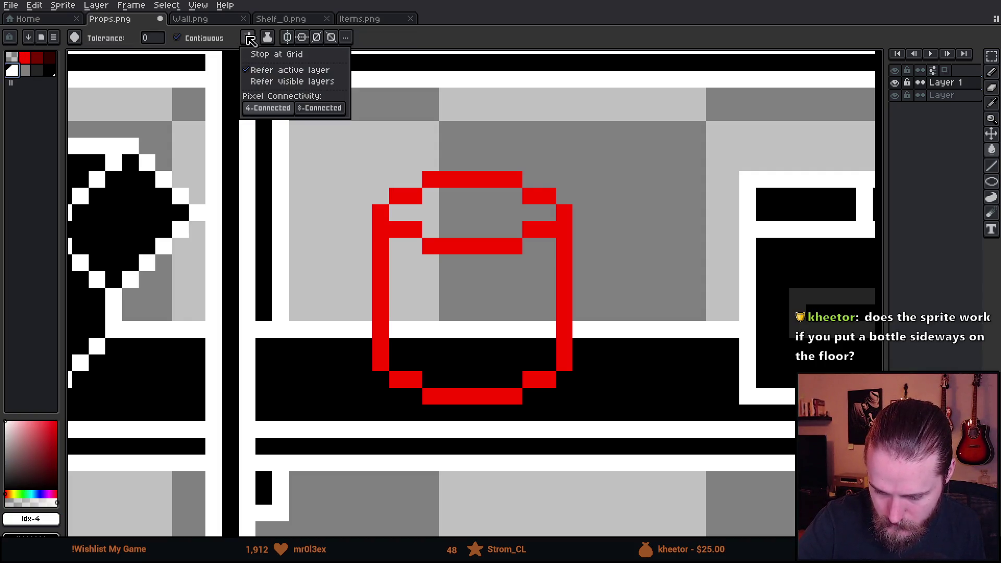
left_click(449, 246)
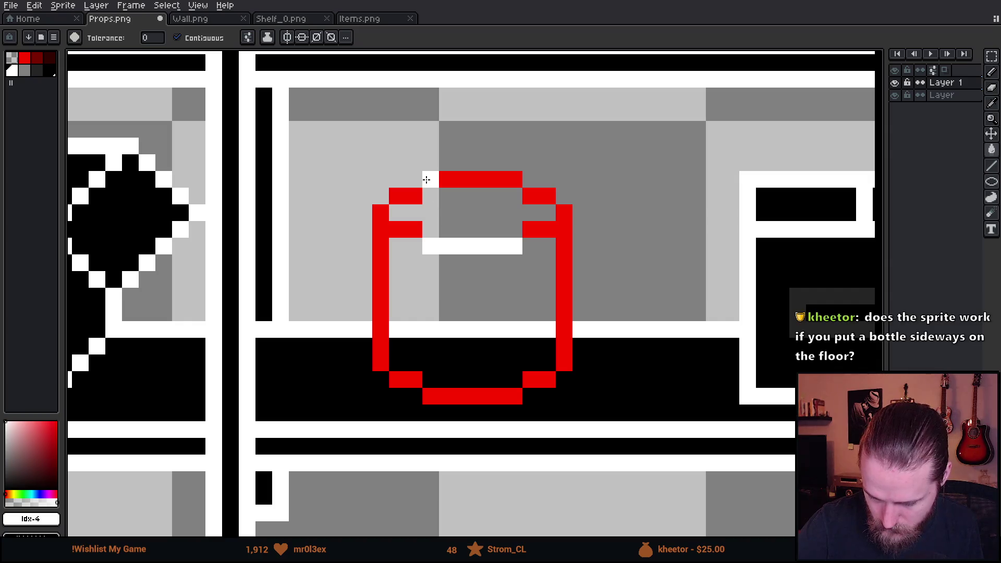
left_click(447, 180)
left_click(407, 197)
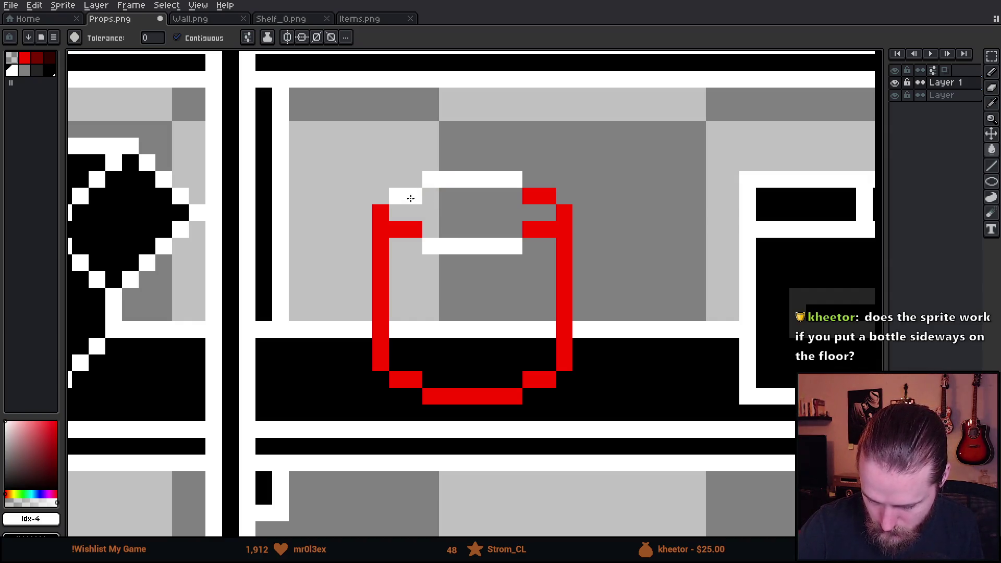
left_click(386, 232)
left_click(563, 213)
left_click(537, 196)
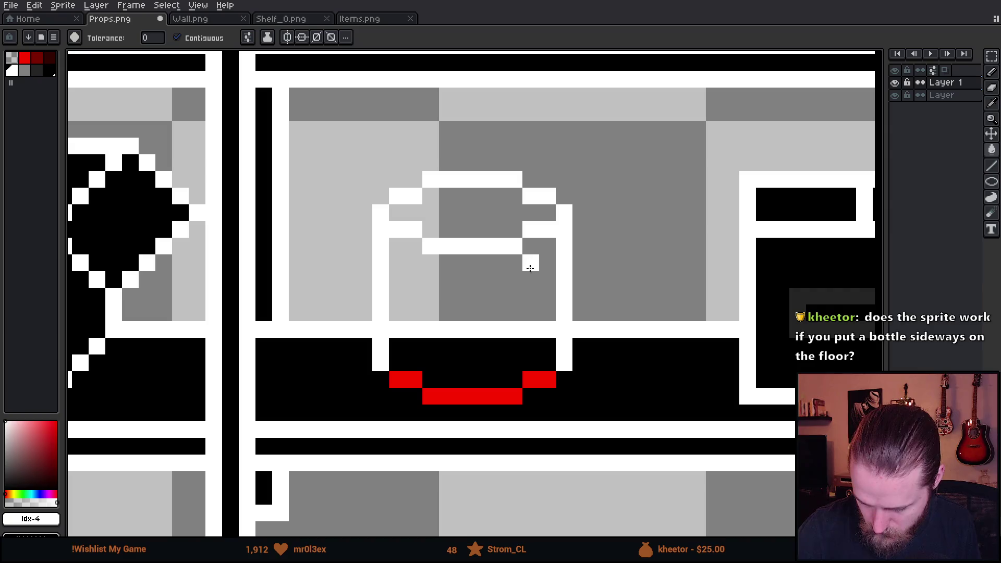
left_click(532, 380)
left_click(397, 379)
left_click(415, 380)
left_click(464, 396)
left_click(438, 397)
left_click(496, 396)
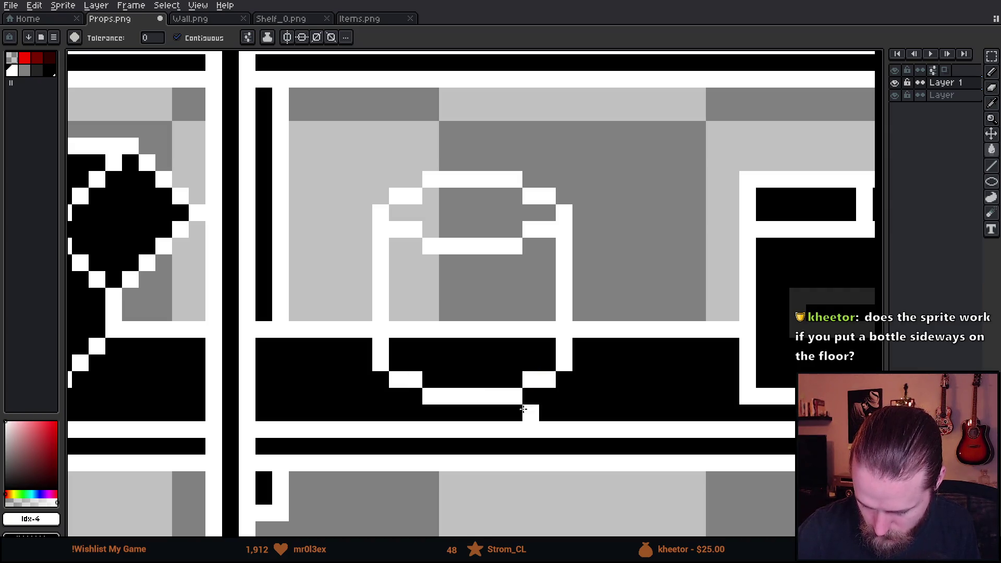
Fill the jar's body and lid black
left_click(481, 342, "alt")
left_click(480, 329)
left_click(476, 212)
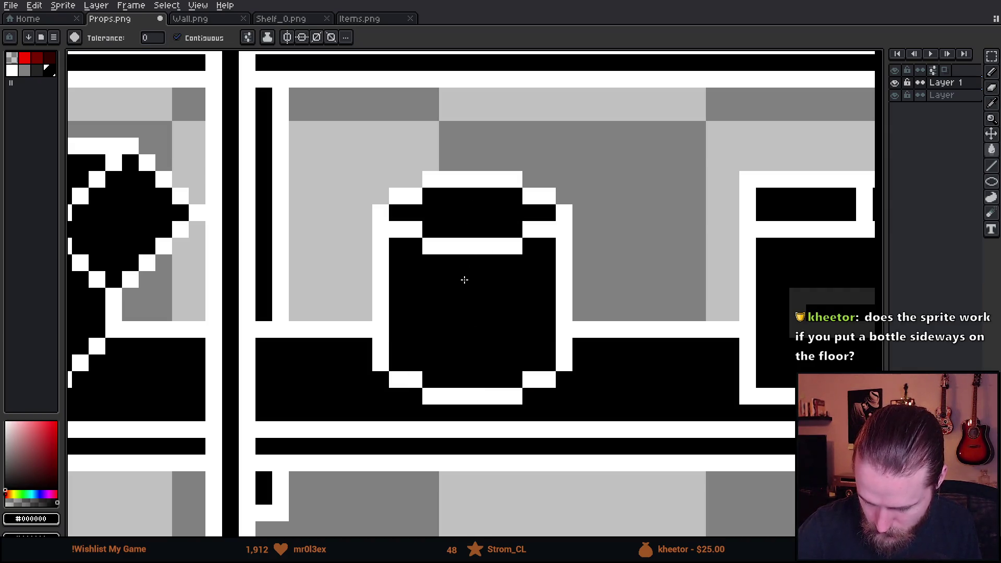
Pencil a grey band just under the jar's lid
left_click(25, 71)
key("b")
mouse_move(397, 263)
left_mouse_down()
mouse_move(513, 280)
mouse_move(547, 263)
mouse_move(578, 299)
left_mouse_up()
scroll(571, 287, "down", 2)
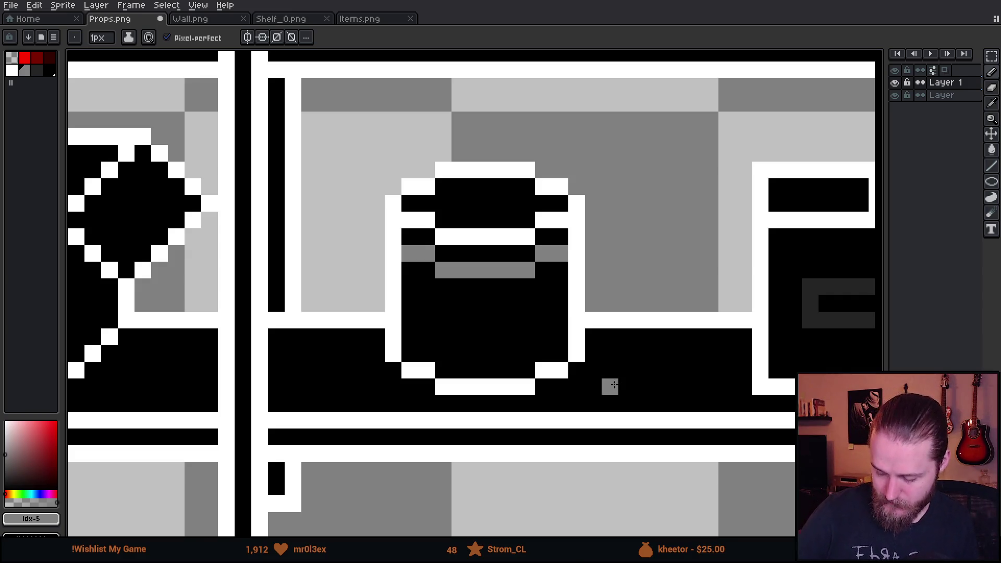
Duplicate the finished jar and place the copy beside the original on the shelf
key("m")
key("ctrl+shift+d")
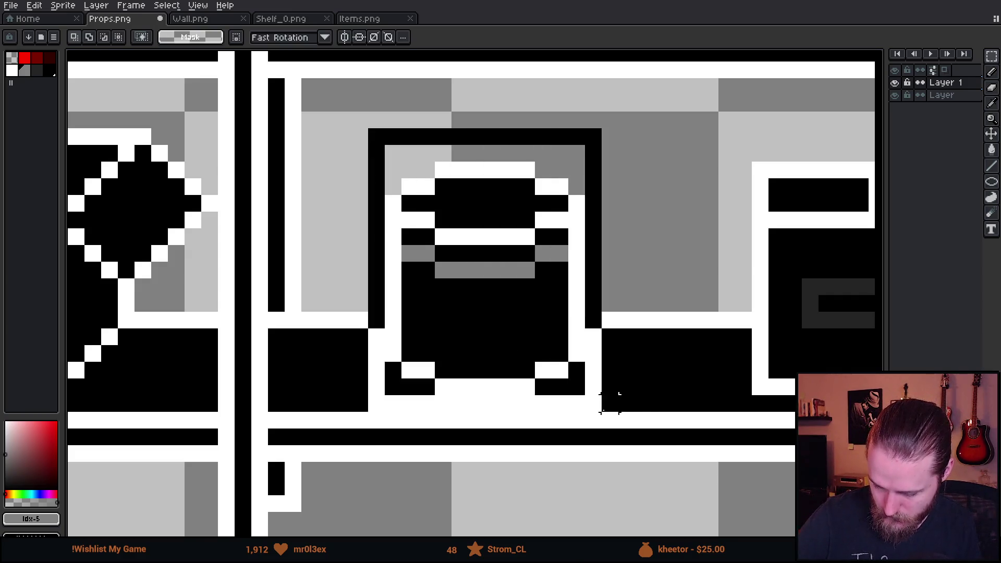
left_click_drag(588, 375, 466, 369)
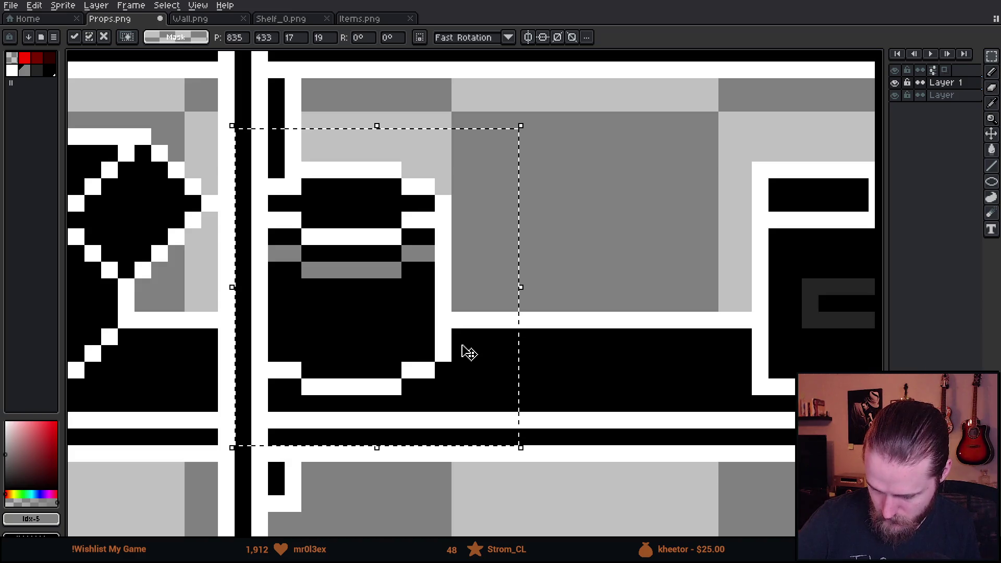
left_click_drag(415, 353, 652, 353)
key("Return")
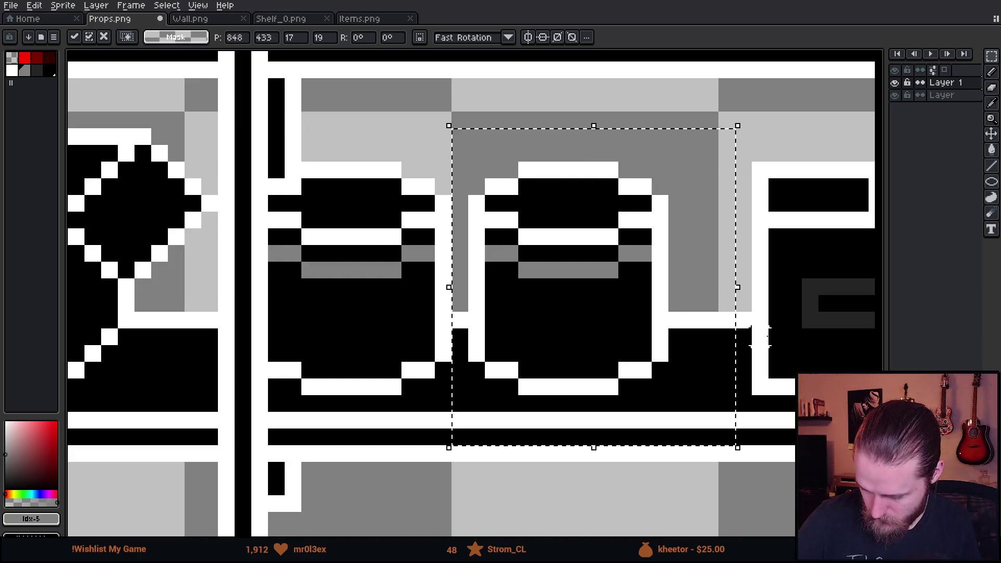
key("ctrl+d")
key("b")
Lower the right pot's lid by one pixel
key("m")
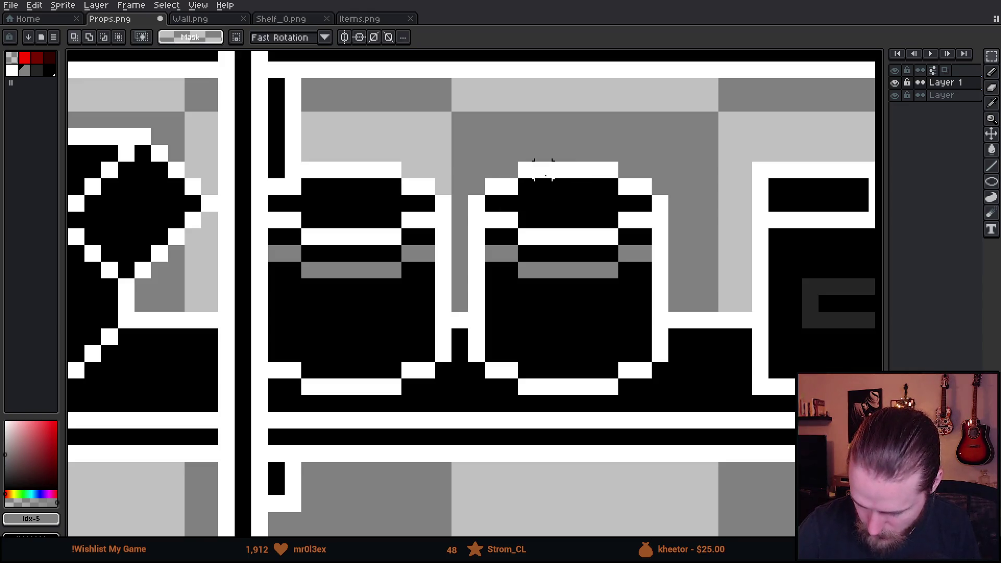
mouse_move(477, 136)
left_mouse_down()
mouse_move(685, 222)
mouse_move(704, 247)
left_mouse_up()
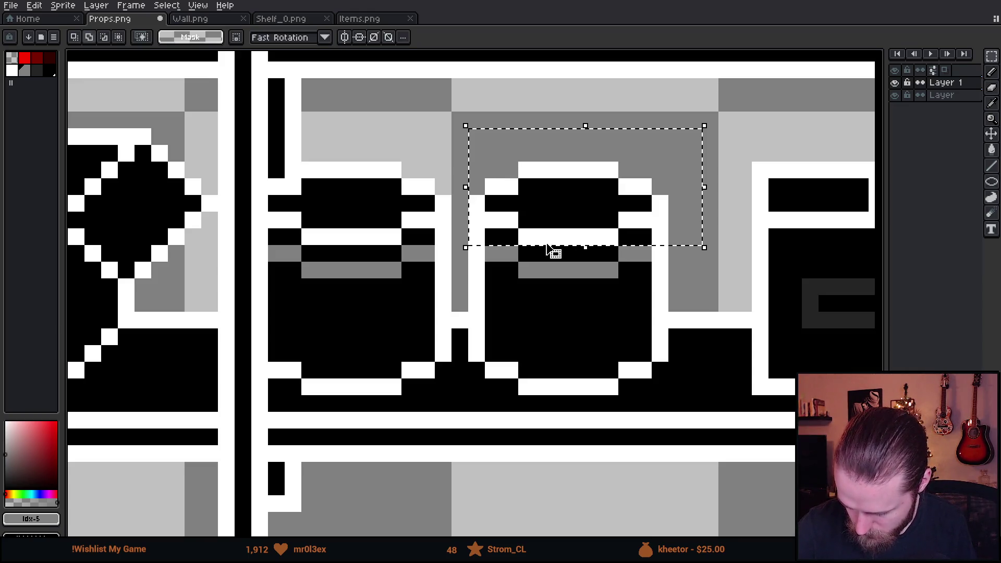
left_click_drag(604, 217, 606, 239)
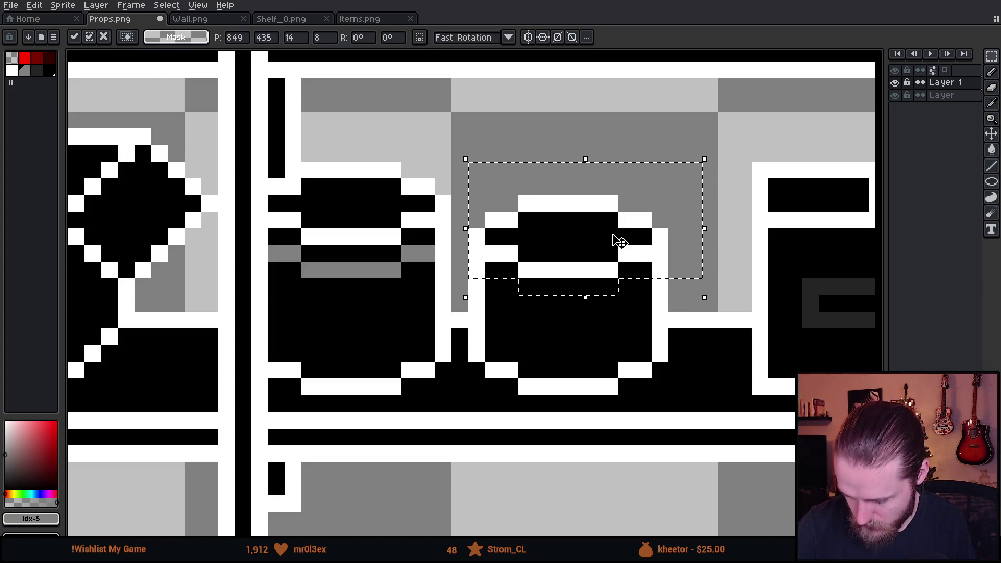
left_click(709, 136)
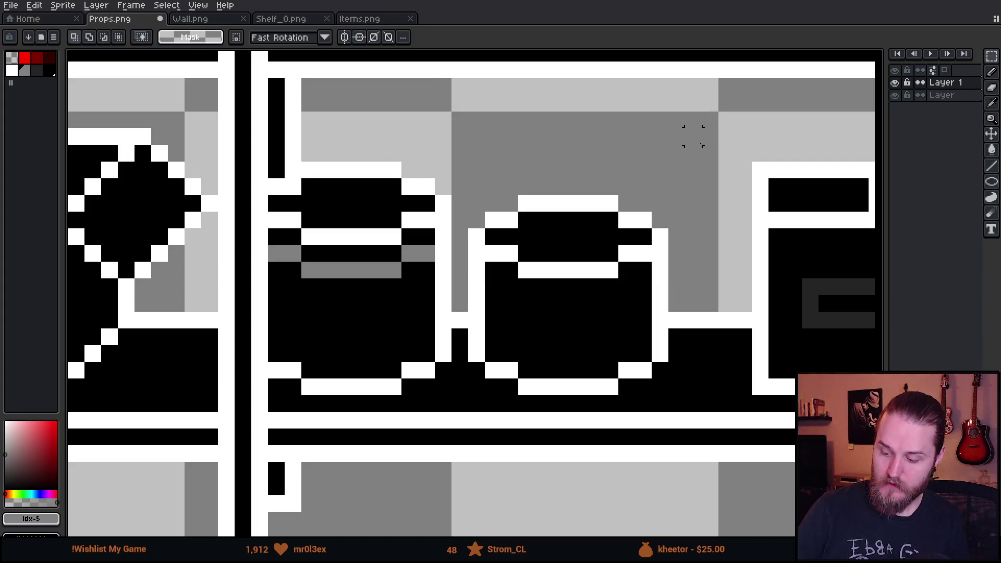
Pick dark grey and pencil a shading row across the right pot's top
left_click(43, 72)
key("b")
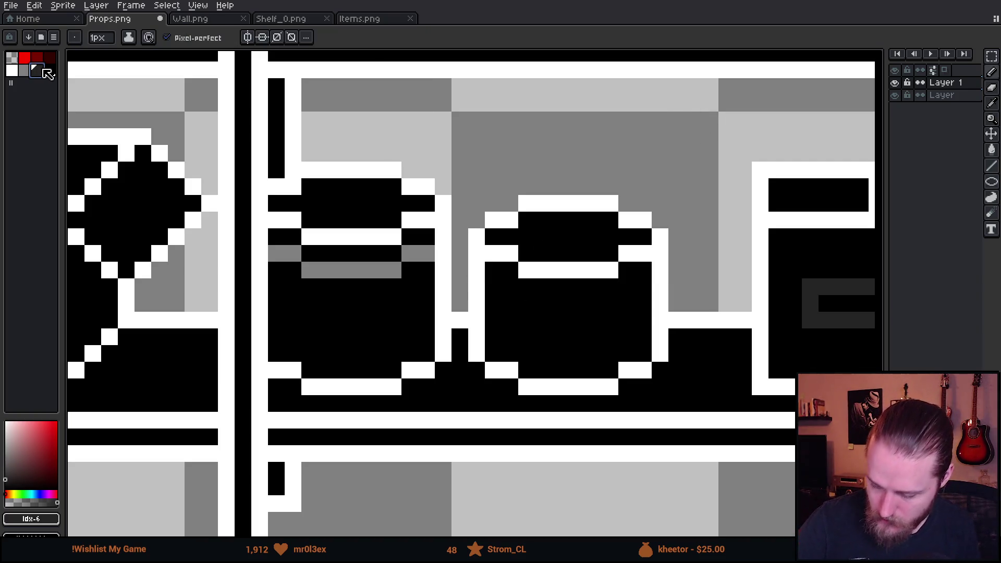
left_click(527, 253)
left_click_drag(542, 253, 559, 241)
key("ctrl+z")
key("ctrl+z")
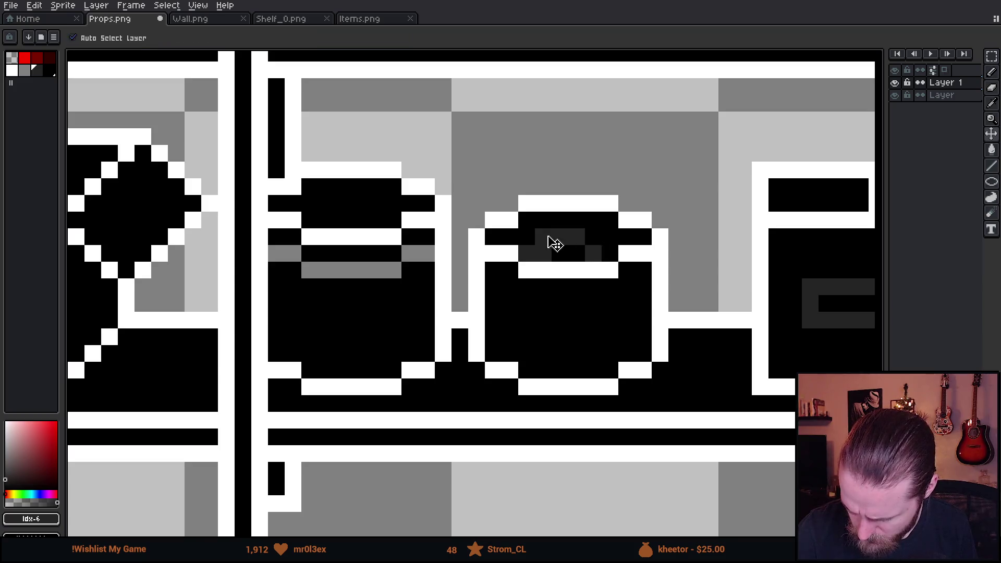
left_click(511, 238)
left_click(527, 254)
mouse_move(542, 237)
left_mouse_down()
mouse_move(579, 237)
mouse_move(576, 253)
left_mouse_up()
left_click(607, 253)
Undo the stray pixels and redo the dark grey shading along the pot's top right
key("ctrl+z")
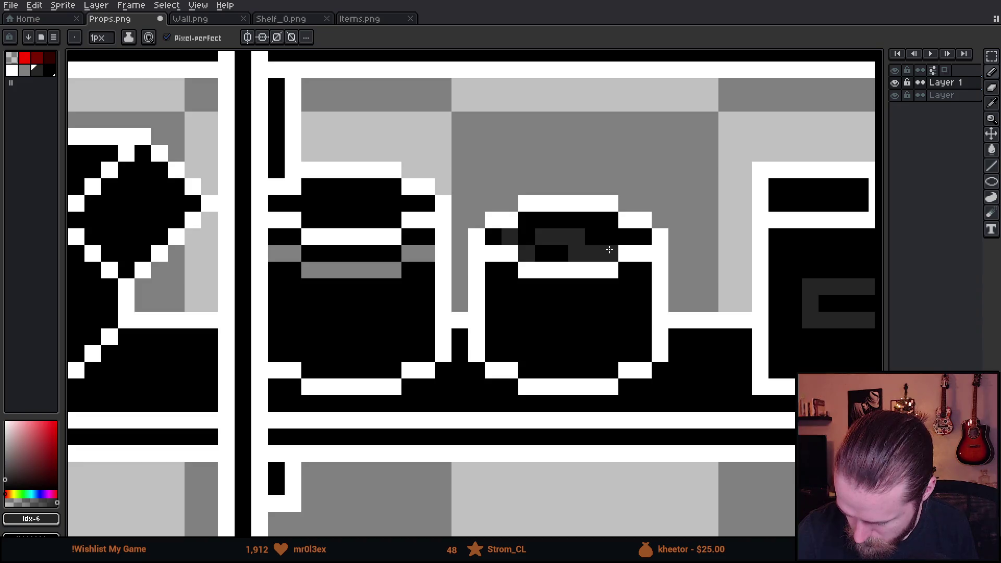
key("v")
key("ctrl+z")
key("b")
left_click_drag(594, 253, 610, 237)
left_click(627, 237)
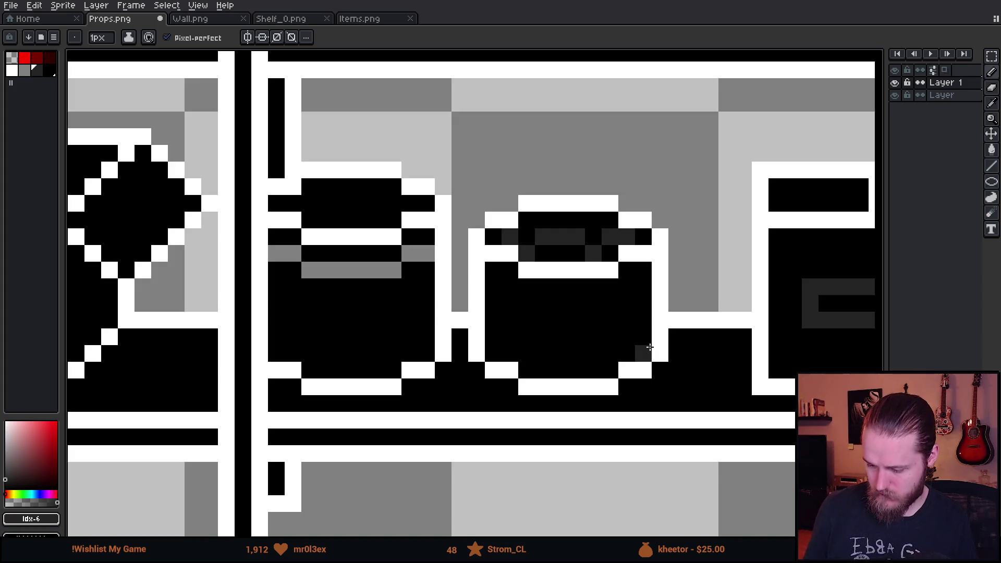
scroll(646, 404, "down", 5)
Zoom out and pan across the shelves to review the boxes, pots and bottles
scroll(646, 405, "down", 3)
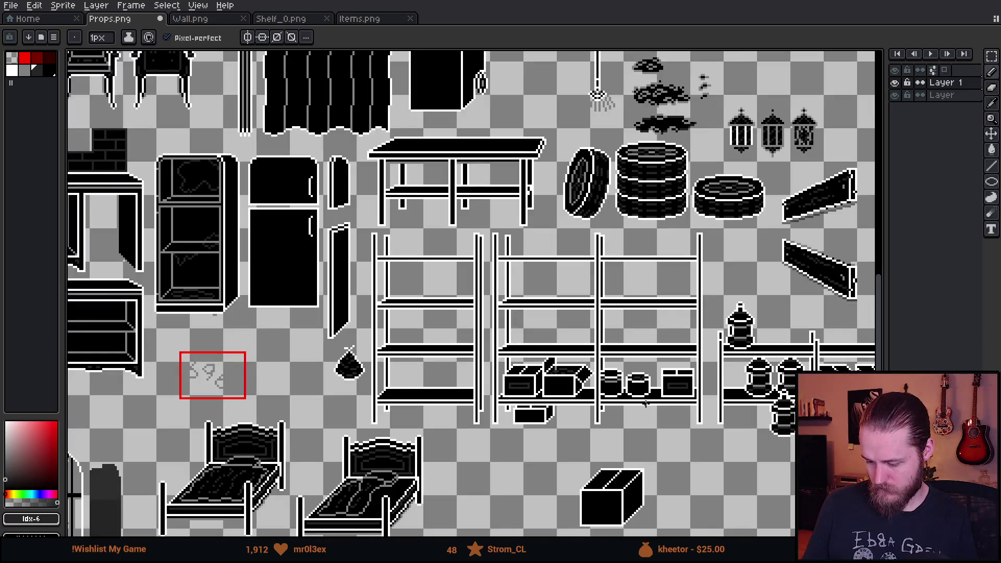
left_click_drag(661, 416, 580, 387)
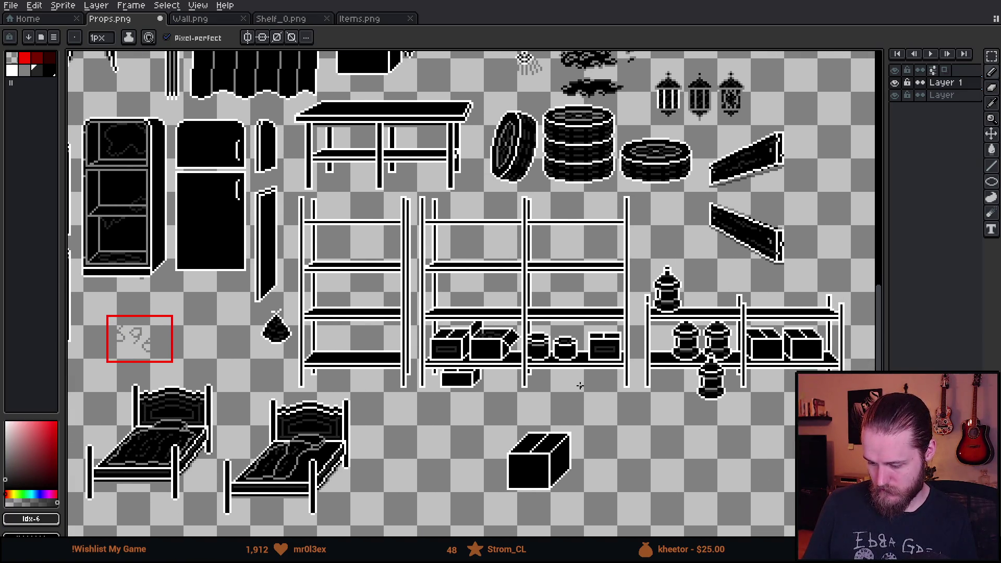
scroll(581, 386, "up", 1)
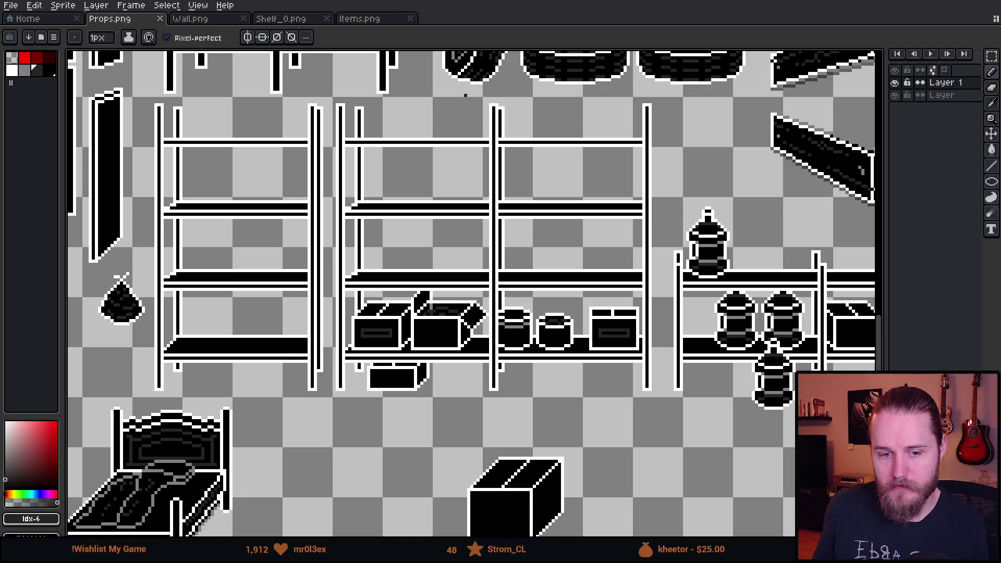
left_click_drag(670, 339, 589, 312)
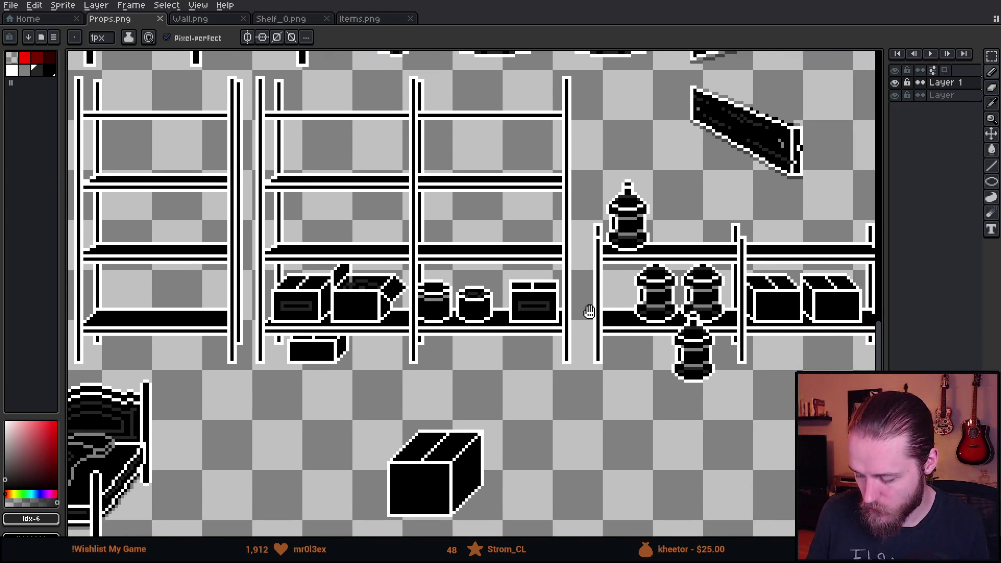
Select the right shelf's bottle and drag a copy down toward the floor
scroll(617, 246, "up", 1)
key("m")
left_click_drag(578, 128, 717, 253)
left_click_drag(605, 210, 699, 258)
mouse_move(664, 219)
left_mouse_down()
mouse_move(642, 458)
mouse_move(648, 431)
left_mouse_up()
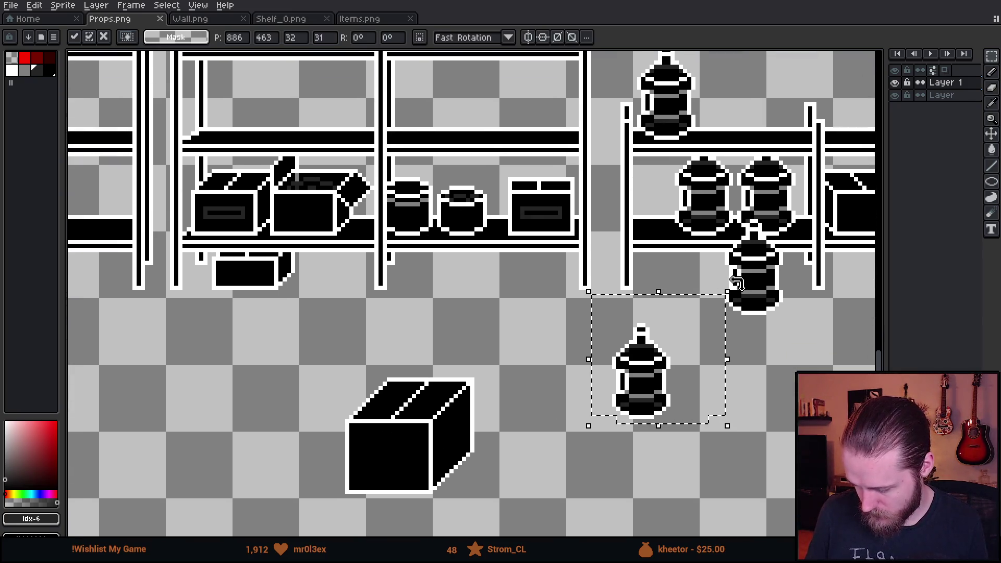
Rotate the bottle copy -90° onto its side and flip it to point left
mouse_move(733, 287)
left_mouse_down()
mouse_move(808, 379)
mouse_move(795, 497)
left_mouse_up()
mouse_move(658, 424)
left_mouse_down()
mouse_move(740, 426)
mouse_move(774, 412)
mouse_move(737, 404)
left_mouse_up()
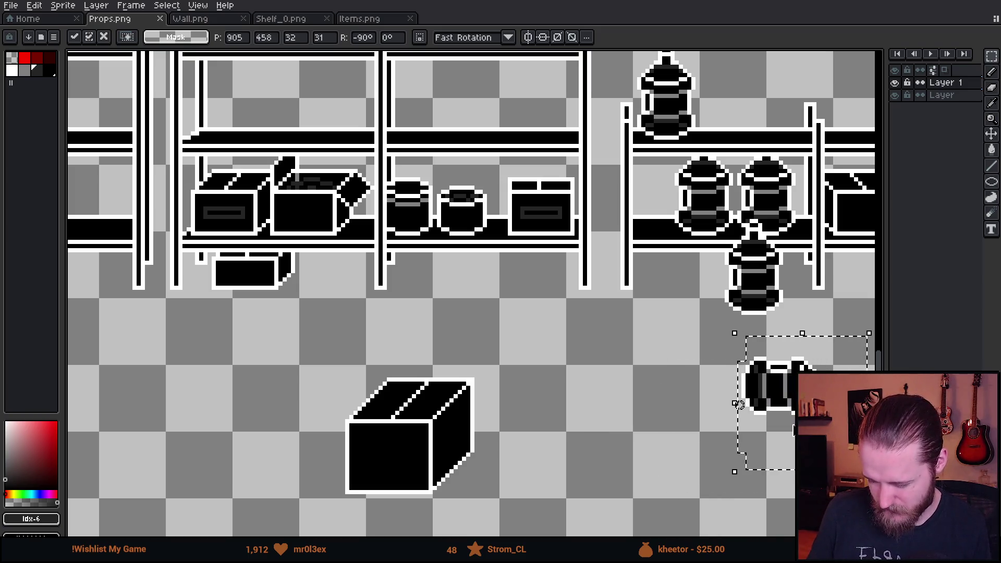
left_click_drag(799, 432, 743, 432)
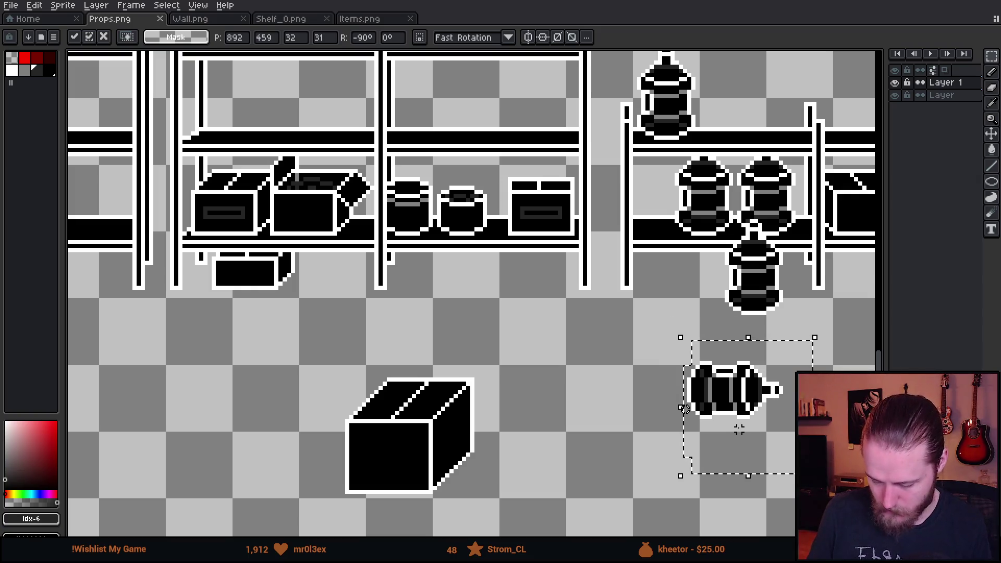
key("shift+h")
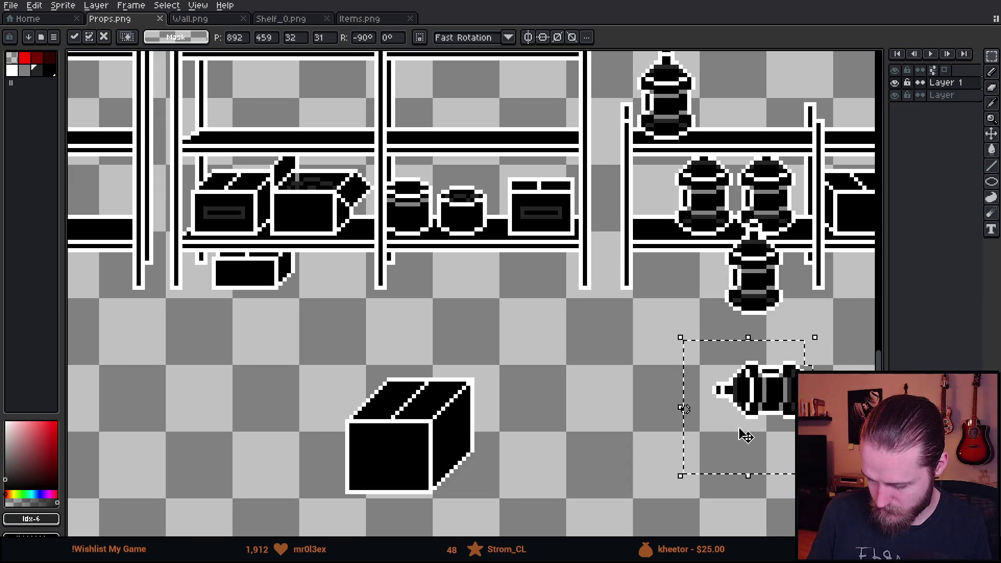
Position the lying bottle just below the shelf and commit it
scroll(716, 412, "down", 1)
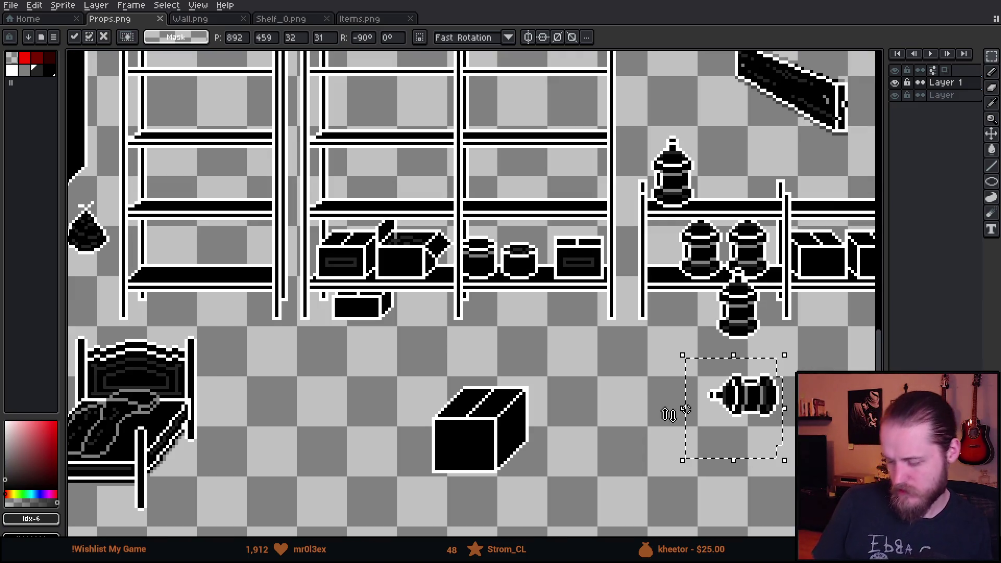
scroll(676, 407, "up", 1)
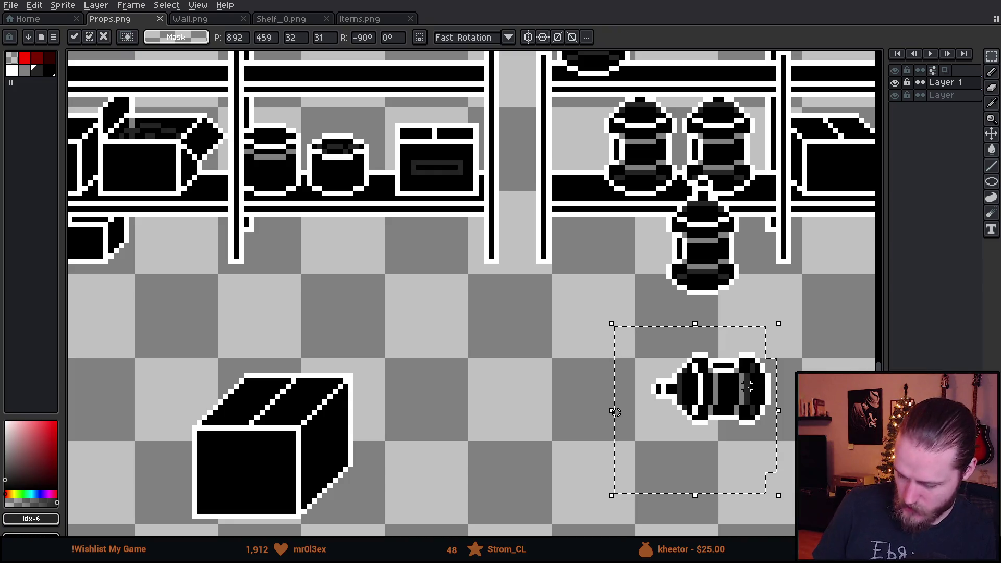
scroll(615, 404, "down", 2)
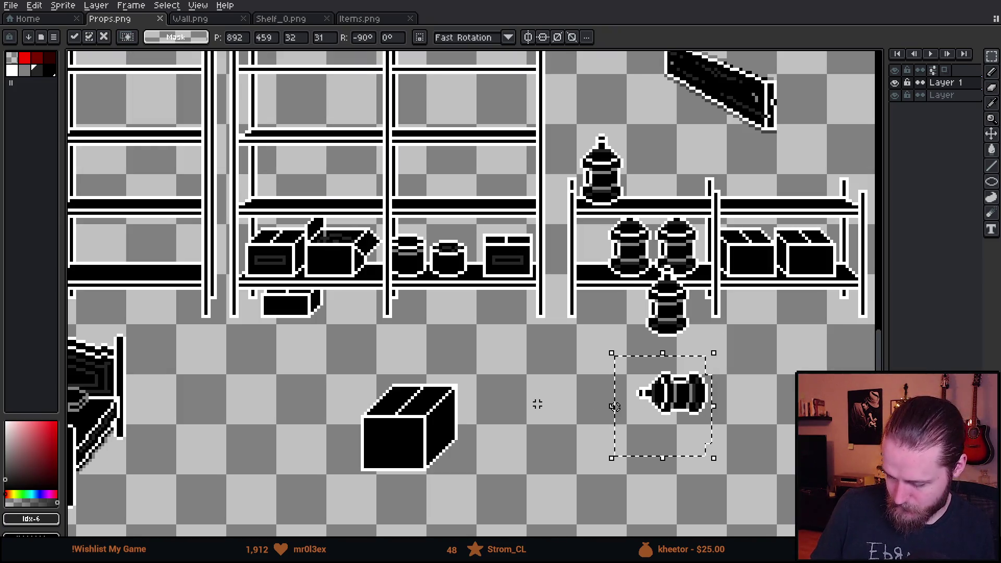
left_click_drag(615, 407, 698, 412)
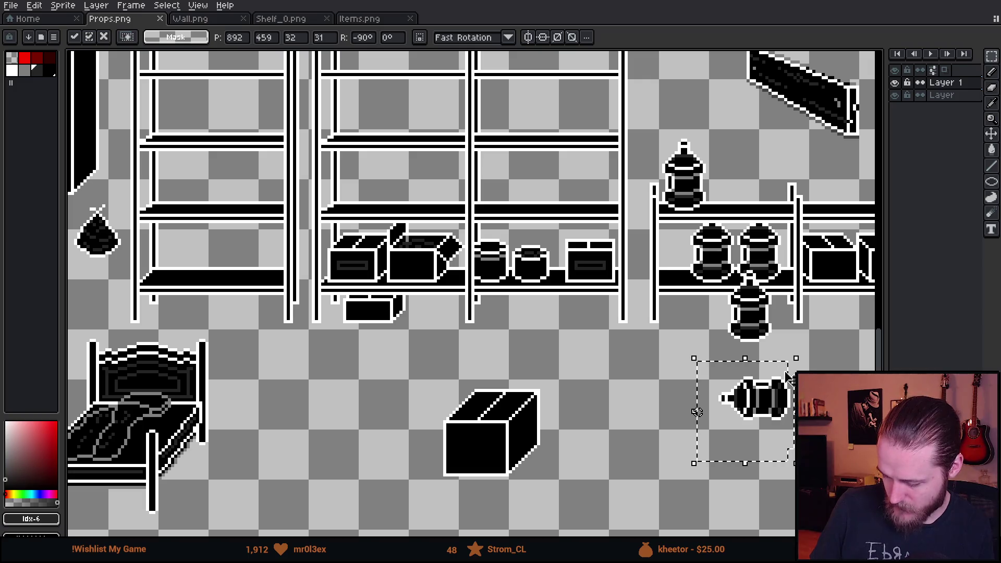
mouse_move(776, 434)
left_mouse_down()
mouse_move(808, 354)
mouse_move(702, 414)
left_mouse_up()
scroll(620, 417, "up", 3)
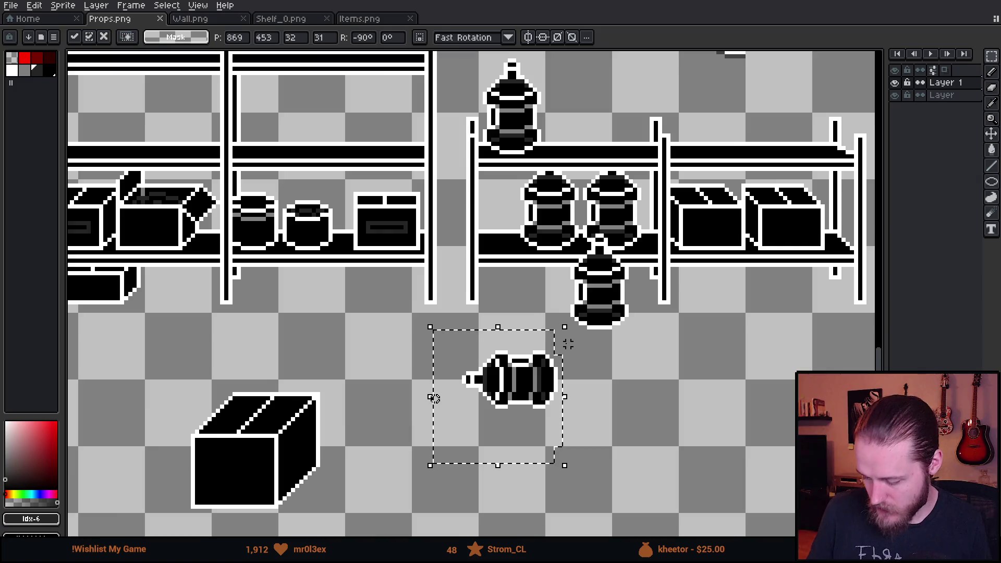
scroll(601, 315, "up", 1)
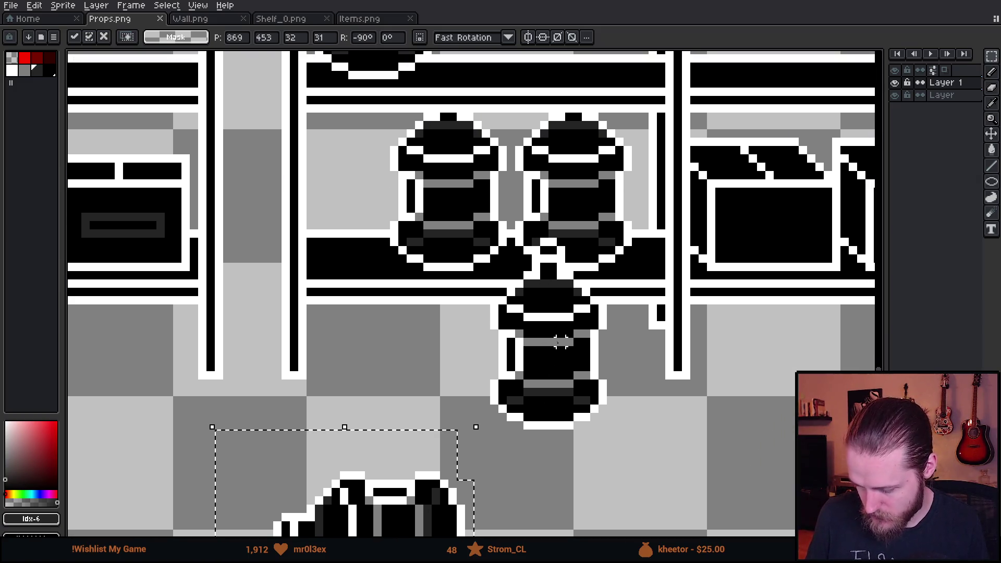
scroll(553, 342, "down", 1)
scroll(552, 342, "down", 1)
left_click_drag(472, 450, 493, 289)
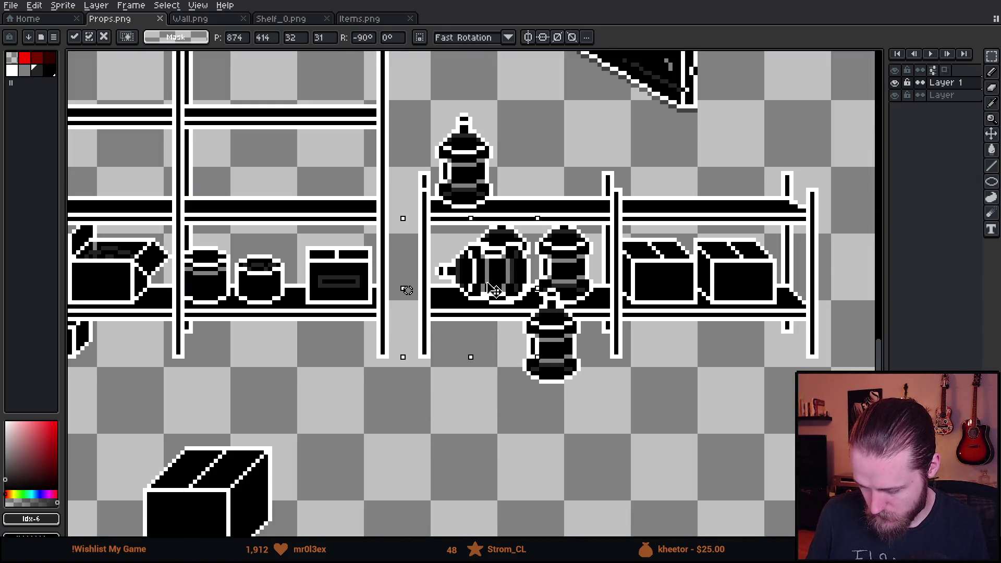
mouse_move(493, 289)
left_mouse_down()
mouse_move(556, 360)
mouse_move(484, 291)
left_mouse_up()
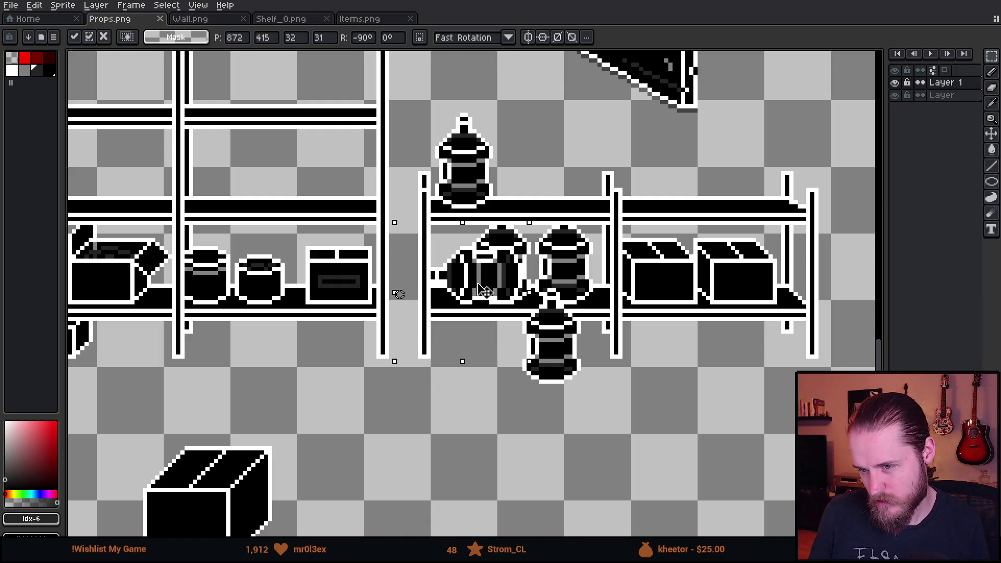
mouse_move(483, 291)
left_mouse_down()
mouse_move(552, 366)
mouse_move(489, 270)
mouse_move(489, 290)
mouse_move(573, 381)
mouse_move(548, 365)
mouse_move(500, 282)
mouse_move(485, 292)
mouse_move(443, 431)
left_mouse_up()
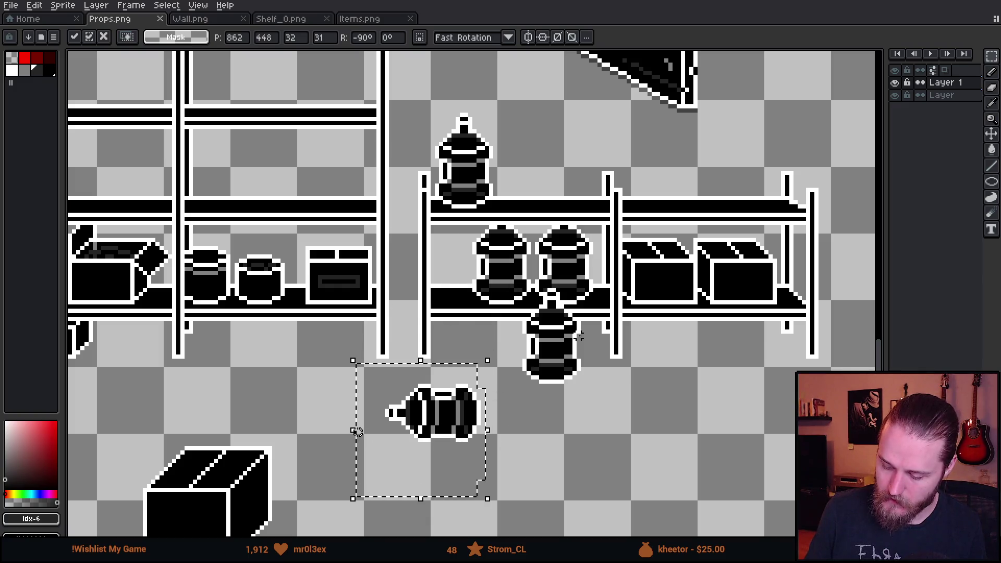
key("ctrl+d")
Erase the left pot on the middle shelf and reposition the lying bottle
scroll(444, 222, "up", 3)
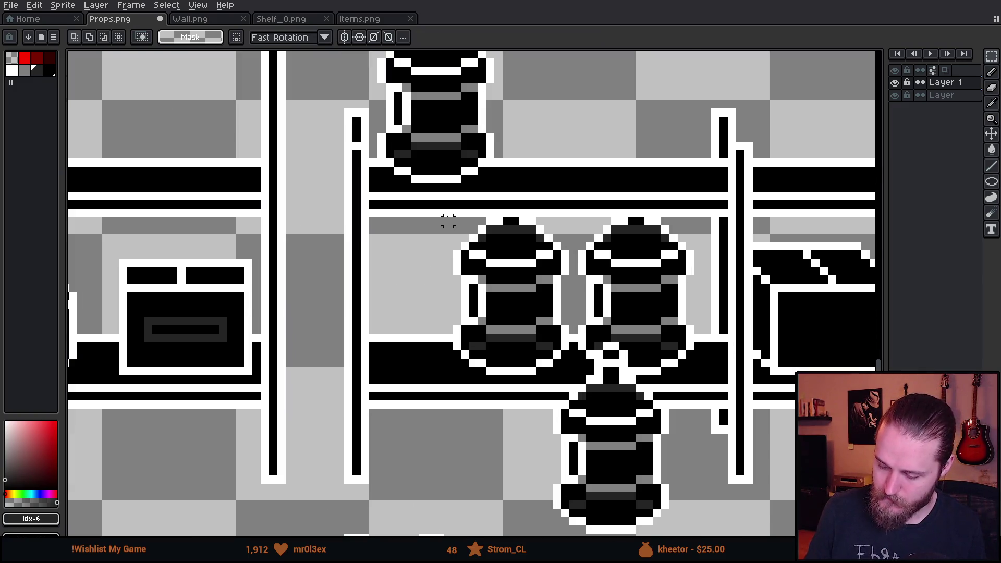
mouse_move(434, 216)
left_mouse_down()
mouse_move(570, 358)
mouse_move(572, 377)
left_mouse_up()
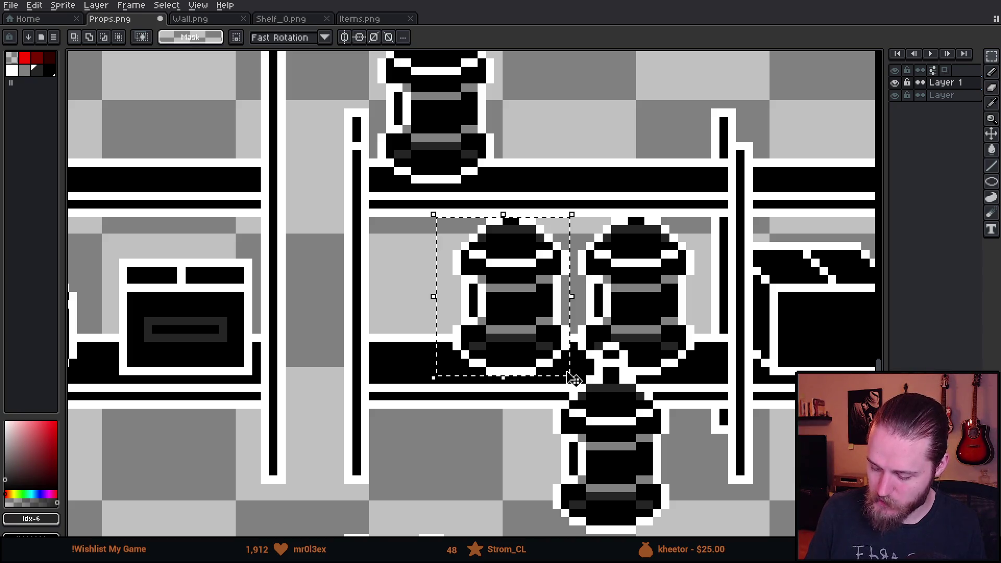
key("Delete")
scroll(570, 358, "down", 2)
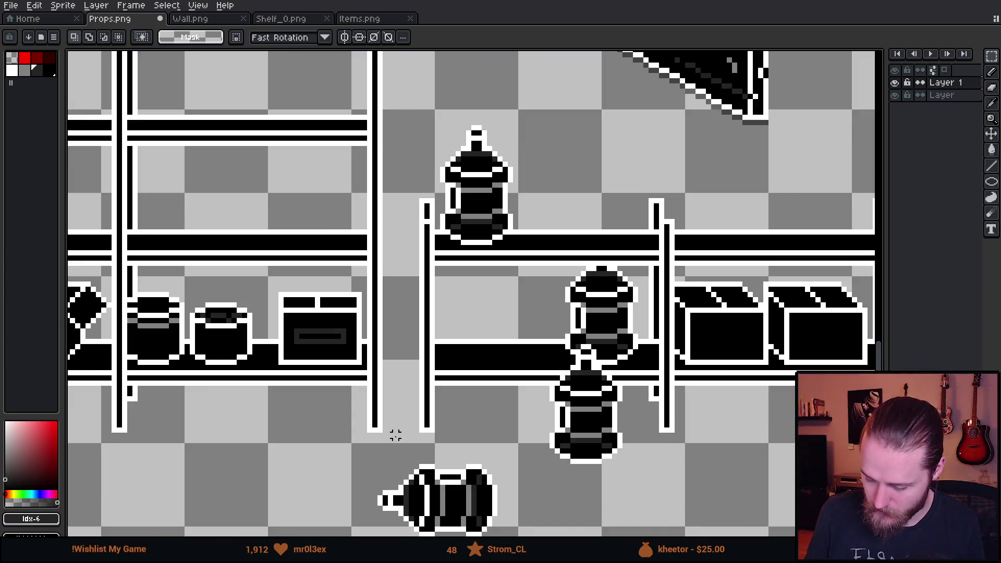
mouse_move(369, 441)
left_mouse_down()
mouse_move(492, 537)
mouse_move(538, 351)
mouse_move(555, 331)
left_mouse_up()
left_click(683, 460)
Preview the props in the Unity game scene, then return to Props.png
scroll(516, 380, "down", 3)
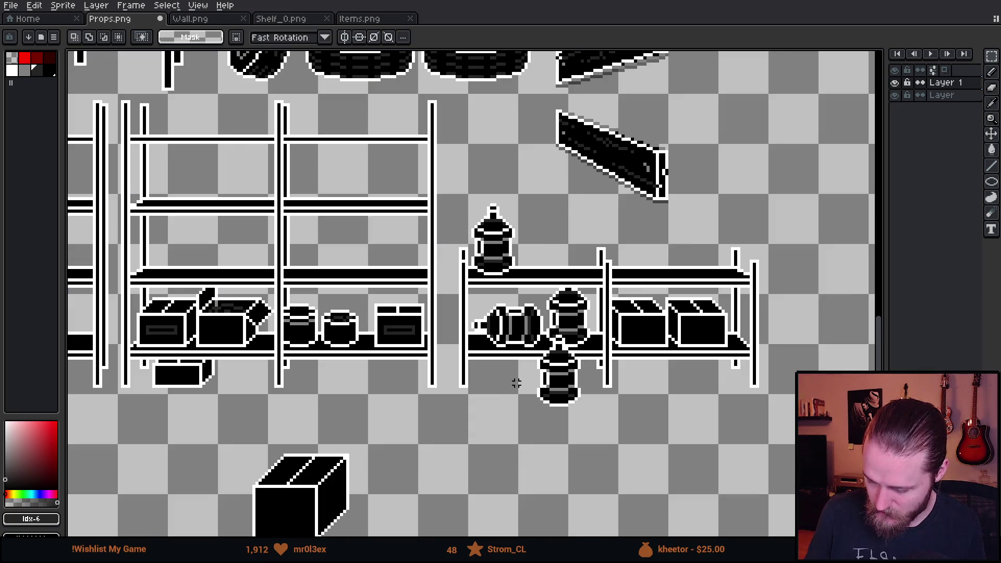
scroll(637, 425, "up", 2)
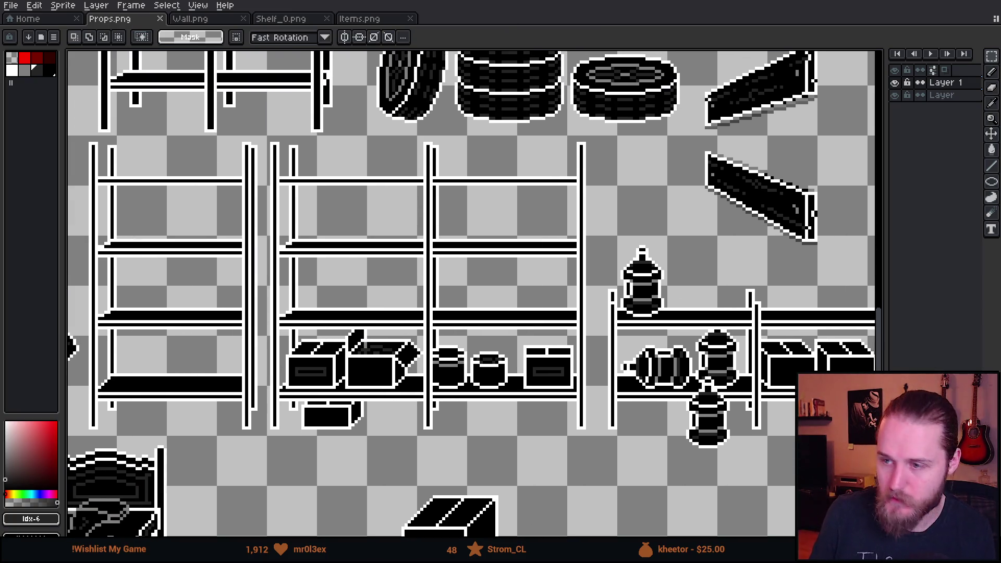
key("alt+Tab")
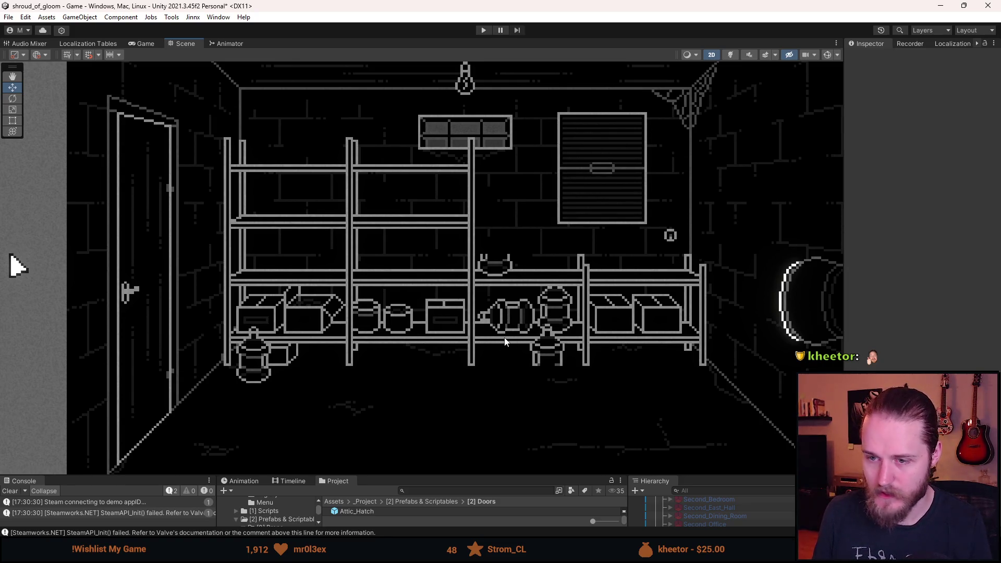
key("alt+Tab")
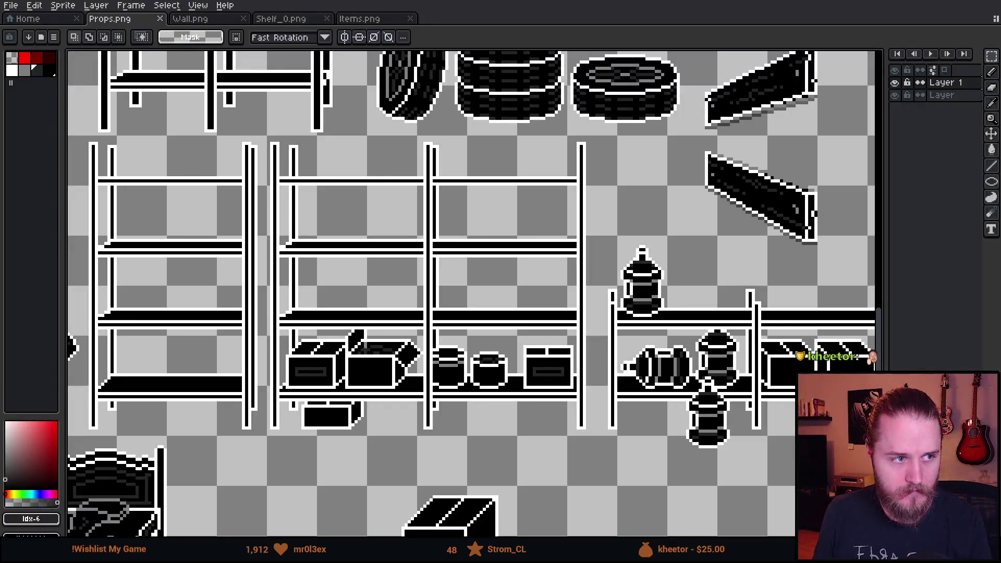
scroll(508, 282, "down", 1)
Create Layer 2 with Shift+N and drag it to the bottom of the layer stack
mouse_move(508, 282)
left_mouse_down()
mouse_move(430, 258)
mouse_move(442, 280)
left_mouse_up()
scroll(403, 248, "up", 1)
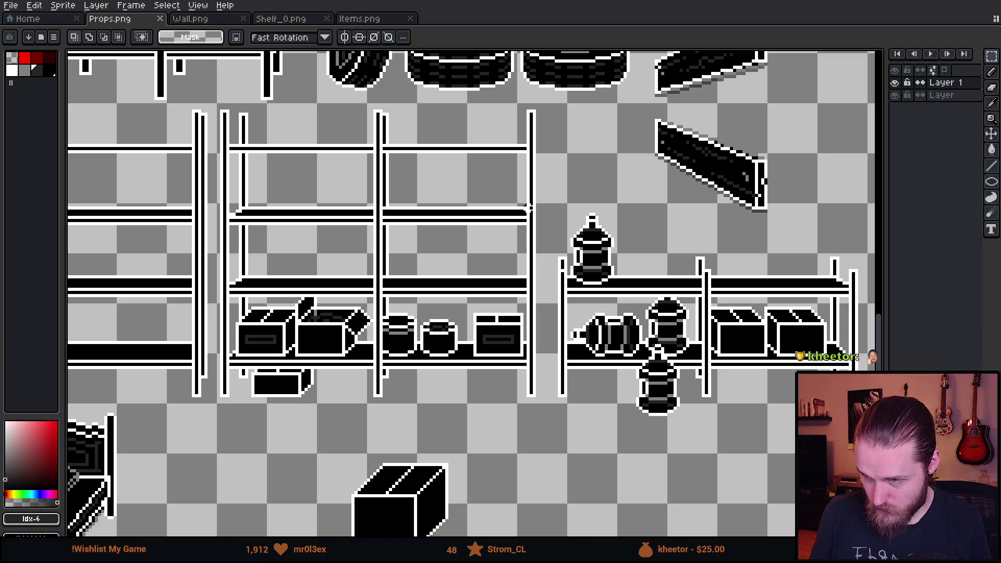
scroll(527, 208, "down", 3)
scroll(528, 208, "up", 3)
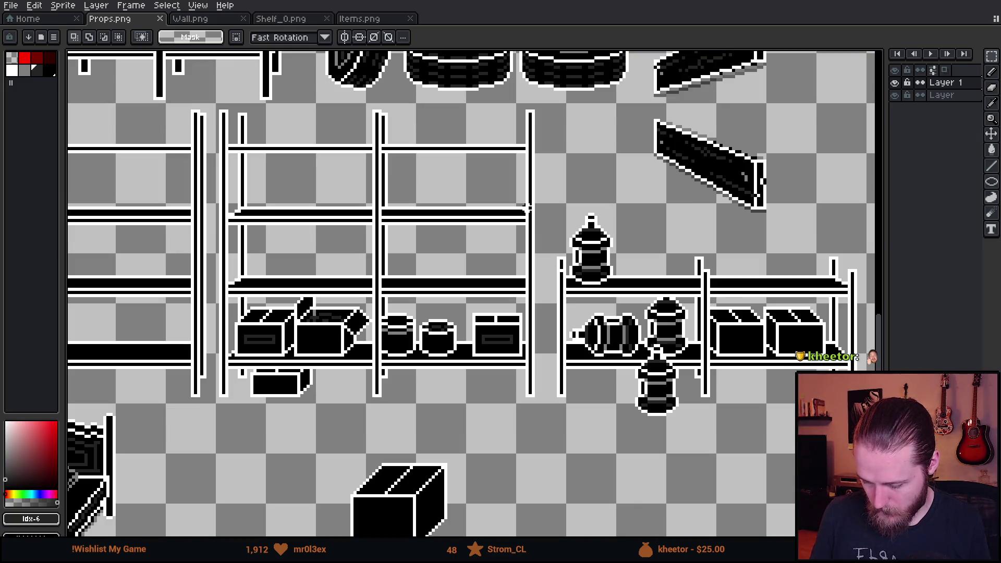
scroll(308, 265, "up", 1)
mouse_move(283, 177)
left_mouse_down()
mouse_move(306, 205)
mouse_move(335, 217)
left_mouse_up()
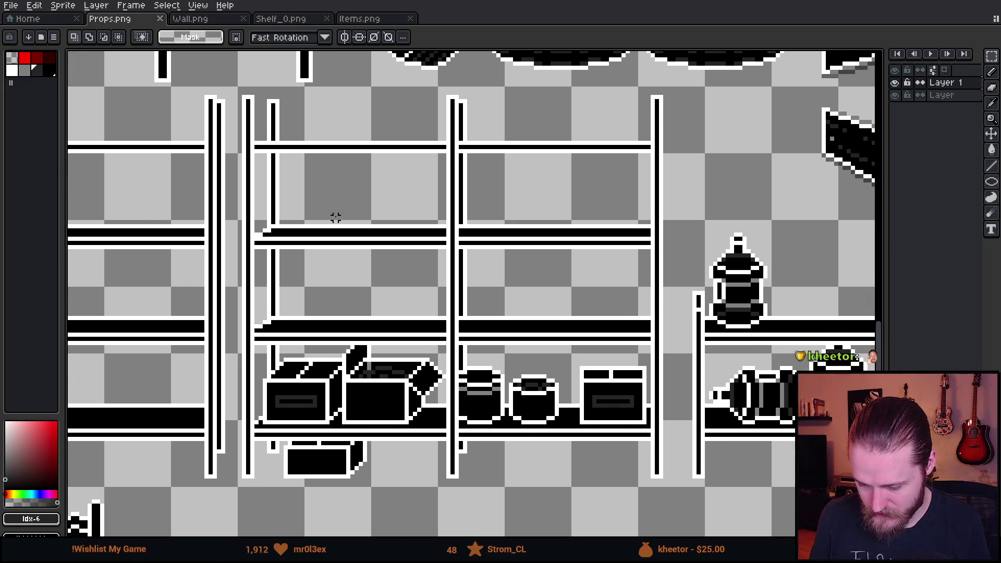
scroll(606, 231, "down", 2)
scroll(603, 233, "up", 2)
key("shift+n")
double_click(973, 97)
left_click_drag(973, 97, 960, 111)
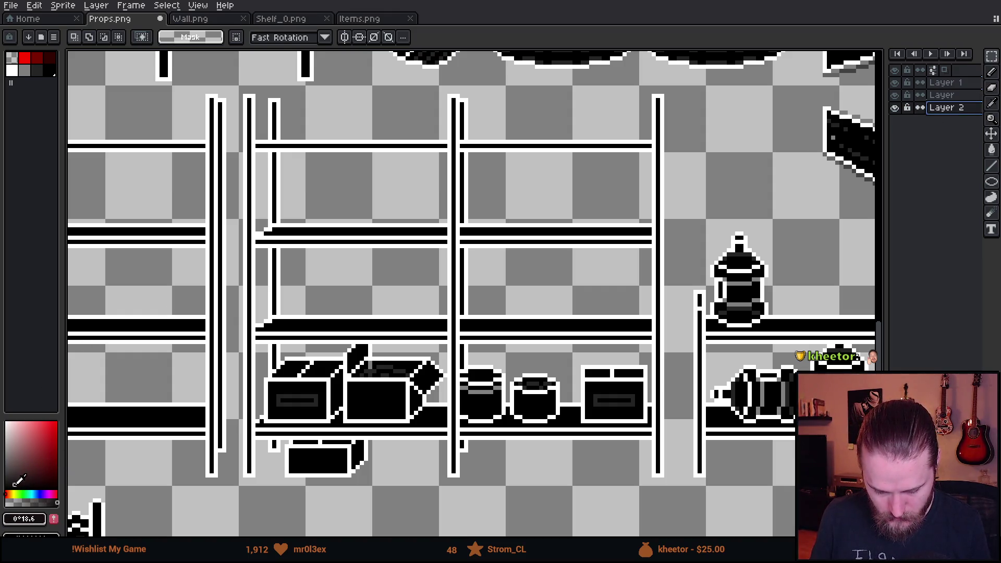
Bucket-fill the new Layer 2 with a dark backdrop colour
key("g")
left_click(422, 511)
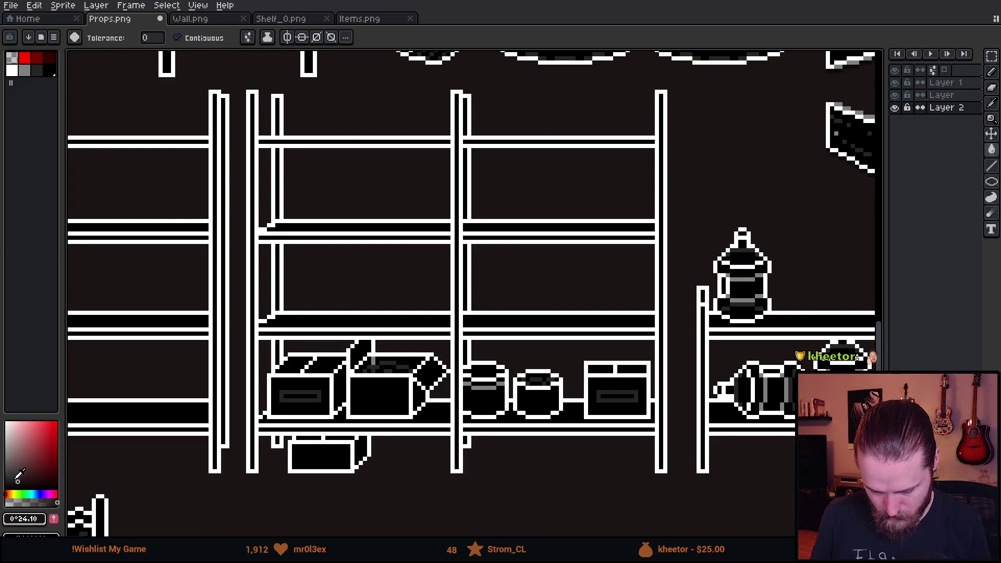
left_click(14, 479)
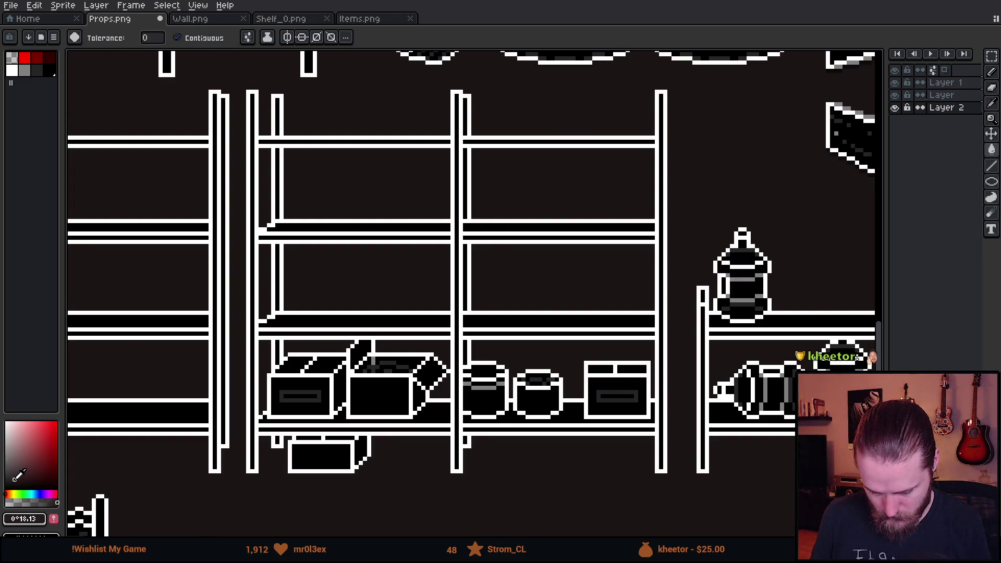
scroll(409, 485, "down", 2)
scroll(409, 488, "up", 2)
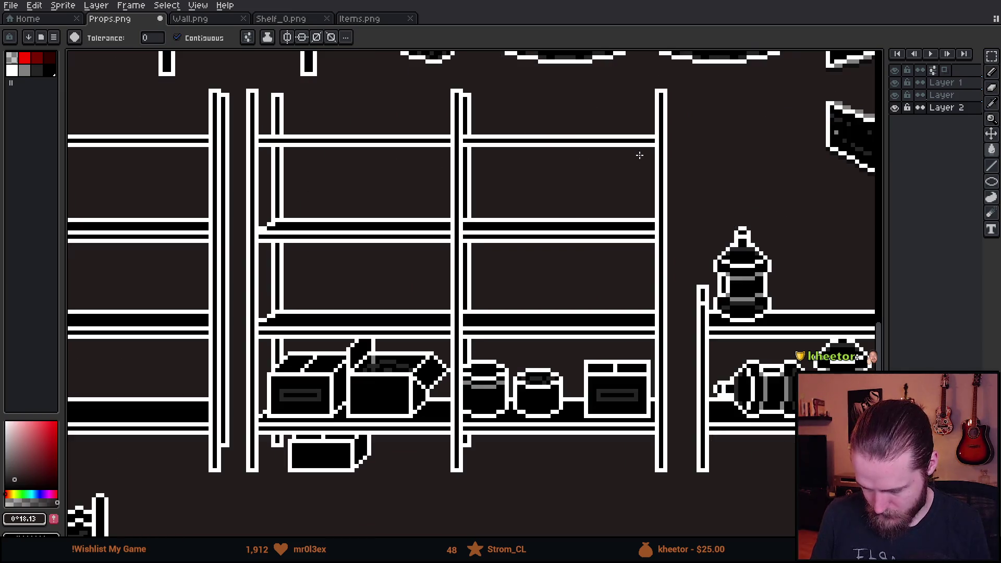
Make Layer 1 the active layer and bring the left shelf units into view
left_click(955, 95)
left_click(895, 95)
left_click(895, 95)
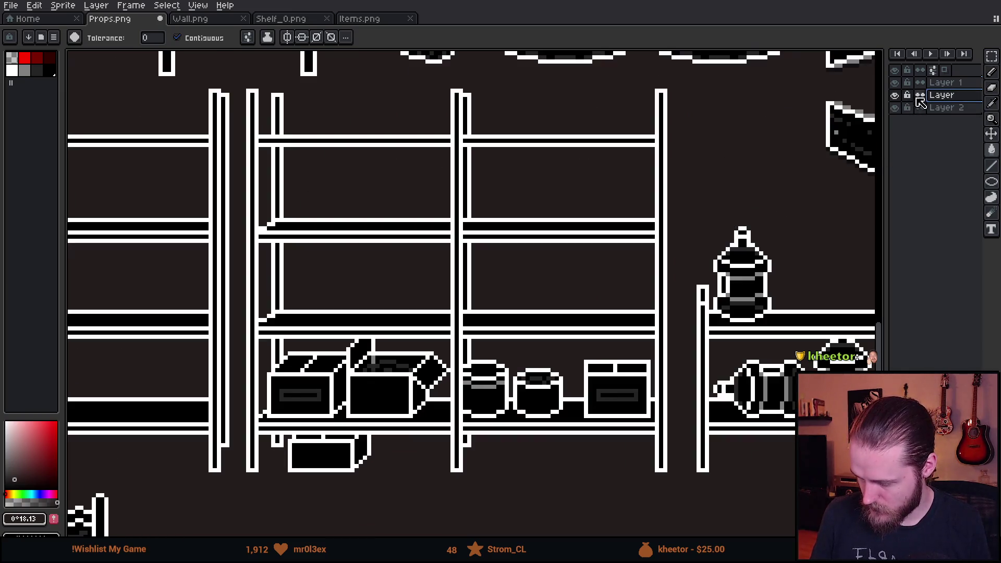
left_click(945, 83)
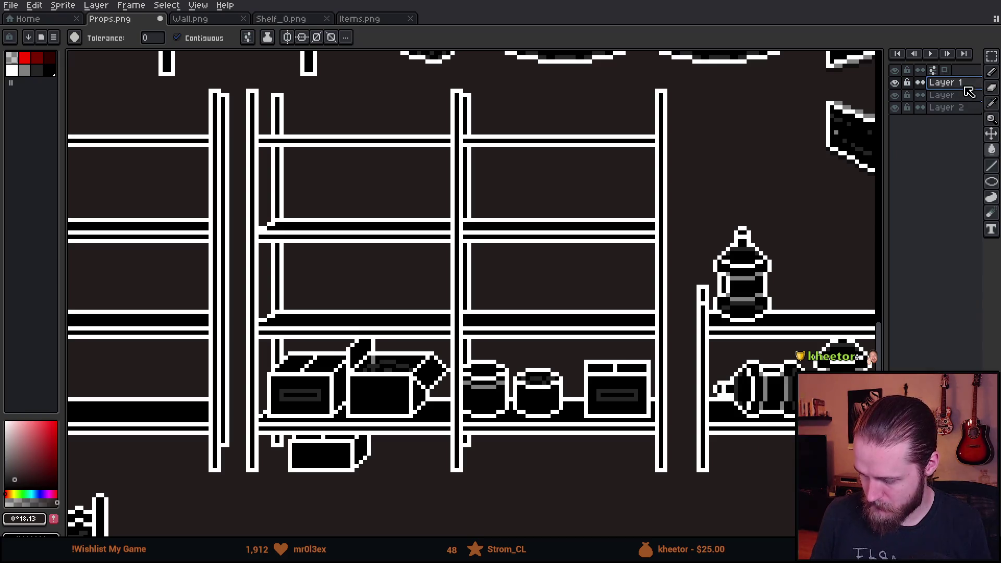
scroll(315, 185, "up", 1)
mouse_move(293, 181)
left_mouse_down()
mouse_move(386, 240)
mouse_move(405, 222)
left_mouse_up()
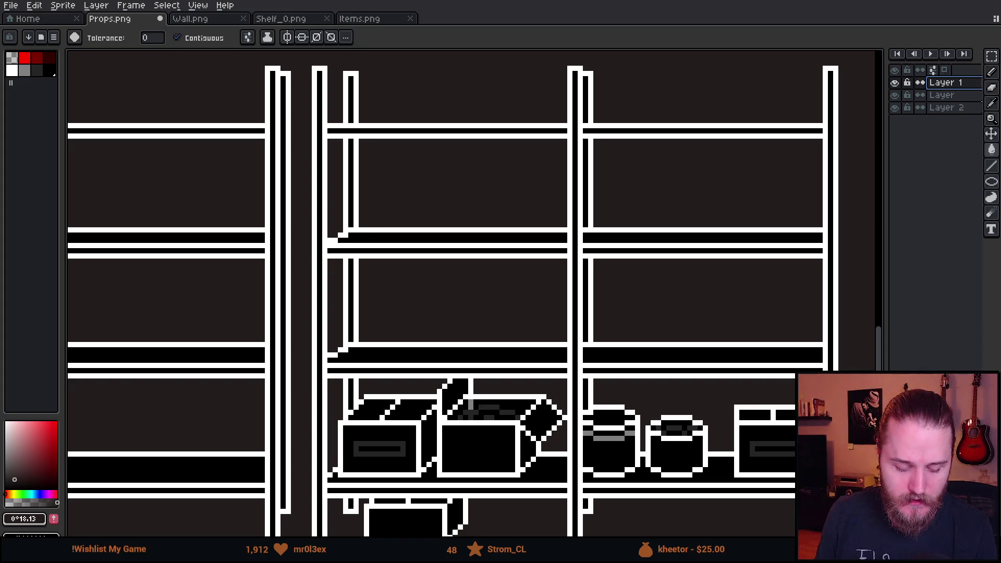
key("alt+Tab")
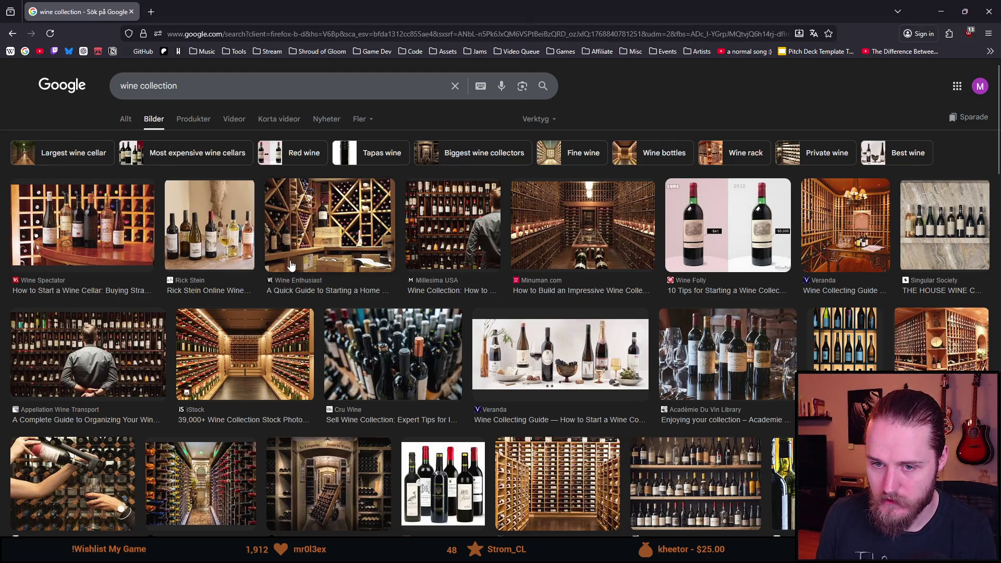
Preview wine cellar photos, ending on the Wine Enthusiast diagonal wooden rack photo
scroll(291, 266, "down", 1)
scroll(291, 266, "down", 3)
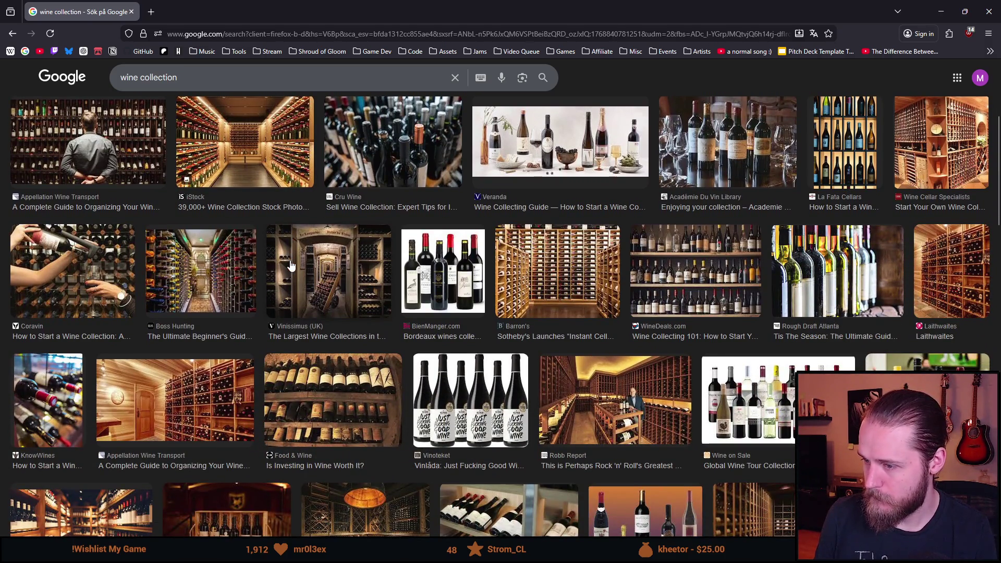
scroll(291, 266, "up", 1)
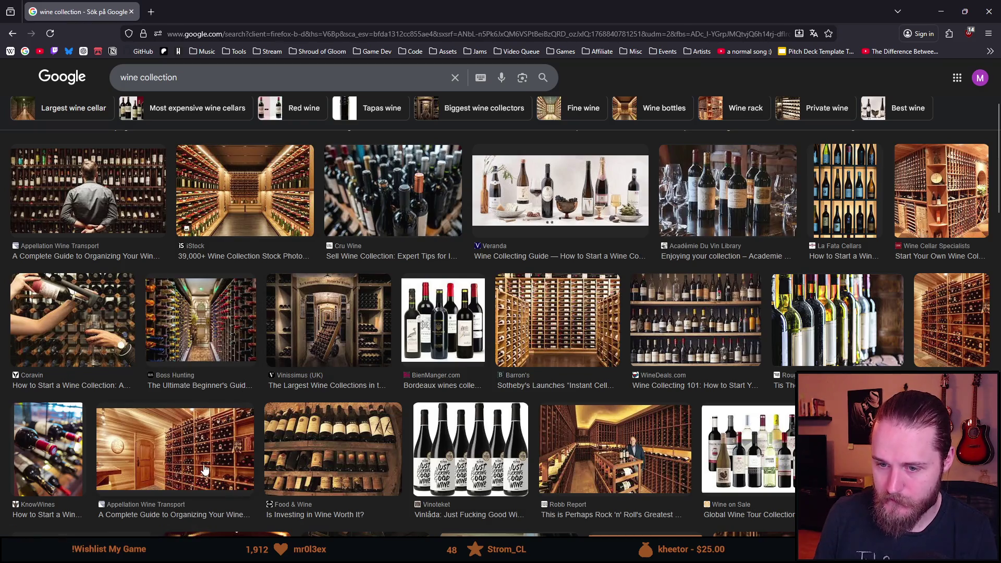
left_click(204, 471)
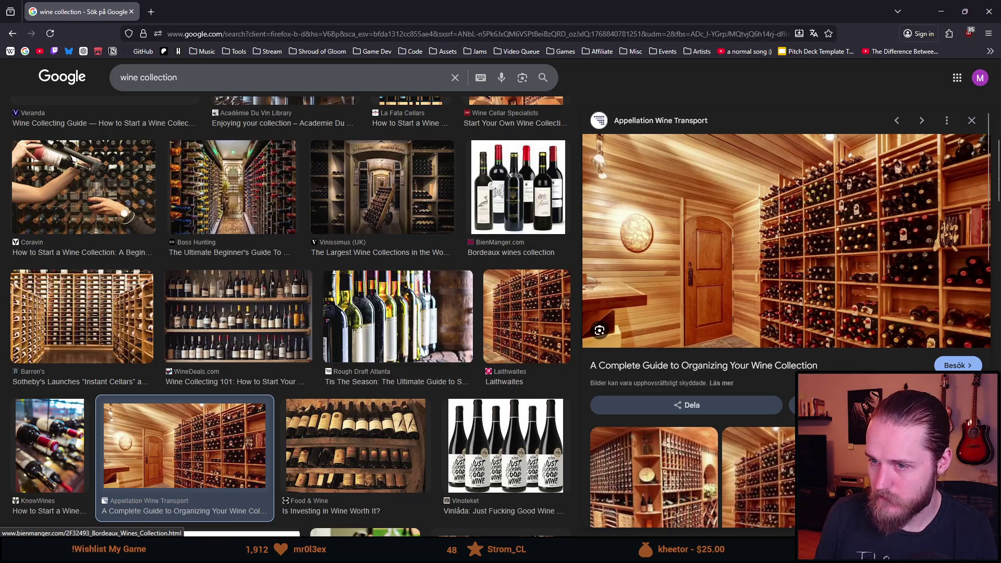
scroll(402, 303, "up", 5)
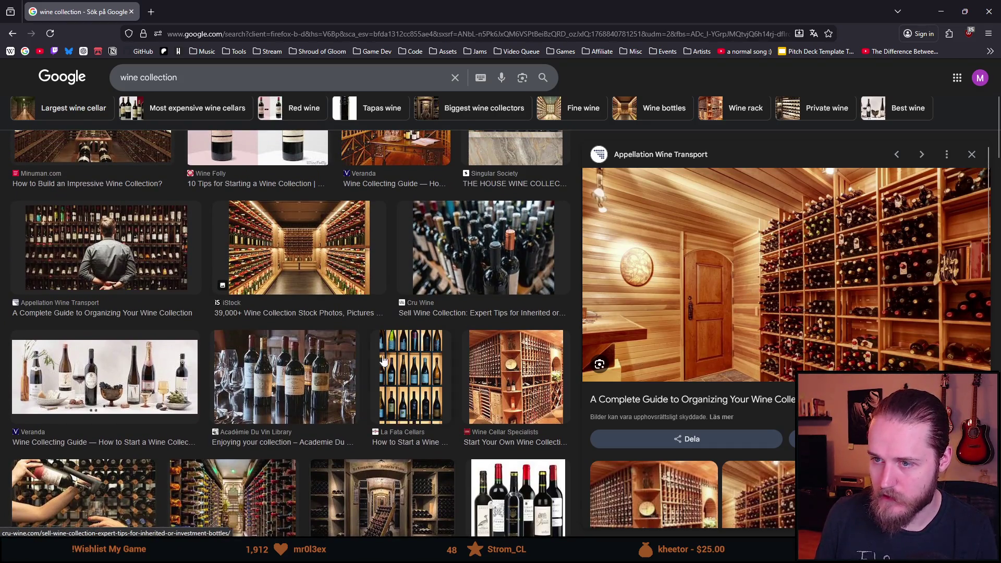
scroll(389, 358, "up", 3)
left_click(140, 418)
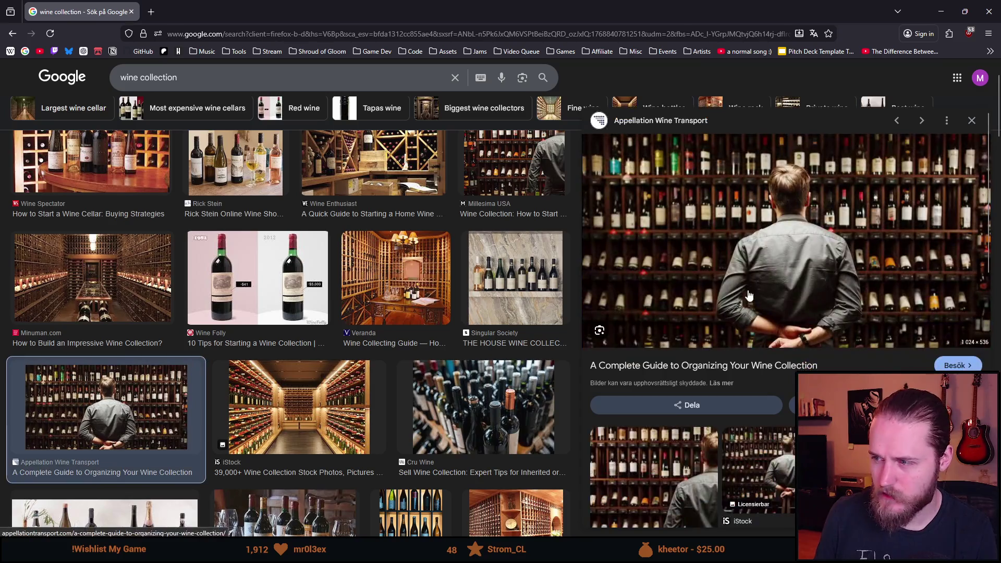
scroll(173, 408, "up", 2)
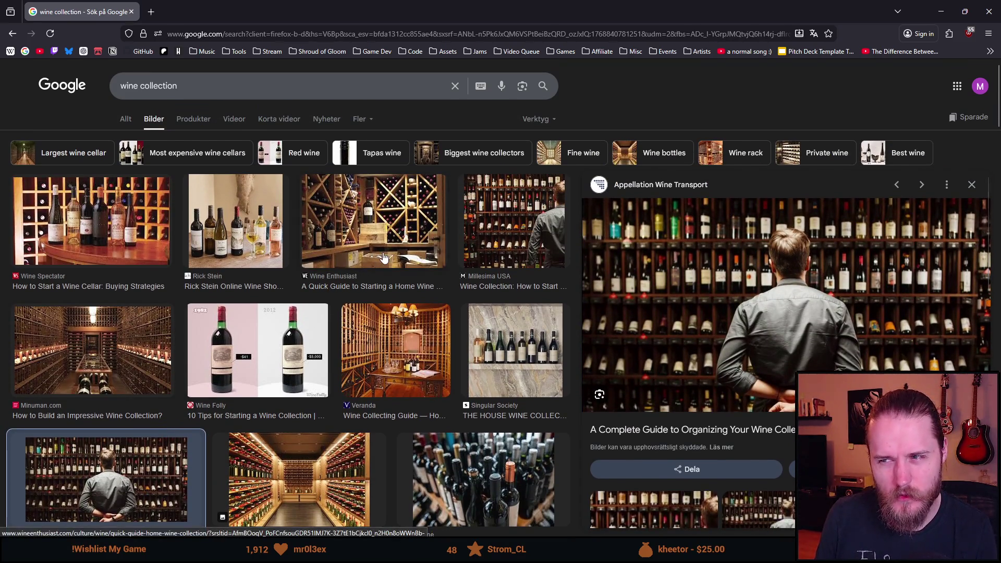
left_click(393, 233)
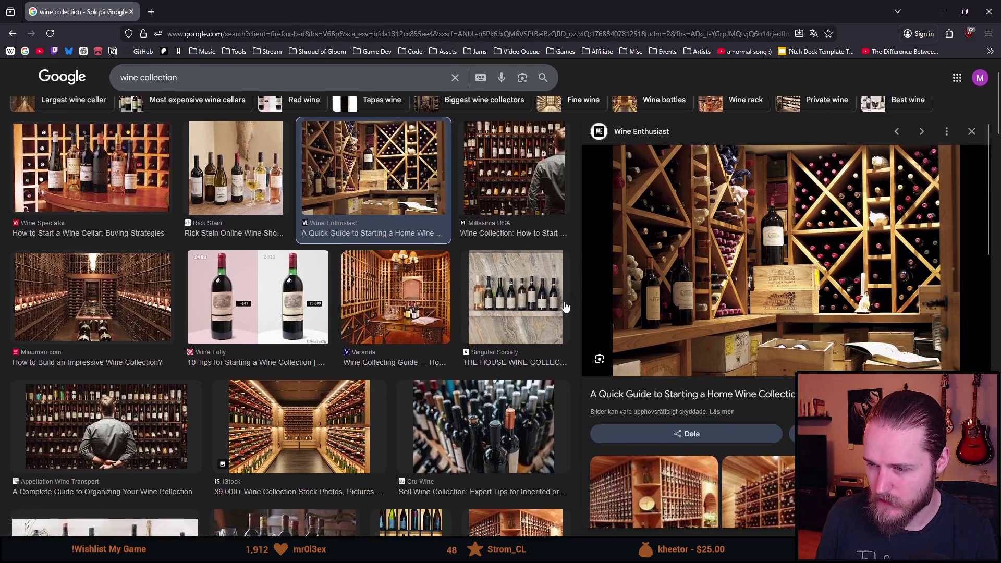
Preview the Laithwaites wine shelving and Wine Cellar Specialists cellar photos
scroll(566, 306, "down", 2)
scroll(566, 306, "up", 2)
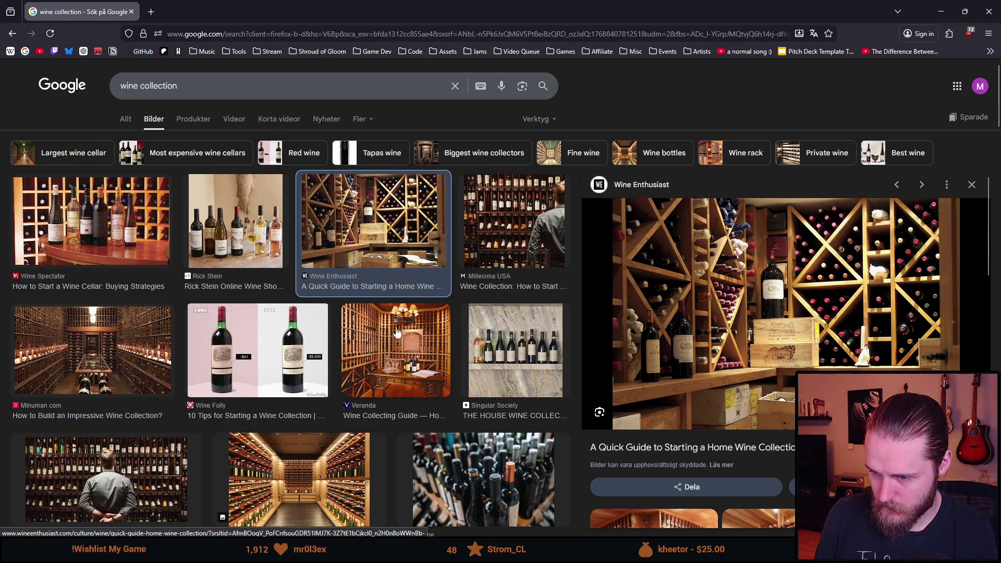
scroll(399, 336, "down", 2)
scroll(394, 326, "up", 2)
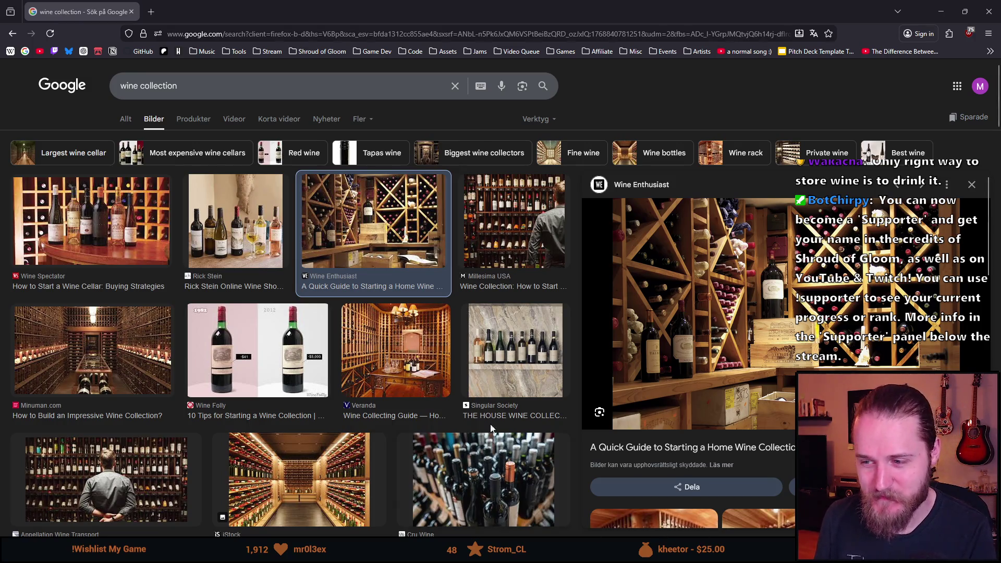
scroll(375, 386, "down", 3)
scroll(359, 399, "down", 1)
scroll(359, 398, "down", 1)
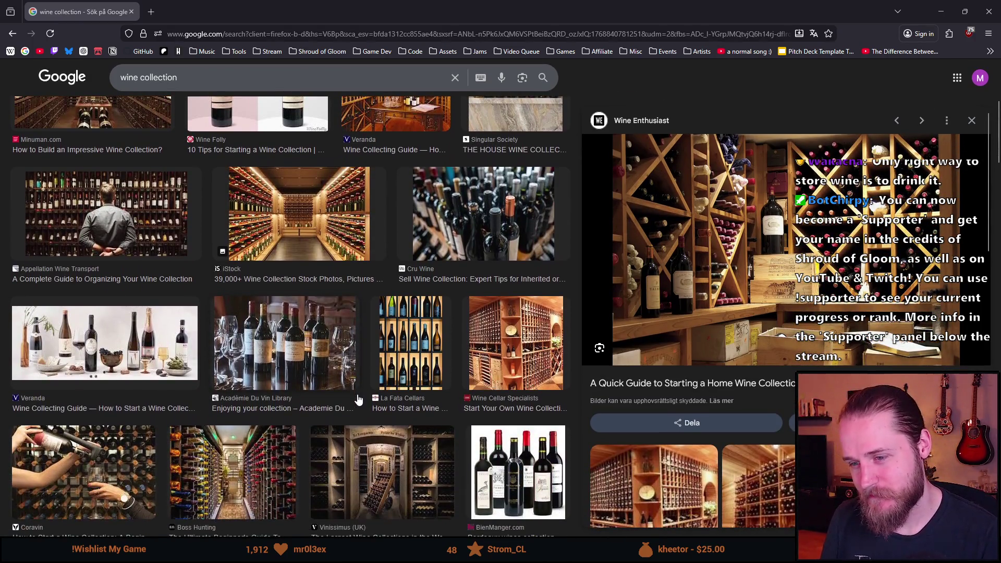
scroll(357, 399, "down", 1)
scroll(357, 399, "down", 1)
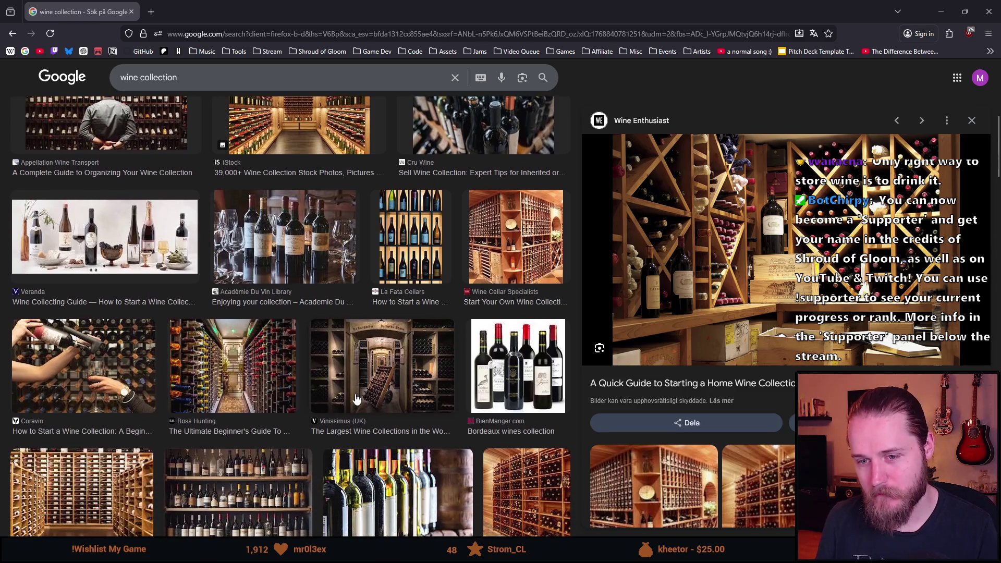
scroll(419, 371, "down", 1)
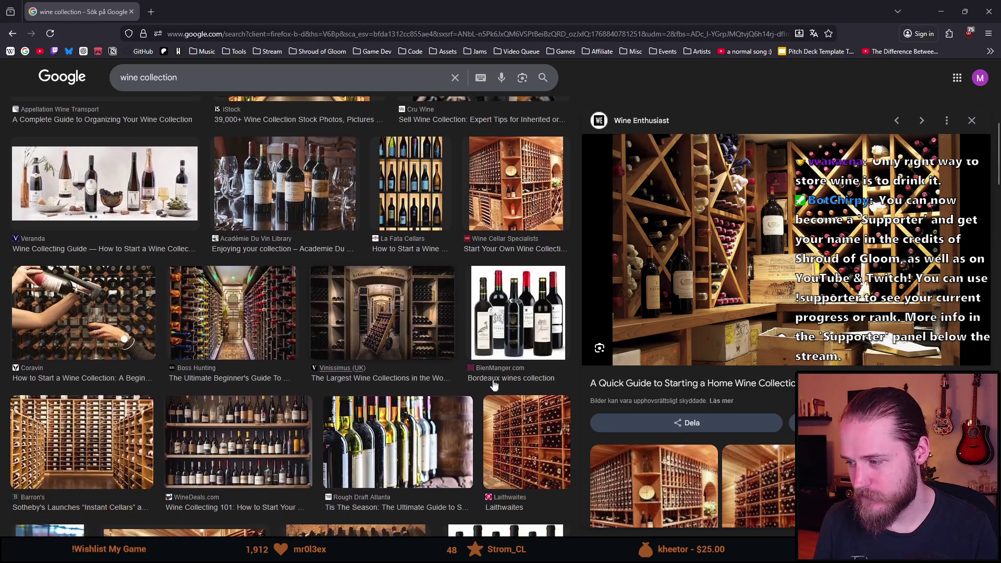
left_click(527, 443)
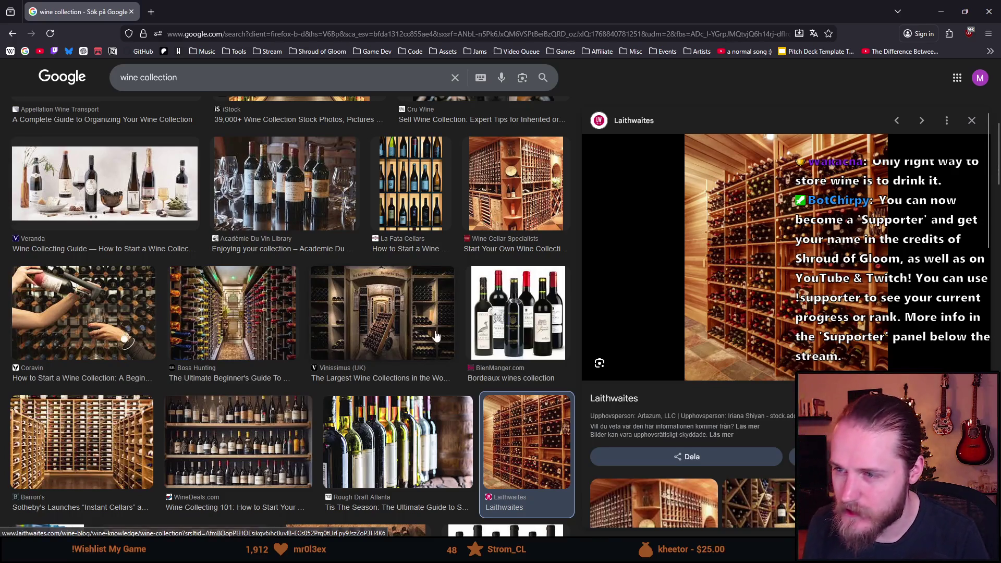
scroll(533, 313, "up", 1)
left_click(557, 258)
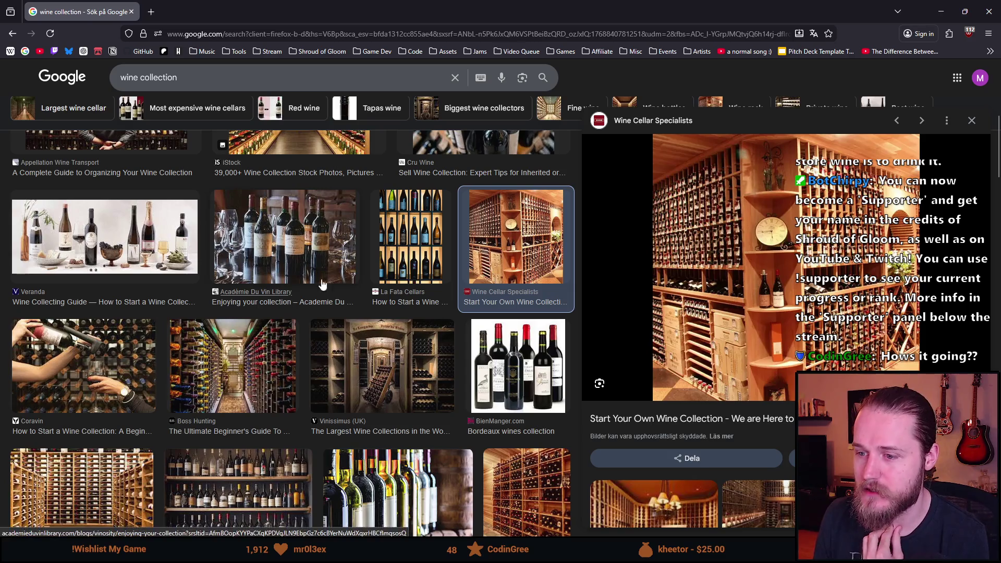
Minimize the browser and return to the Props.png shelf sheet in Aseprite
left_click(934, 11)
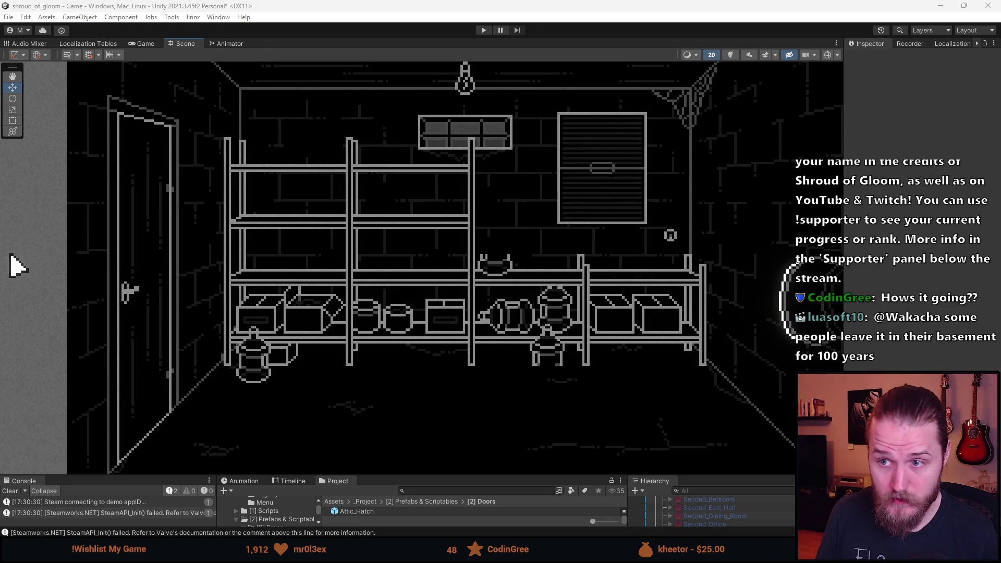
key("alt+Tab")
scroll(543, 207, "up", 3)
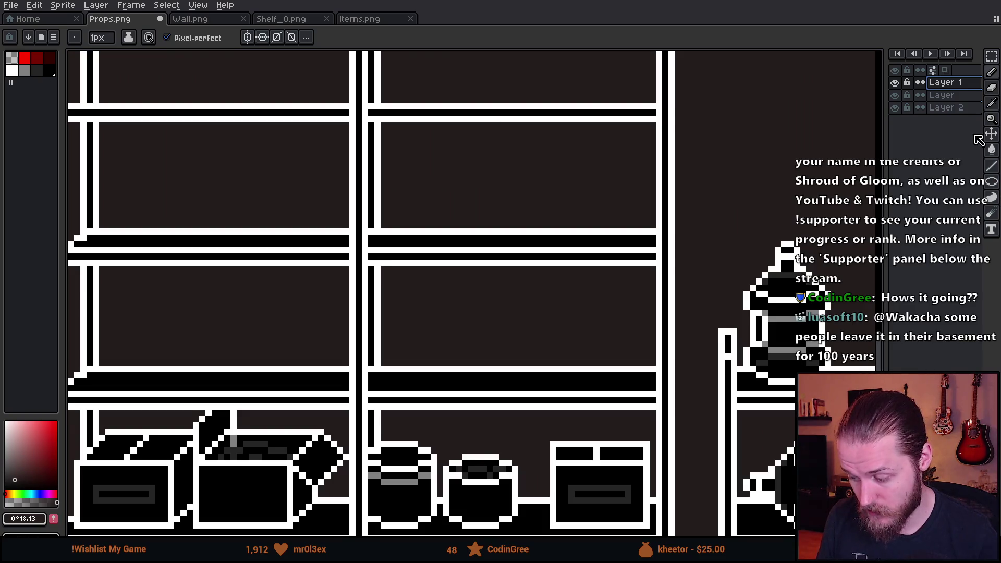
Draw a small grey circle above the shelf
left_click(994, 167)
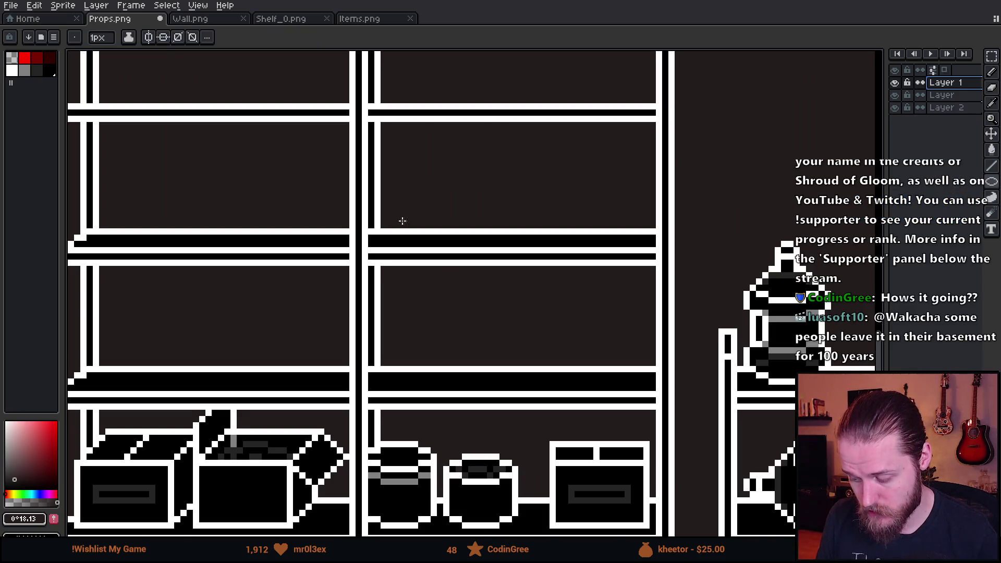
scroll(470, 209, "up", 1)
scroll(460, 221, "up", 1)
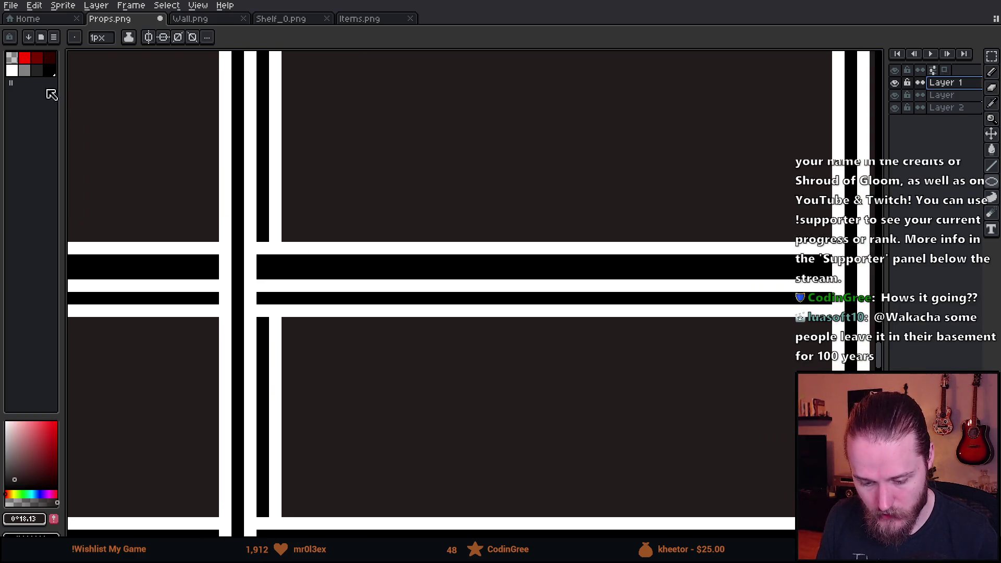
left_click(13, 70)
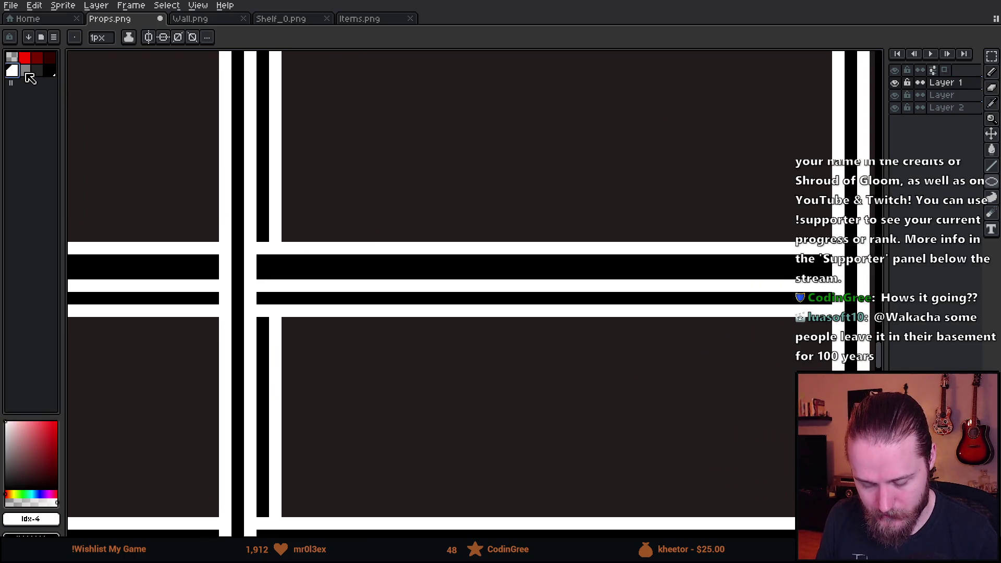
left_click(27, 70)
left_click_drag(313, 172, 387, 255)
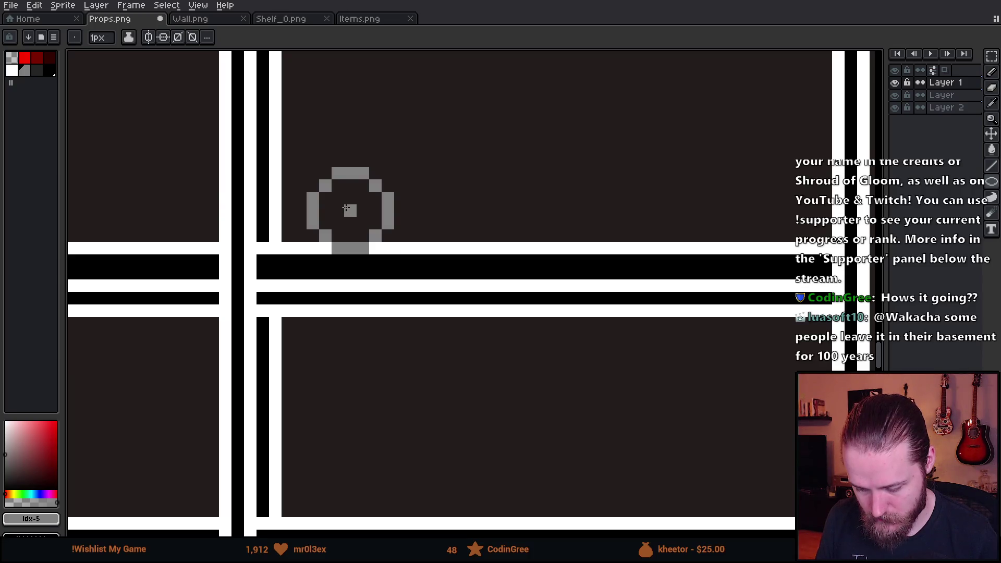
scroll(346, 208, "down", 7)
scroll(365, 218, "up", 3)
scroll(376, 221, "up", 5)
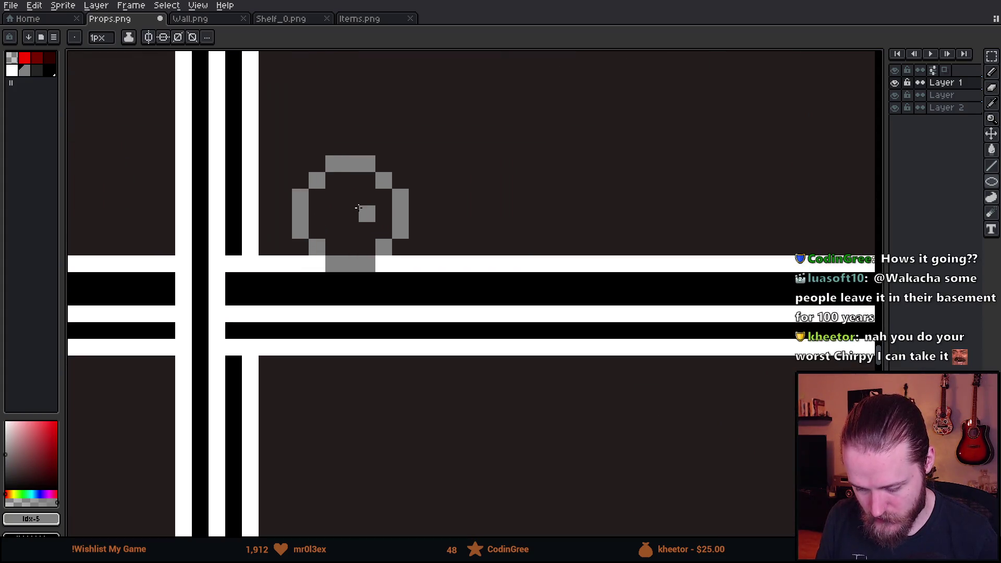
Bucket-fill the circle's outline white with diagonal (8-connected) fill, and its interior black
left_click(11, 70)
key("g")
left_click(347, 161)
left_click(248, 37)
left_click(319, 108)
left_click(405, 211)
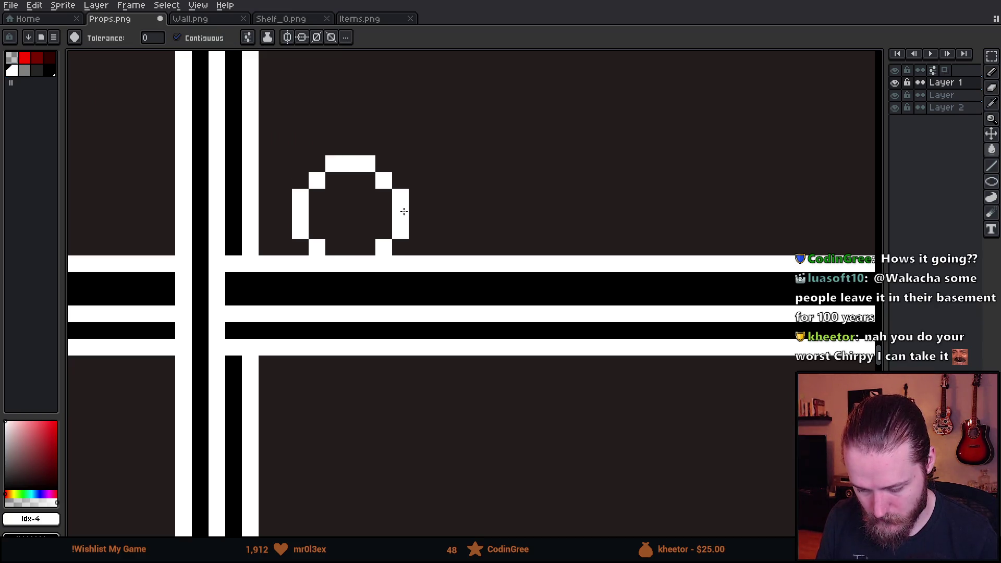
left_click(50, 70)
left_click(248, 37)
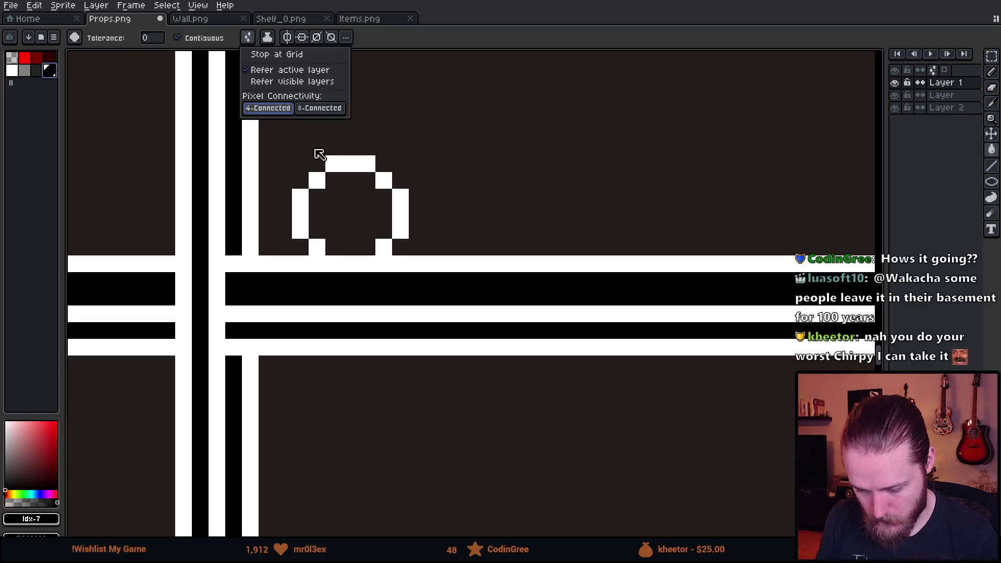
left_click(342, 204)
Pencil a four-pixel grey plus in the circle's centre, then marquee-select the finished roll
left_click(27, 71)
key("b")
left_click(350, 197)
left_click(334, 214)
left_click(367, 214)
left_click(350, 230)
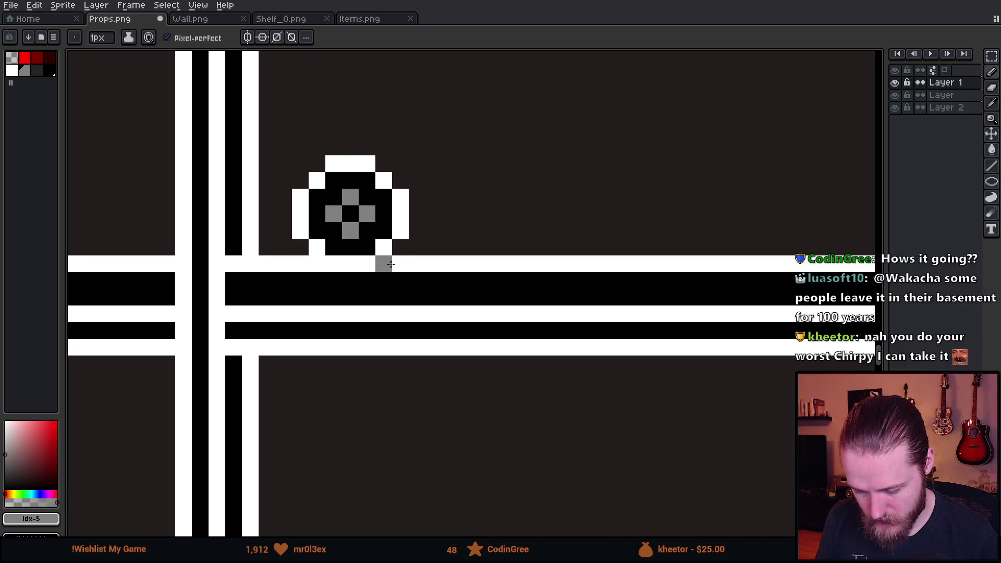
scroll(384, 263, "down", 3)
scroll(376, 250, "up", 1)
key("m")
mouse_move(326, 202)
left_mouse_down()
mouse_move(427, 287)
mouse_move(380, 286)
mouse_move(392, 282)
left_mouse_up()
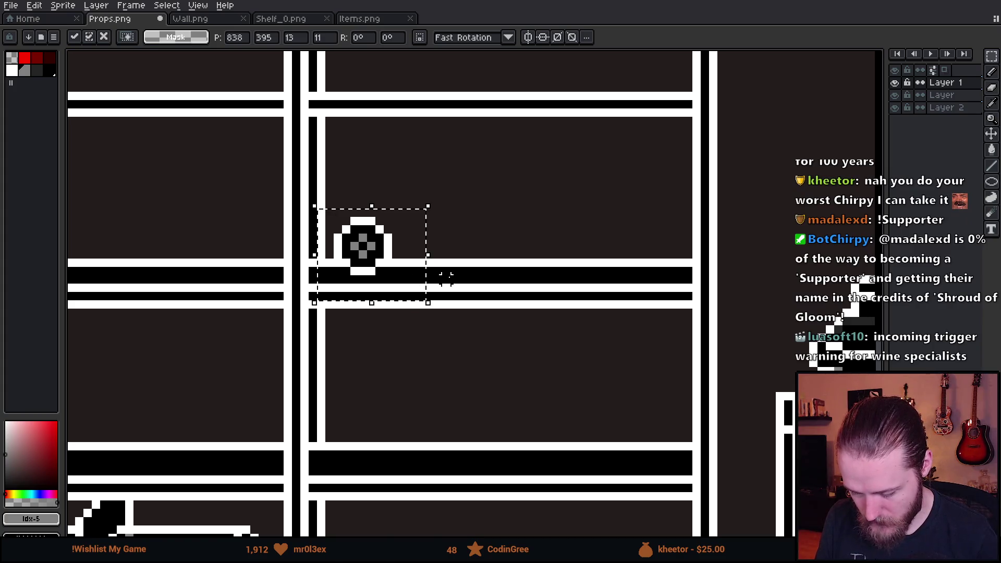
Copy the roll along the shelf into a row of six rolls
left_click(454, 279)
scroll(438, 272, "down", 3)
scroll(407, 250, "up", 2)
scroll(407, 250, "up", 1)
mouse_move(407, 237)
left_mouse_down()
mouse_move(492, 330)
mouse_move(524, 321)
left_mouse_up()
left_click(373, 217)
mouse_move(397, 219)
left_mouse_down()
mouse_move(525, 348)
mouse_move(581, 339)
mouse_move(563, 326)
mouse_move(662, 337)
mouse_move(608, 316)
left_mouse_up()
key("Return")
key("ctrl+d")
Copy the row up and over to stack a second row of five rolls
left_click_drag(414, 237, 655, 395)
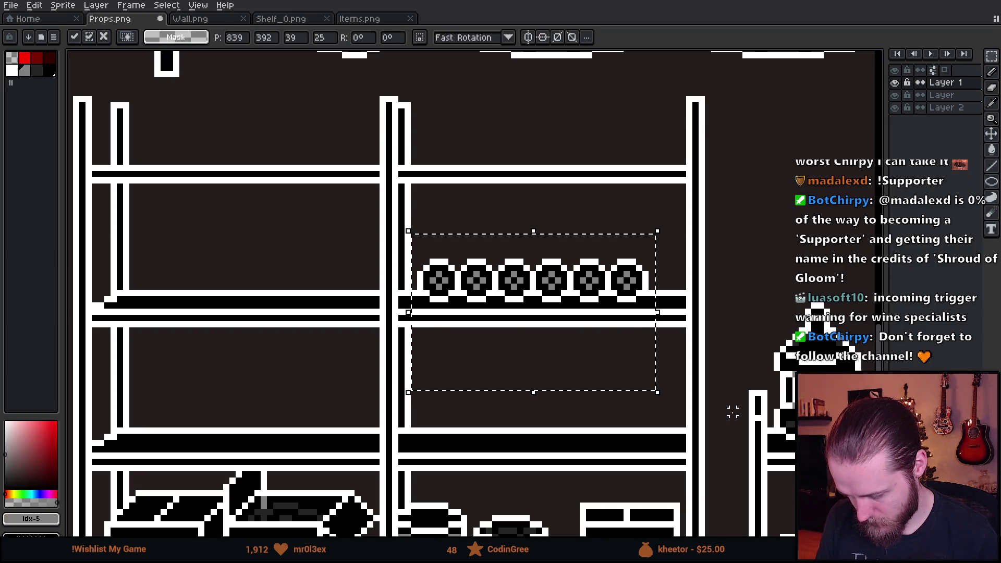
key("ctrl+d")
mouse_move(408, 244)
left_mouse_down()
mouse_move(486, 326)
mouse_move(539, 337)
left_mouse_up()
key("ctrl+d")
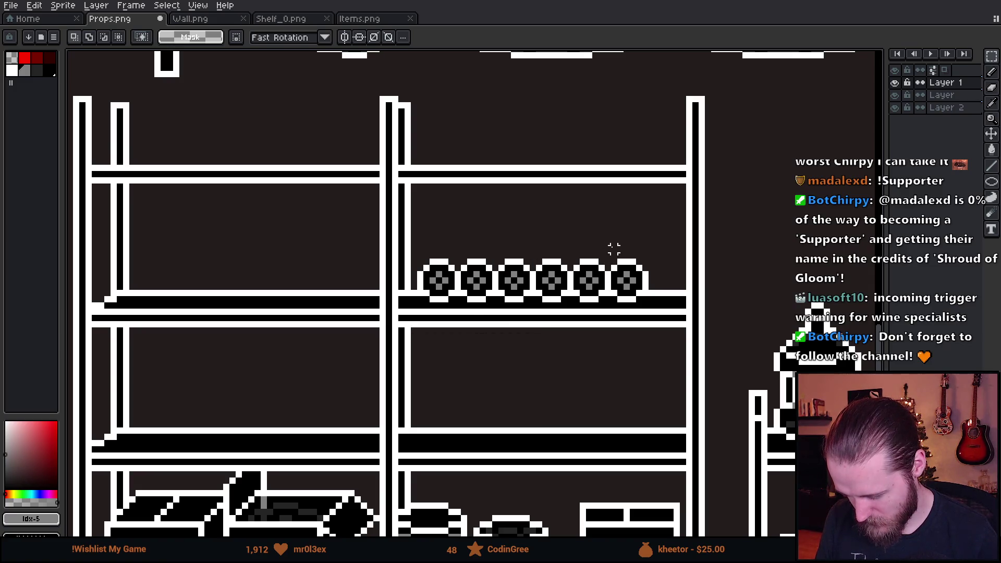
left_click_drag(608, 242, 401, 348)
mouse_move(503, 340)
left_mouse_down()
mouse_move(524, 291)
mouse_move(526, 306)
left_mouse_up()
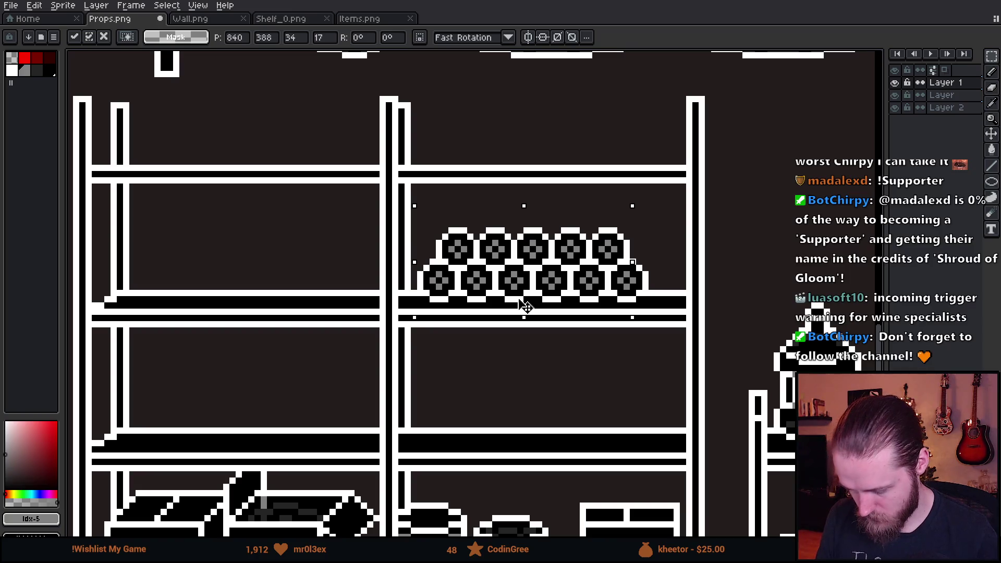
key("Return")
scroll(524, 305, "down", 4)
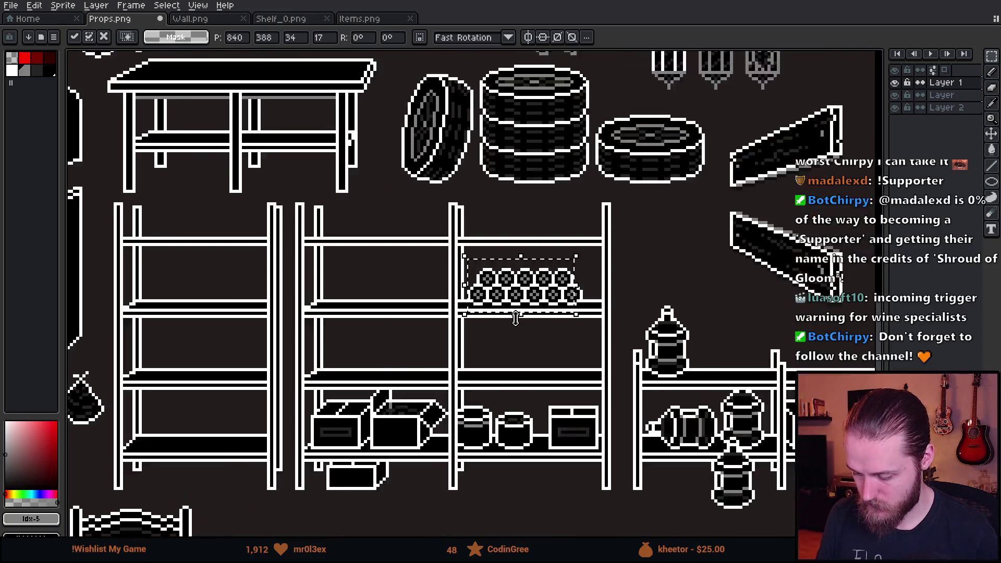
scroll(559, 295, "up", 5)
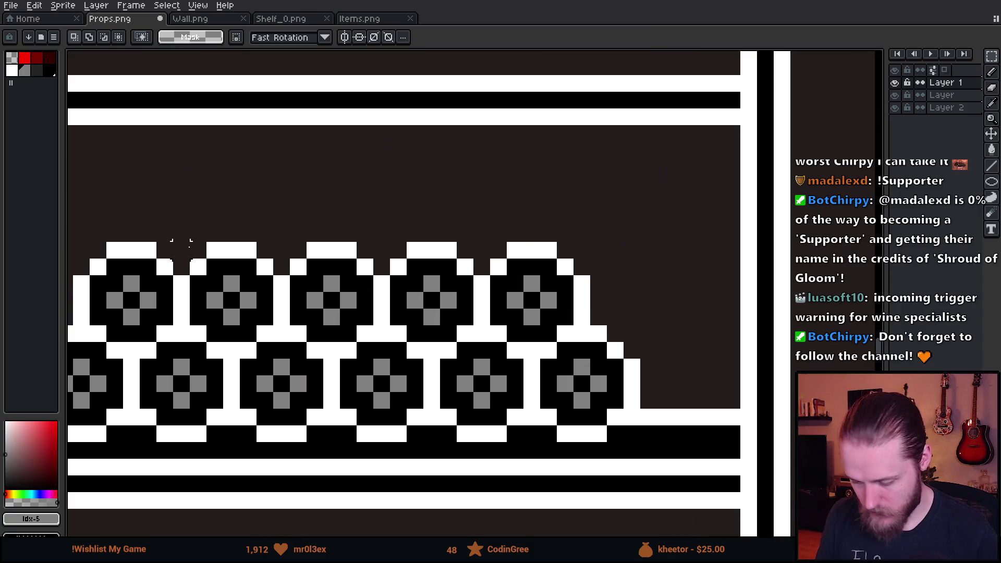
Eyedrop white and pencil an unbroken white top edge across the roll pile
scroll(196, 223, "left", 5)
key("i")
left_click(357, 251)
key("b")
left_click(366, 250)
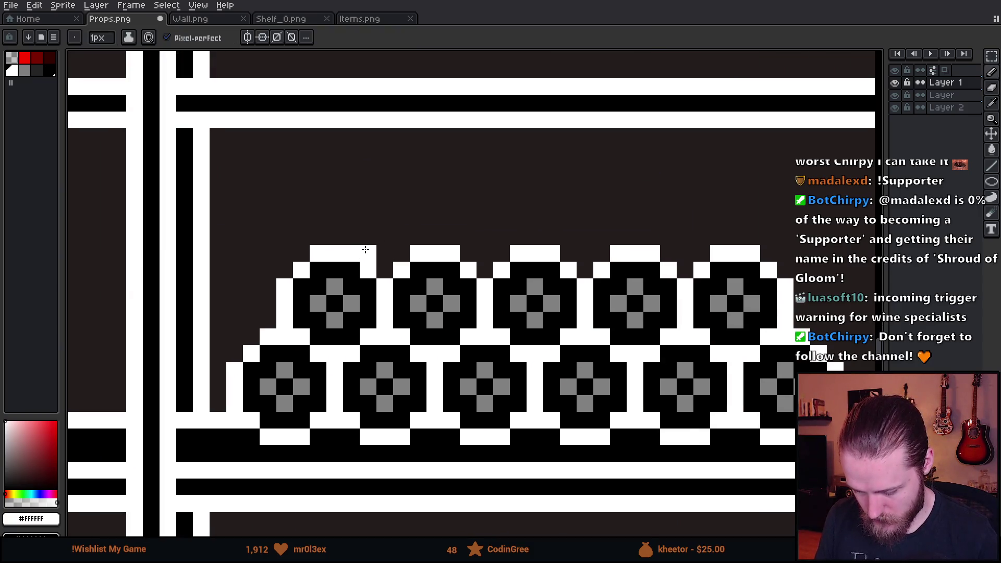
left_click_drag(376, 250, 395, 251)
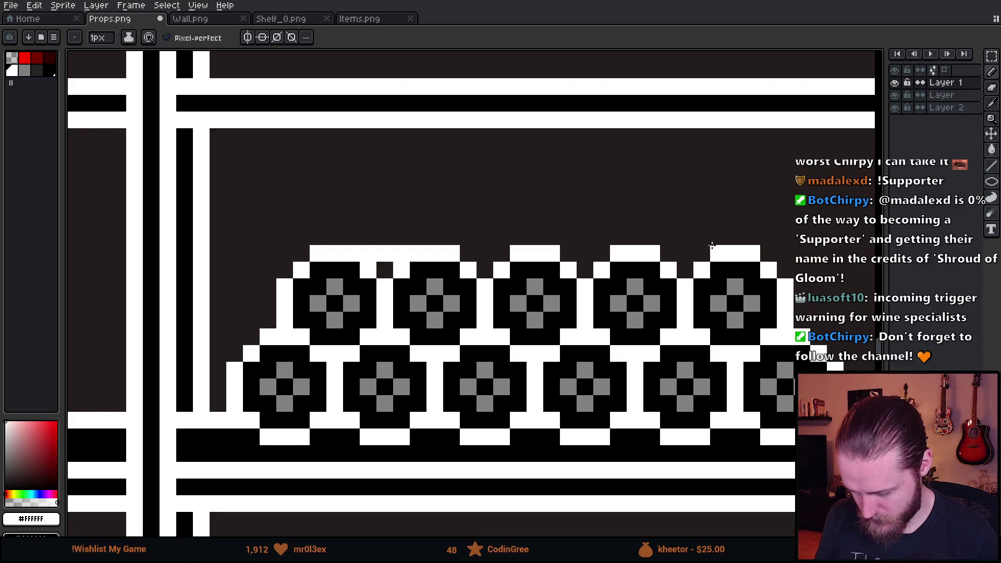
left_click(767, 248, "shift")
mouse_move(767, 247)
left_mouse_down()
mouse_move(828, 250)
mouse_move(501, 271)
mouse_move(485, 291)
mouse_move(504, 292)
left_mouse_up()
Pencil a stepped white right edge on the pile and extend its bottom white row
left_click(484, 225)
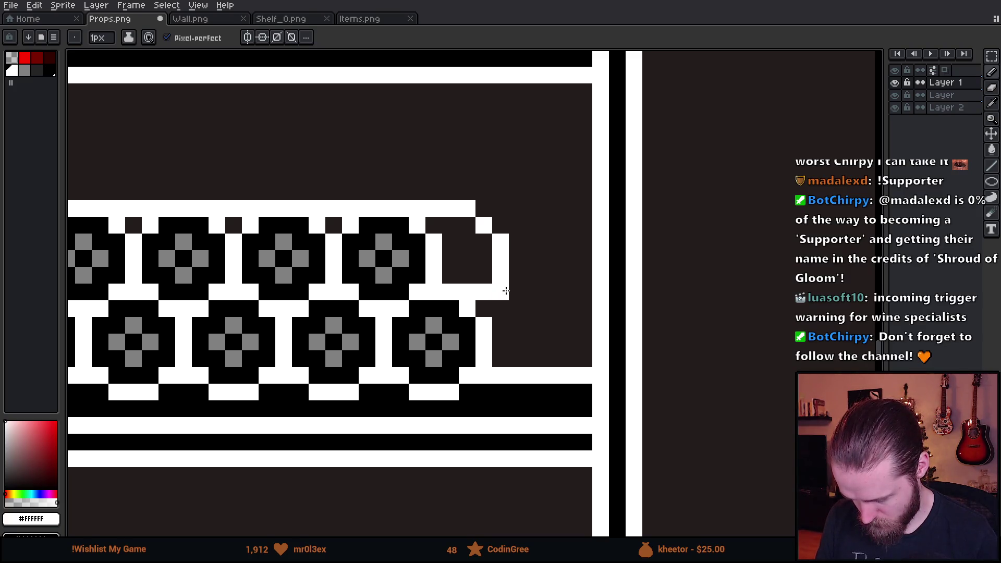
left_click(517, 292)
left_click(534, 308)
left_click(550, 325)
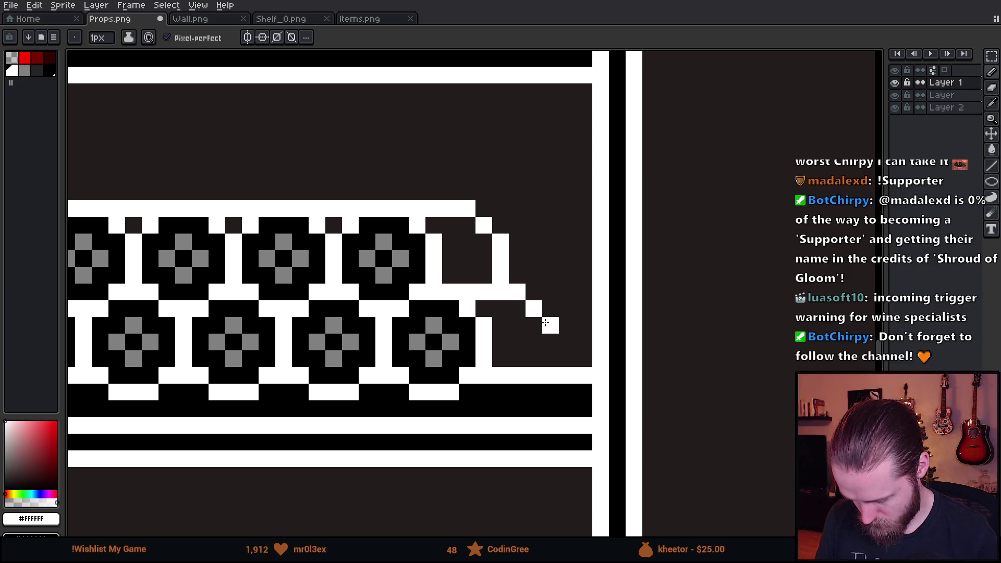
left_click_drag(551, 329, 549, 352)
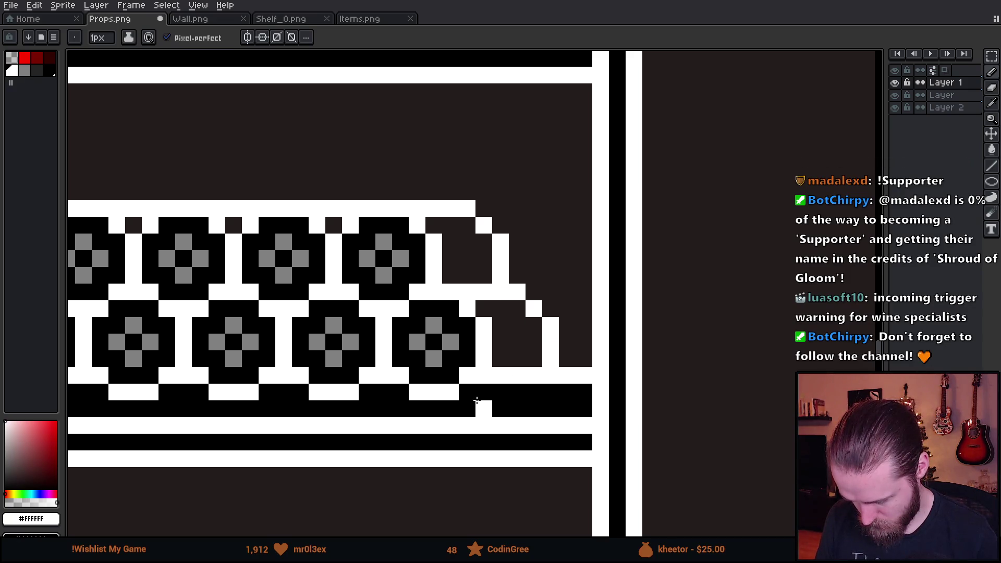
left_click_drag(470, 392, 509, 391)
left_click(516, 391)
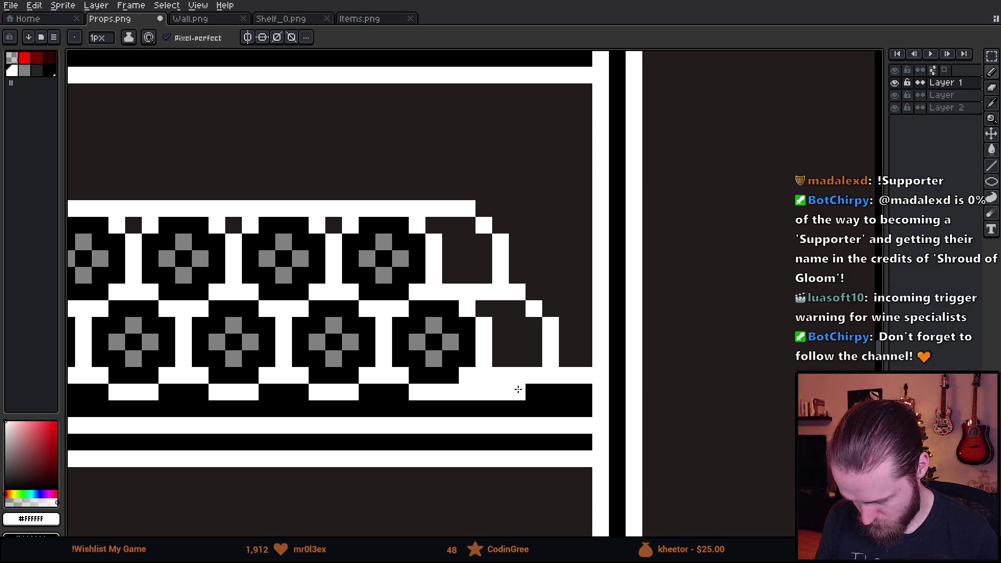
Paint the stray white pixels dark and bucket-fill the empty roll-end gaps black
left_click(512, 351, "alt")
left_click(484, 375)
left_click_drag(495, 376, 518, 378)
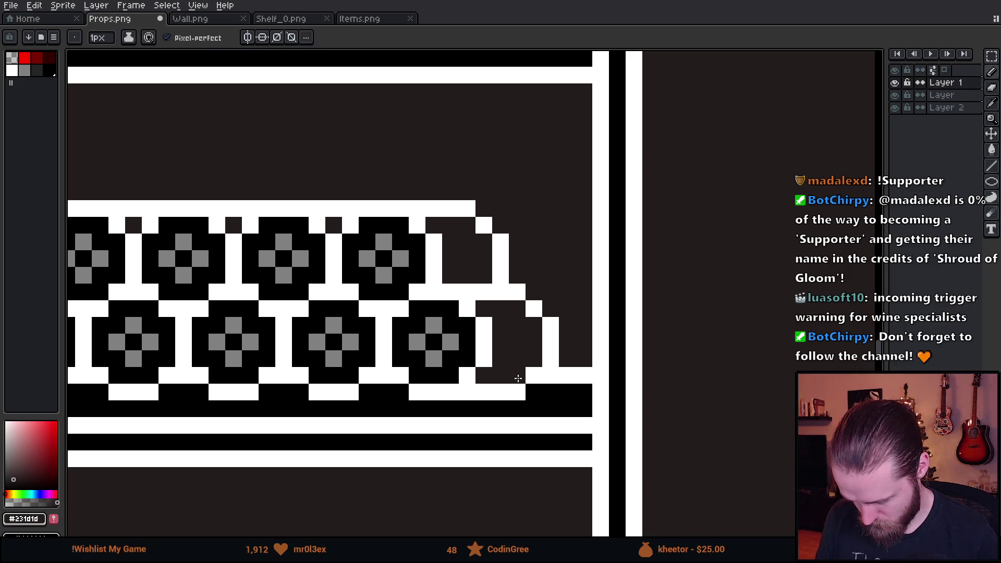
left_click(467, 342, "alt")
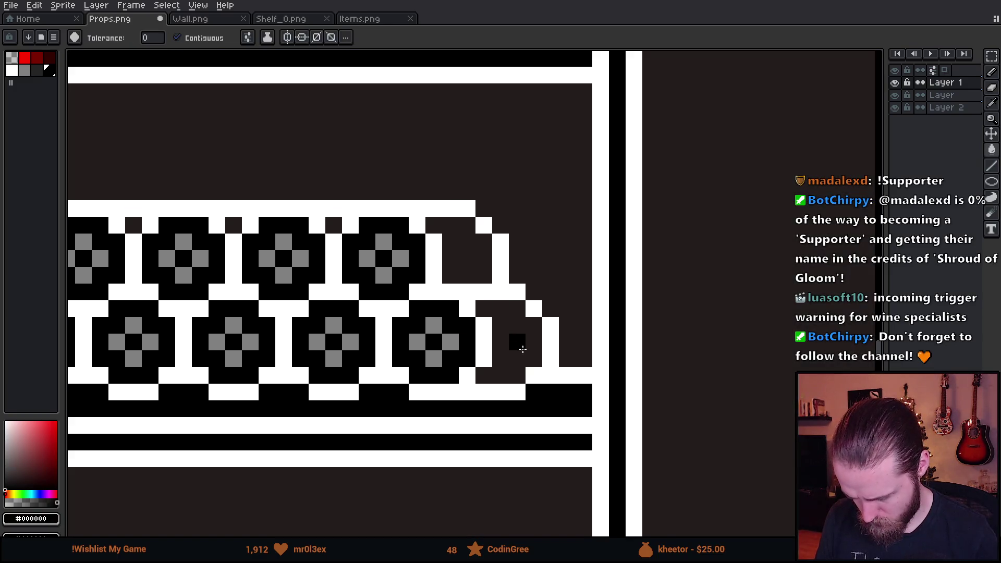
left_click(532, 373, "alt")
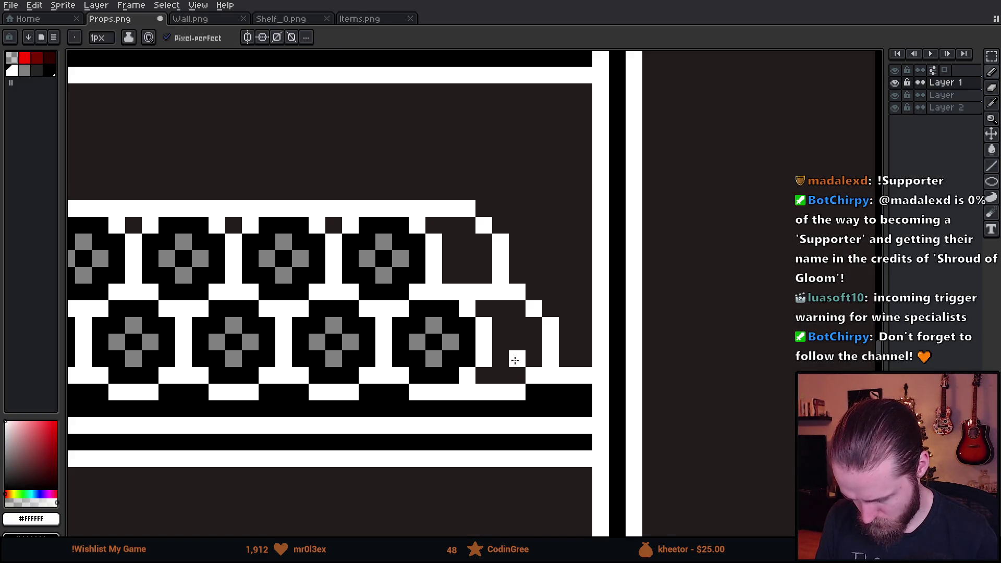
left_click(49, 70)
left_click(248, 39)
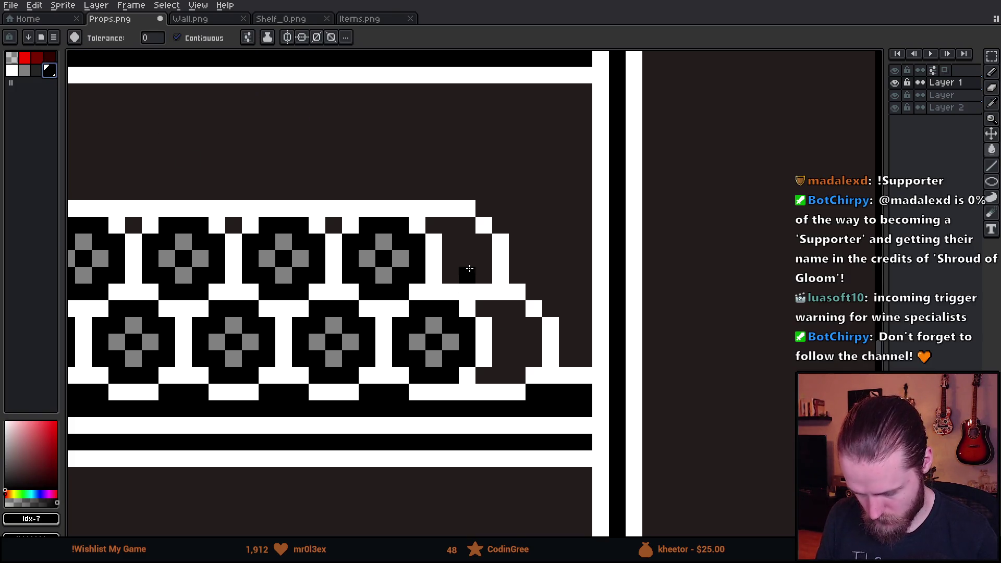
left_click(466, 272)
left_click(519, 340)
left_click(506, 374)
scroll(506, 375, "down", 5)
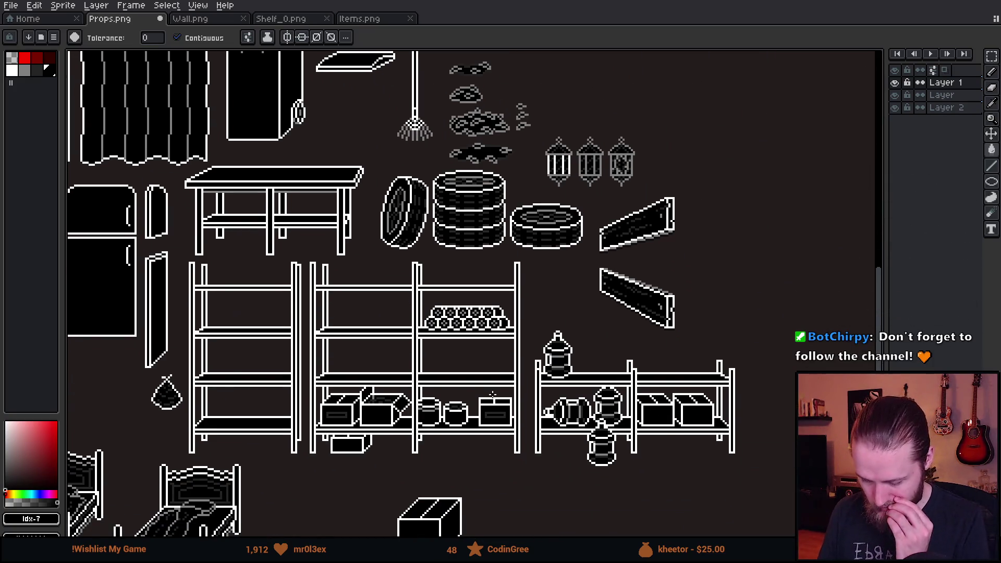
Pick grey with the Pencil and shade the first top pixels of the roll pile
scroll(493, 395, "up", 2)
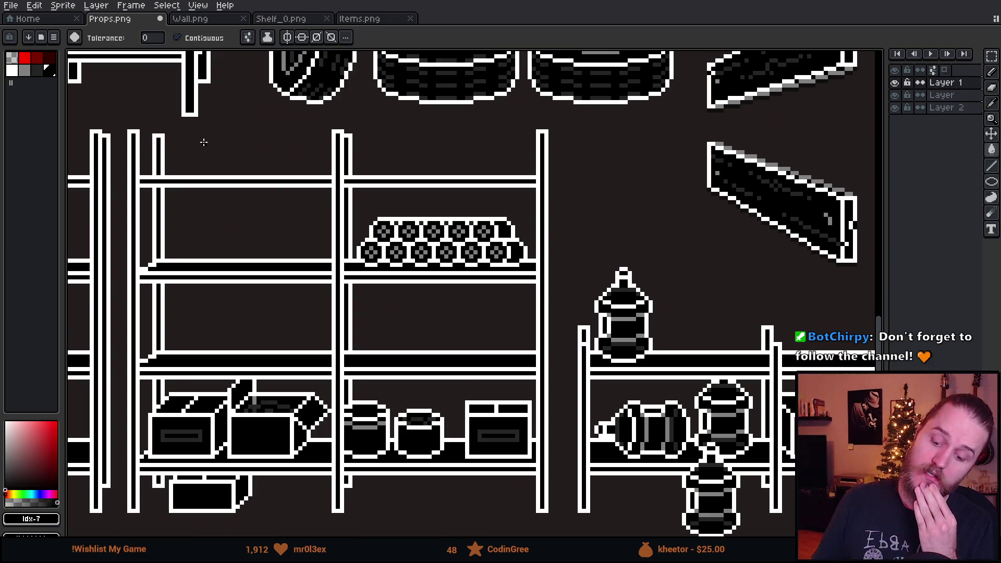
scroll(203, 142, "down", 3)
scroll(313, 313, "up", 2)
scroll(318, 312, "up", 1)
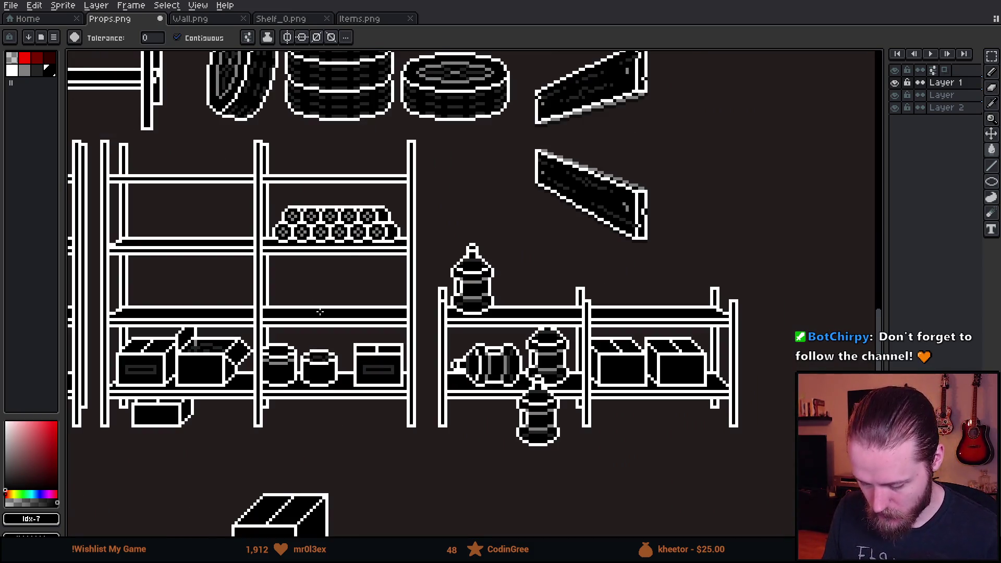
scroll(328, 123, "up", 5)
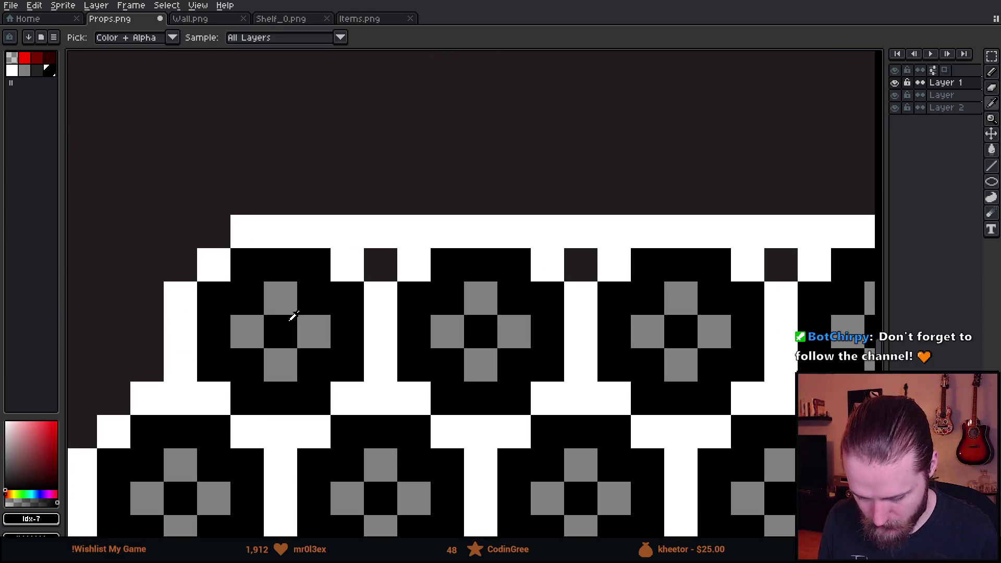
left_click(290, 313, "alt")
key("b")
left_click(356, 245)
left_click_drag(362, 242, 411, 233)
Extend the grey shading along the rest of the pile's top edge
scroll(411, 232, "down", 5)
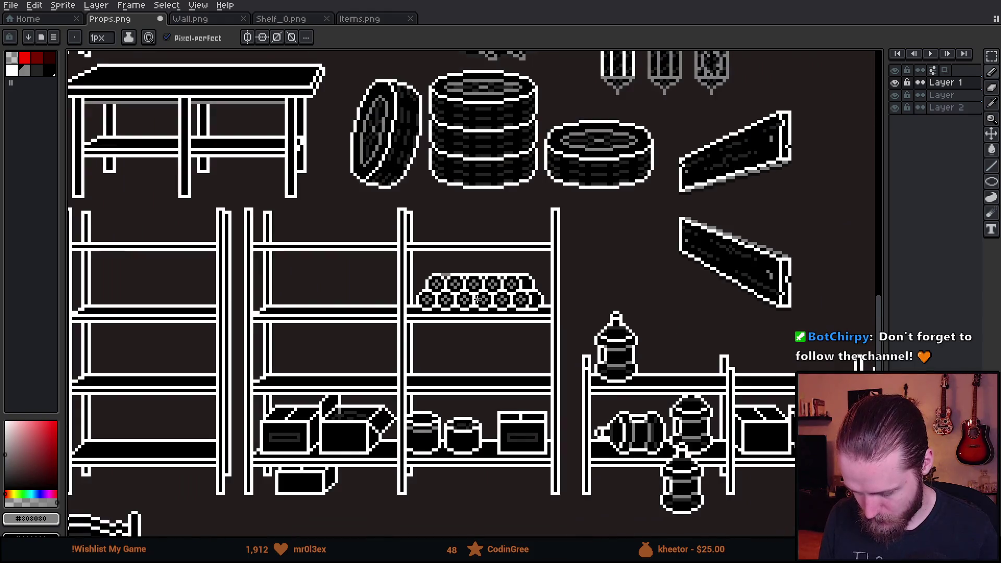
scroll(478, 299, "down", 1)
scroll(478, 299, "up", 6)
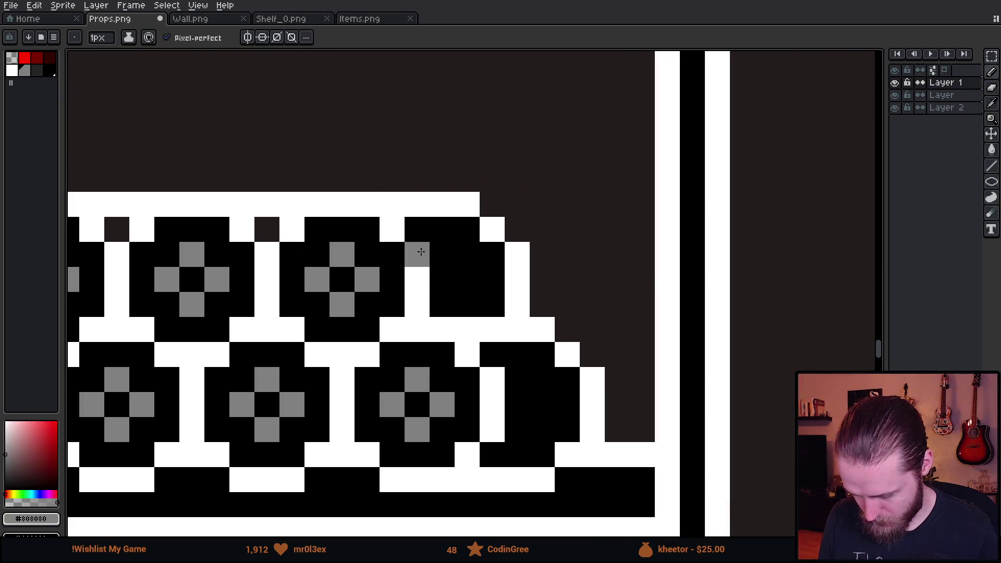
mouse_move(391, 205)
left_mouse_down()
mouse_move(458, 208)
mouse_move(493, 251)
mouse_move(517, 298)
mouse_move(516, 330)
mouse_move(466, 334)
mouse_move(543, 332)
mouse_move(588, 376)
mouse_move(590, 433)
mouse_move(557, 463)
mouse_move(541, 476)
mouse_move(467, 480)
left_mouse_up()
scroll(468, 480, "down", 5)
scroll(502, 444, "down", 1)
scroll(521, 365, "up", 5)
left_click_drag(500, 352, 743, 352)
left_click(696, 350)
Add a grey pixel on the pile's stepped right end, then pick black from the artwork
scroll(512, 374, "down", 4)
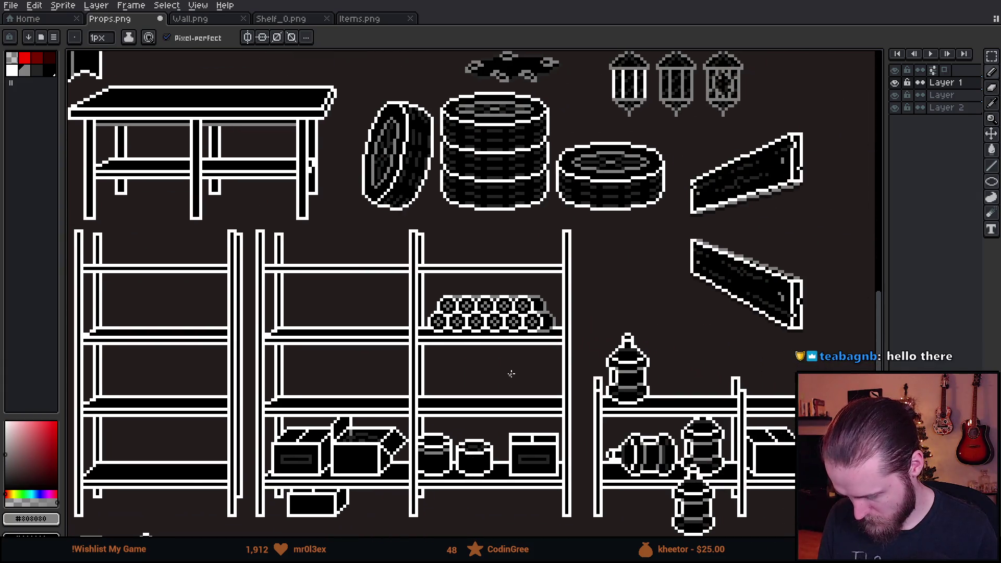
scroll(484, 338, "up", 3)
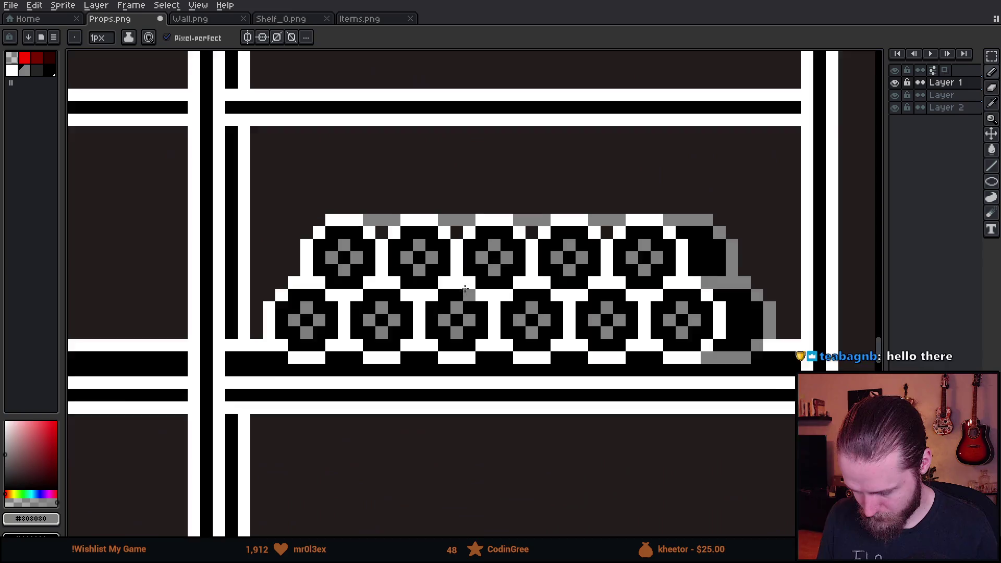
scroll(477, 298, "up", 2)
left_click(467, 281)
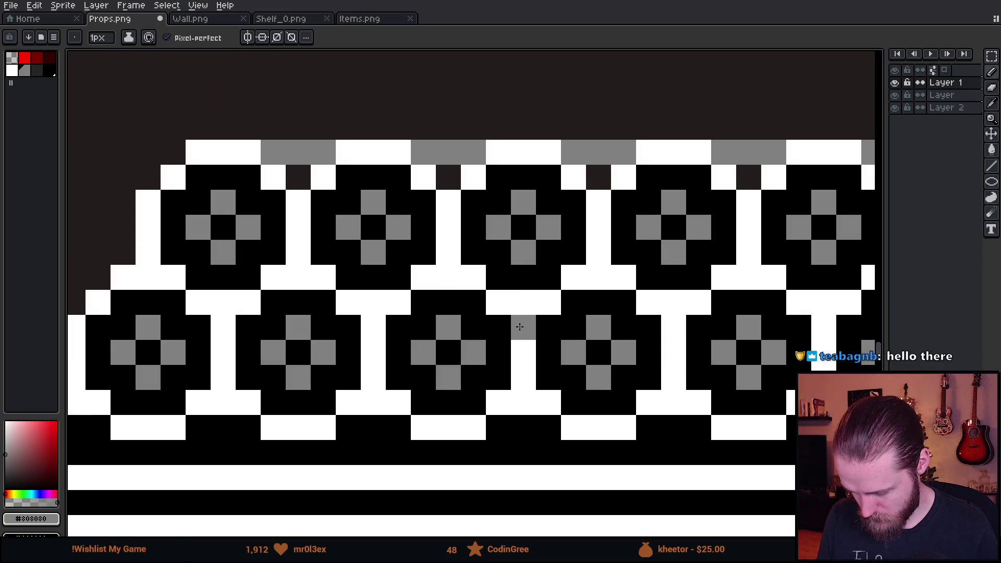
scroll(521, 370, "down", 4)
scroll(480, 376, "down", 1)
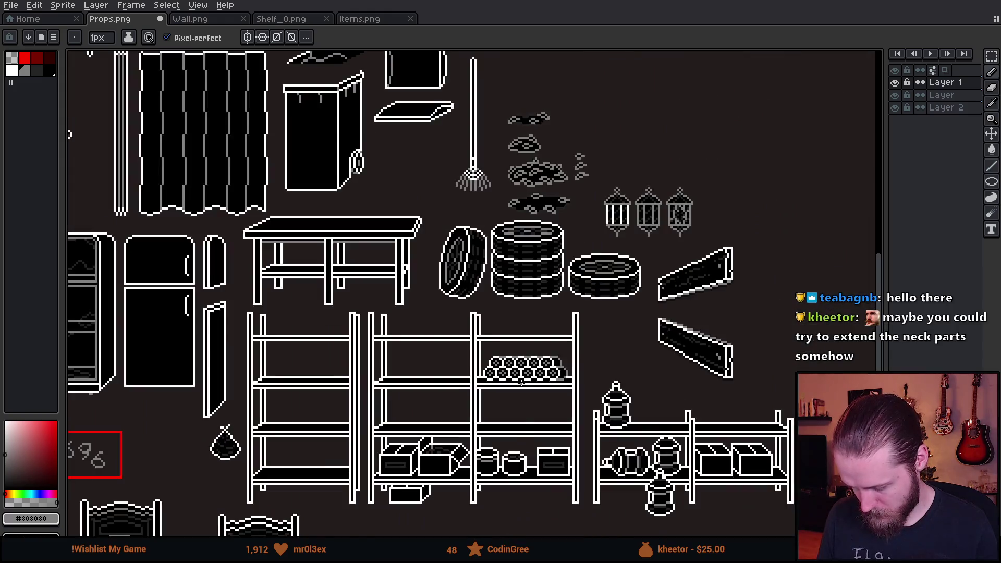
scroll(490, 313, "up", 5)
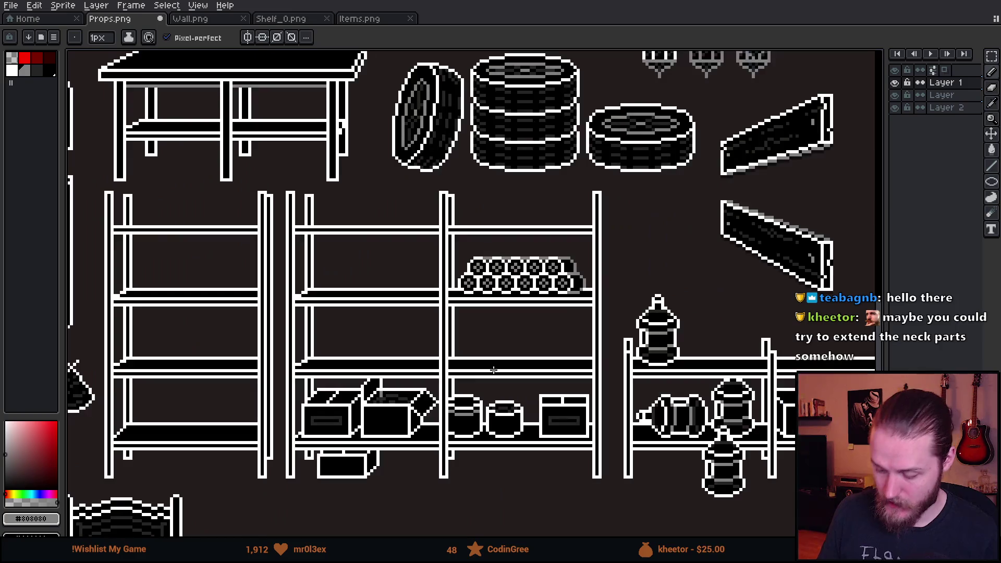
scroll(488, 286, "down", 2)
scroll(489, 287, "up", 2)
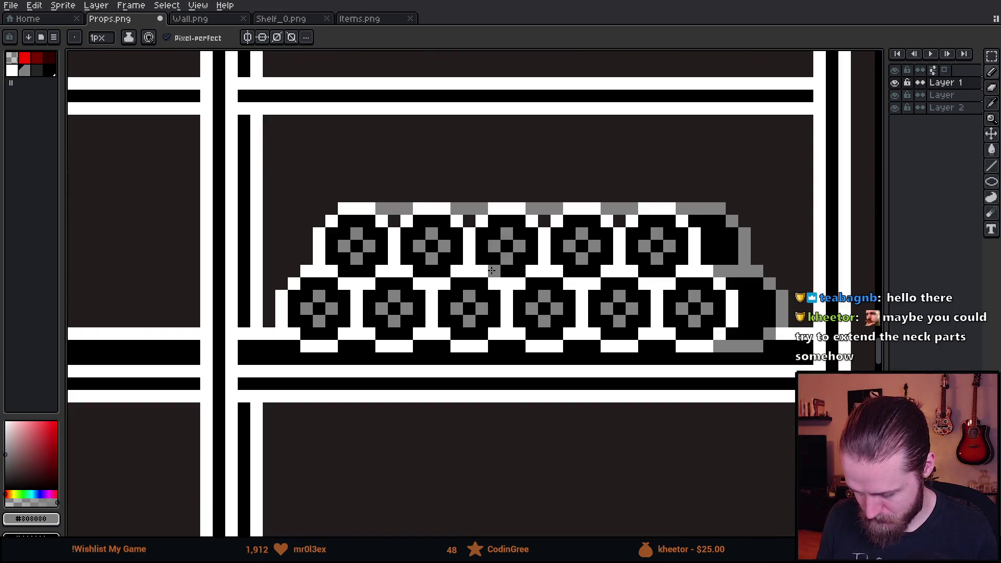
scroll(376, 242, "up", 1)
left_click(376, 242, "alt")
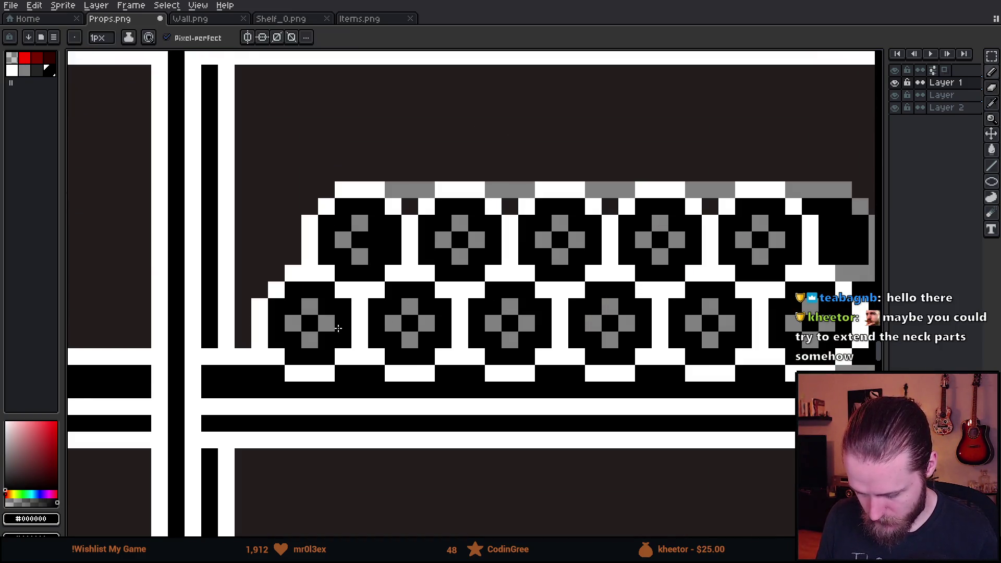
scroll(440, 358, "down", 3)
scroll(441, 357, "down", 3)
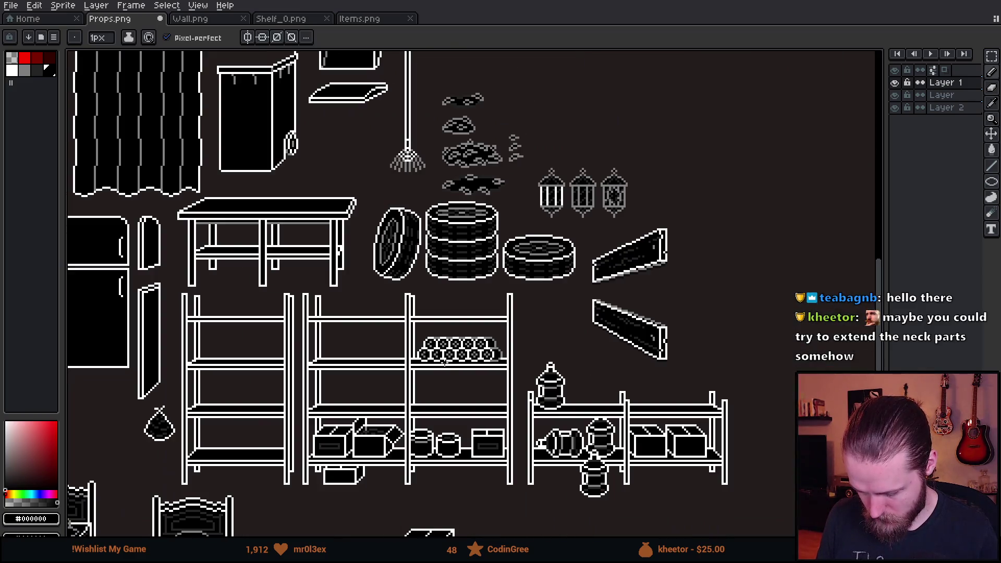
scroll(446, 363, "up", 4)
key("v")
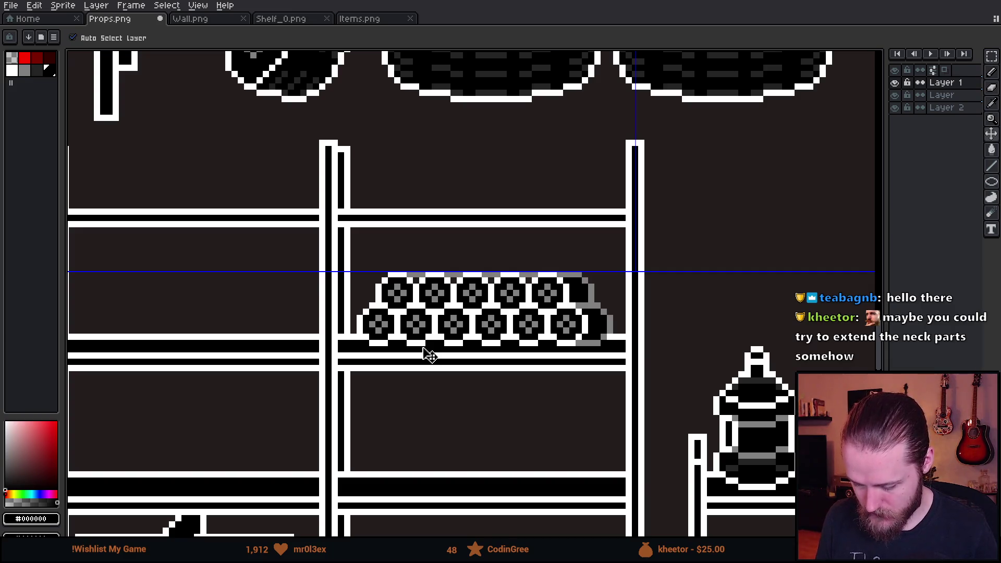
Shift the leftmost bottom roll's motif one pixel left using the rectangular marquee
key("b")
scroll(426, 352, "down", 3)
scroll(423, 348, "up", 3)
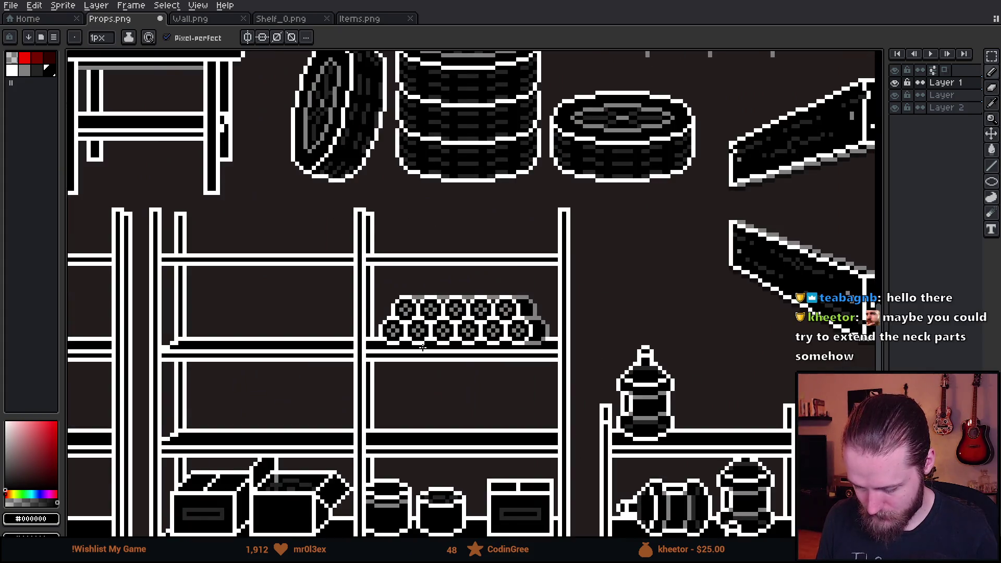
scroll(422, 347, "up", 1)
key("m")
mouse_move(375, 264)
left_mouse_down()
mouse_move(626, 422)
mouse_move(593, 414)
mouse_move(603, 414)
left_mouse_up()
left_click(611, 327)
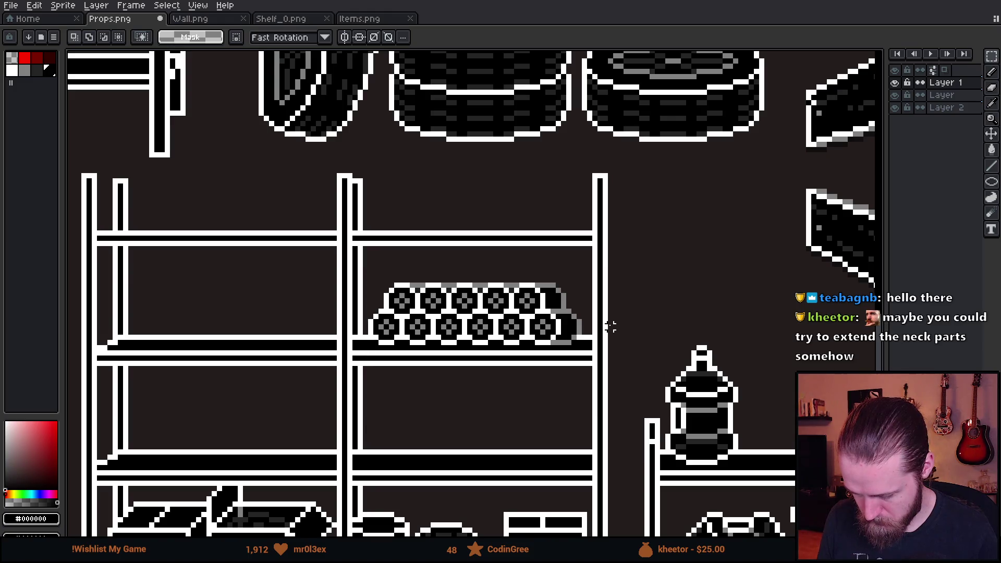
left_click_drag(397, 343, 606, 354)
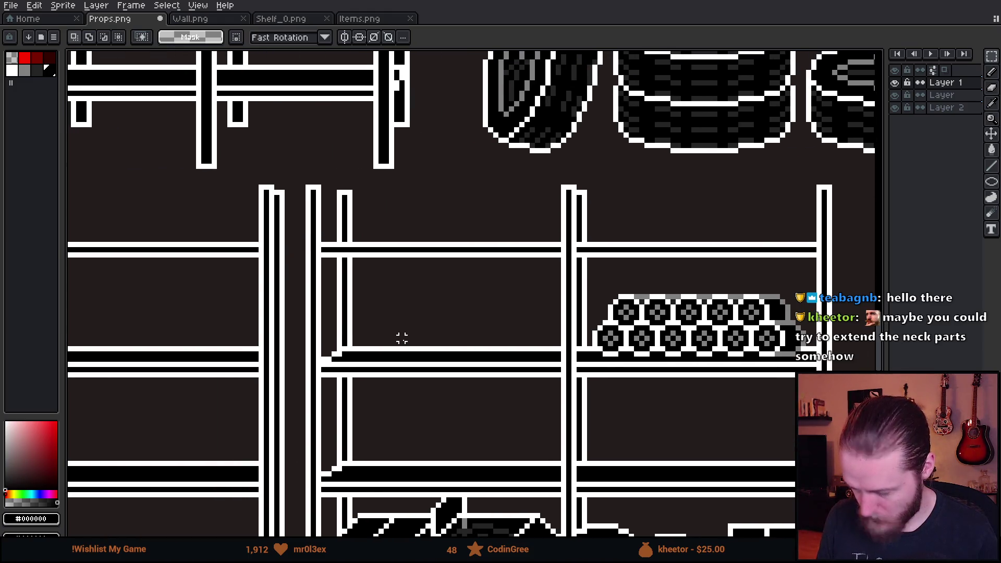
scroll(611, 355, "down", 3)
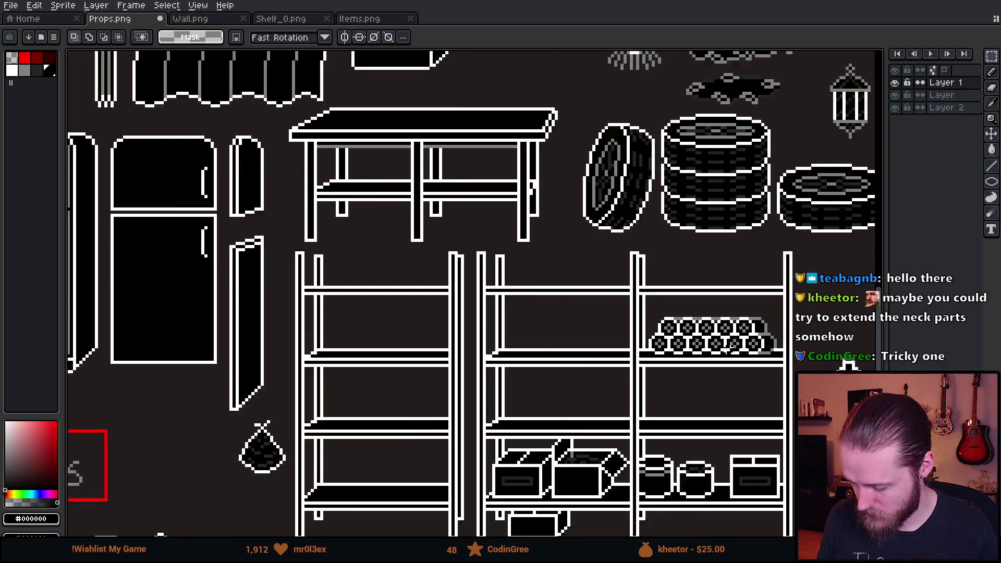
scroll(515, 316, "up", 5)
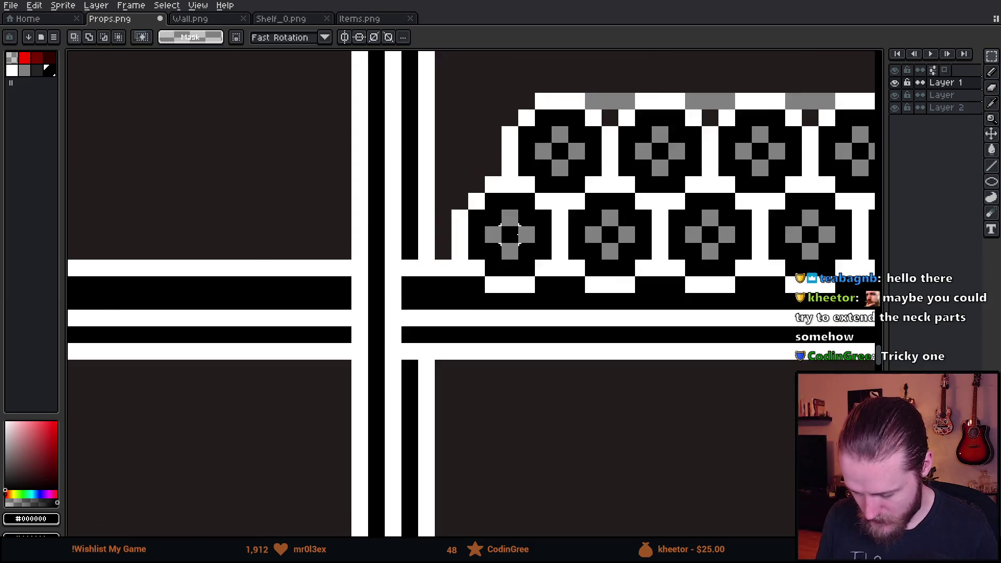
left_click_drag(510, 236, 416, 287)
mouse_move(357, 278)
left_mouse_down()
mouse_move(409, 330)
mouse_move(384, 314)
mouse_move(377, 321)
left_mouse_up()
left_click(483, 404)
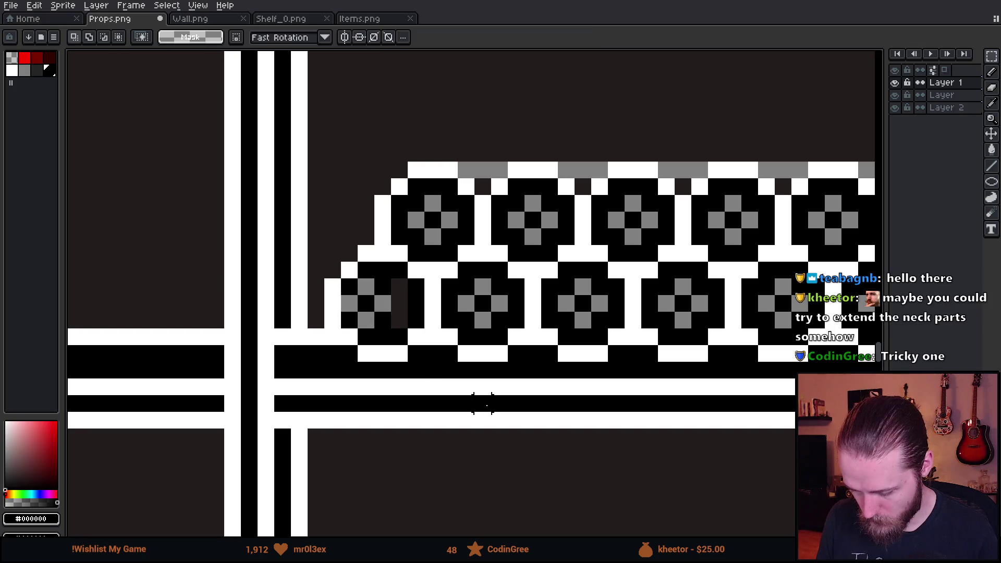
Repaint the left roll's cells with a dark grey pixel and black pixels
scroll(409, 339, "up", 3)
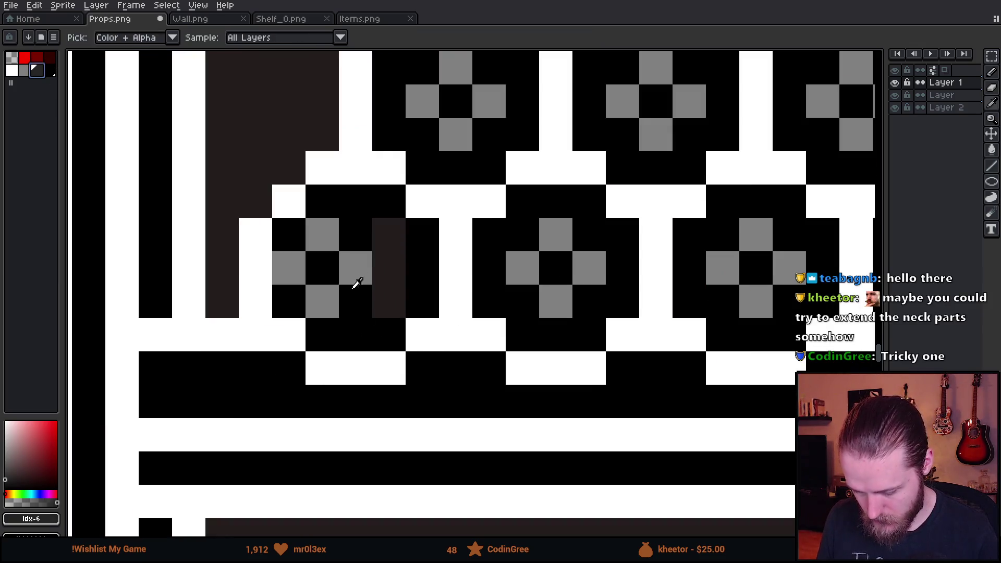
key("b")
left_click_drag(355, 234, 389, 235)
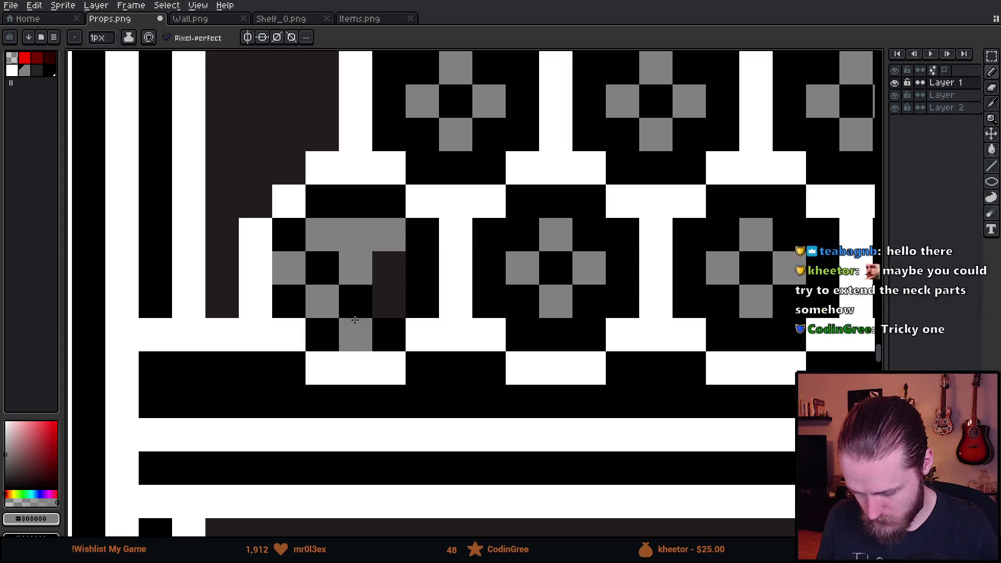
left_click_drag(354, 301, 388, 303)
scroll(388, 303, "down", 3)
scroll(391, 321, "up", 3)
key("ctrl+z")
key("ctrl+z")
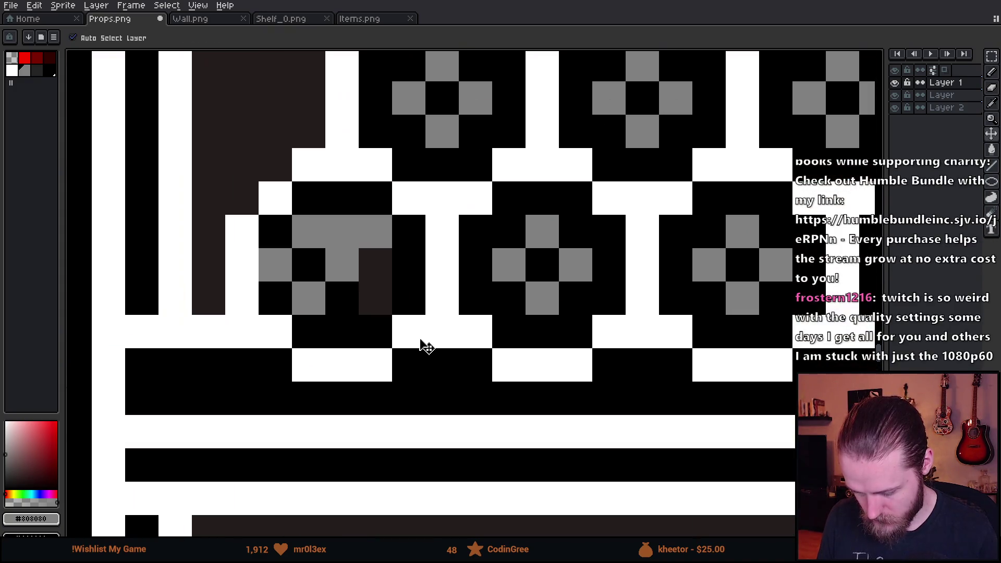
left_click(37, 70)
left_click(342, 231)
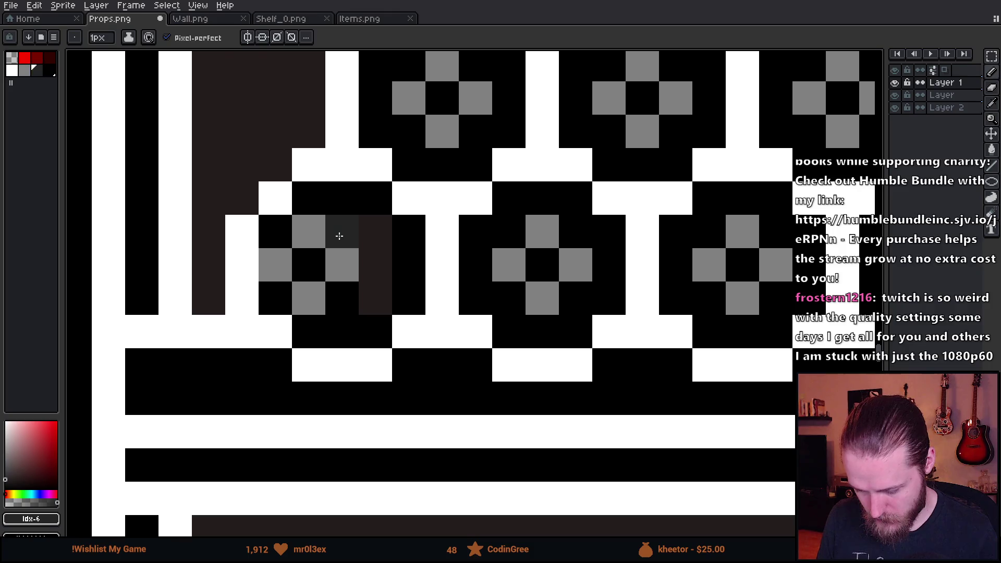
left_click(384, 306, "alt")
left_click_drag(375, 232, 375, 265)
Paint the left roll's end white and recolour its dark grey pixels mid grey
scroll(389, 276, "down", 5)
scroll(434, 360, "up", 4)
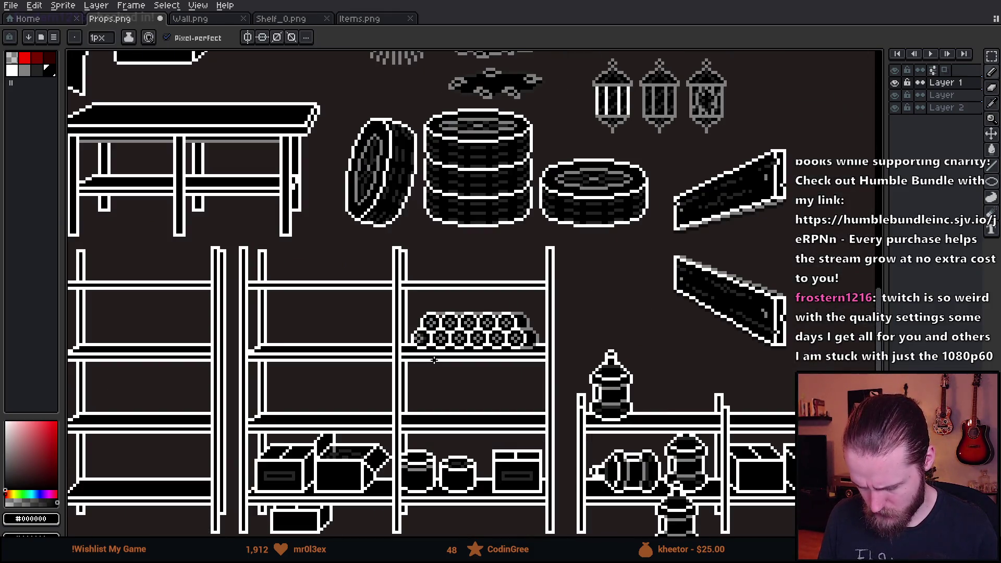
scroll(375, 388, "down", 2)
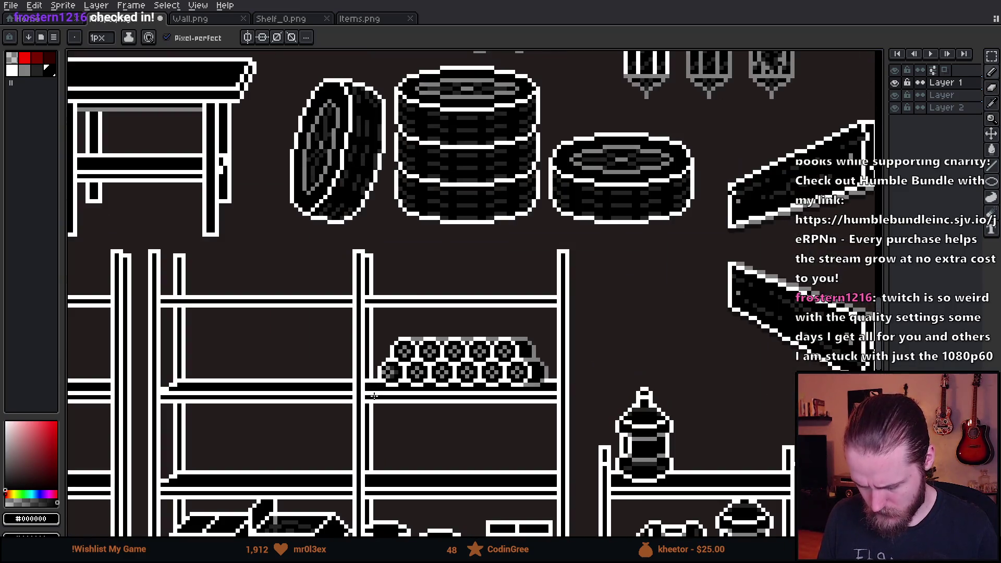
scroll(383, 406, "up", 4)
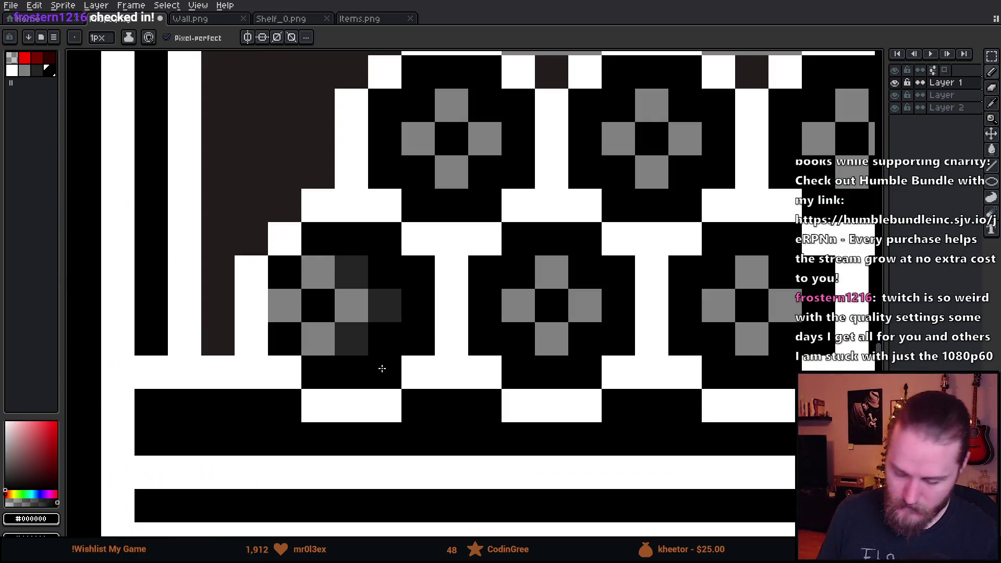
left_click(347, 405, "alt")
mouse_move(284, 305)
left_mouse_down()
mouse_move(315, 338)
mouse_move(326, 274)
mouse_move(381, 302)
mouse_move(376, 364)
left_mouse_up()
left_click(432, 155)
left_click(452, 166, "alt")
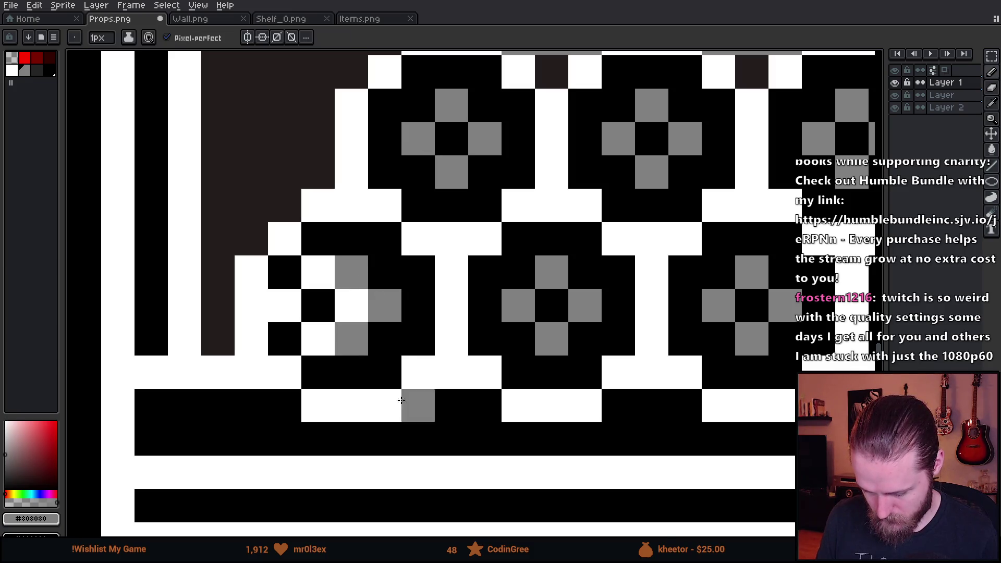
scroll(461, 440, "down", 4)
scroll(466, 445, "down", 3)
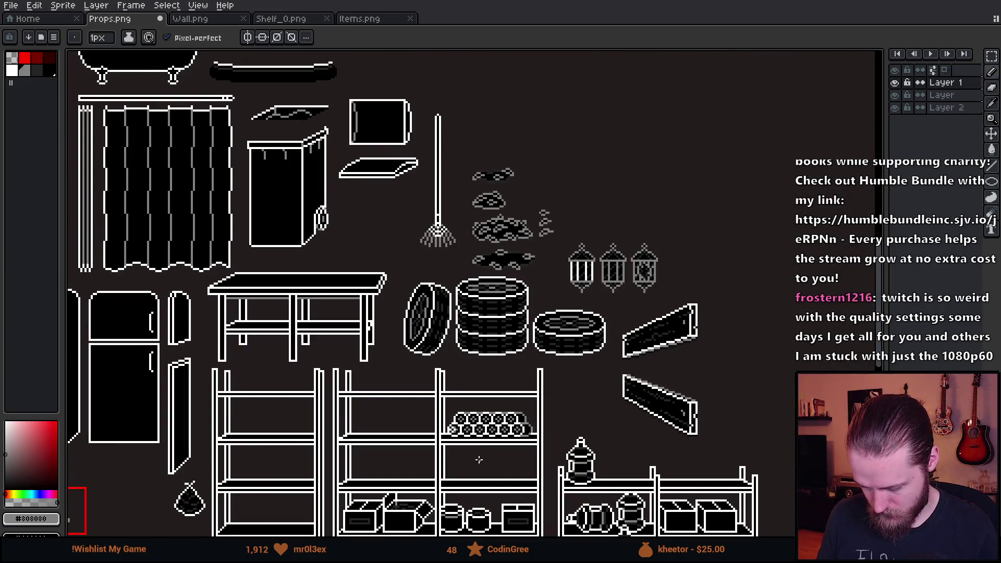
scroll(479, 460, "up", 2)
scroll(457, 428, "up", 2)
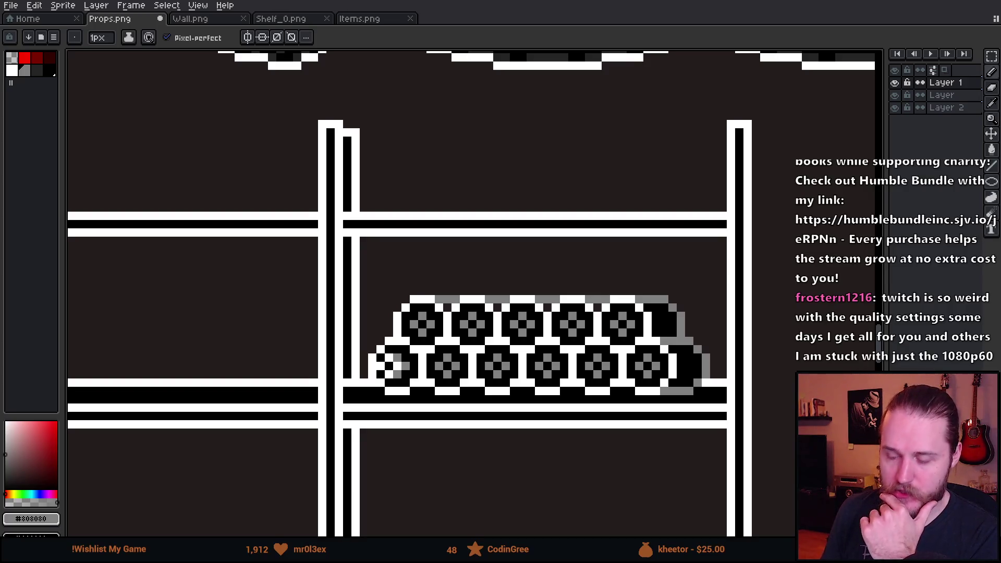
scroll(439, 115, "down", 3)
scroll(469, 175, "up", 1)
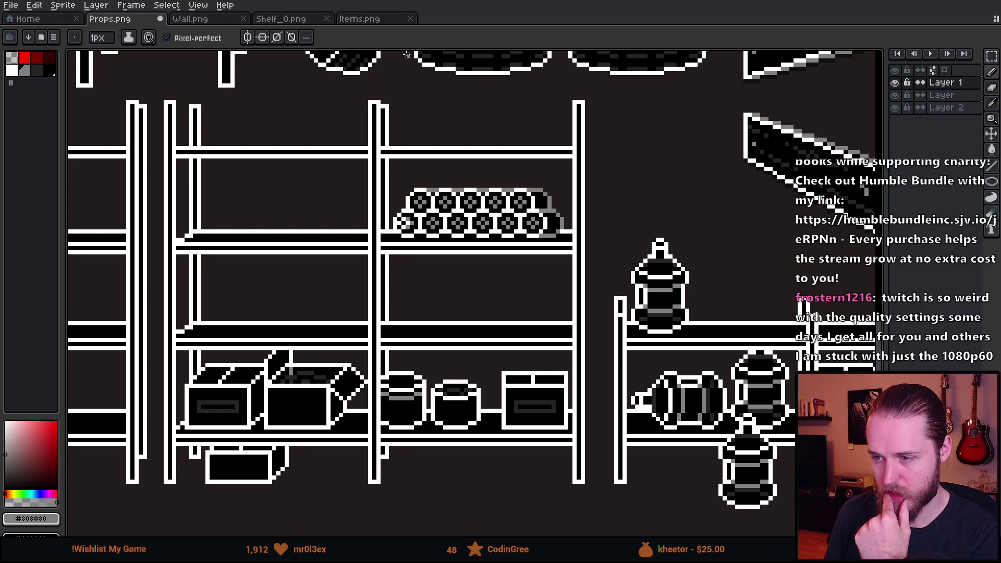
scroll(502, 171, "down", 1)
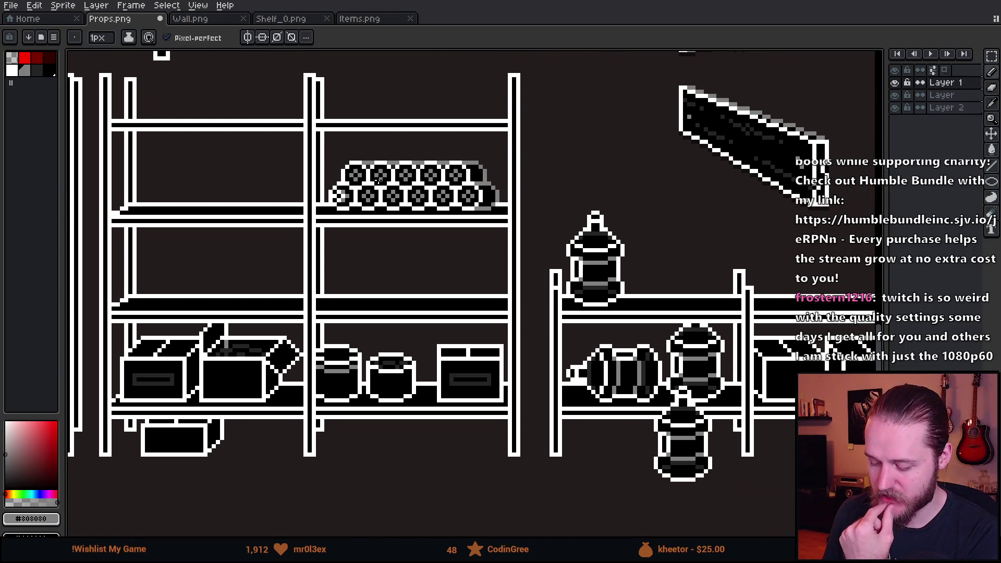
scroll(379, 179, "up", 1)
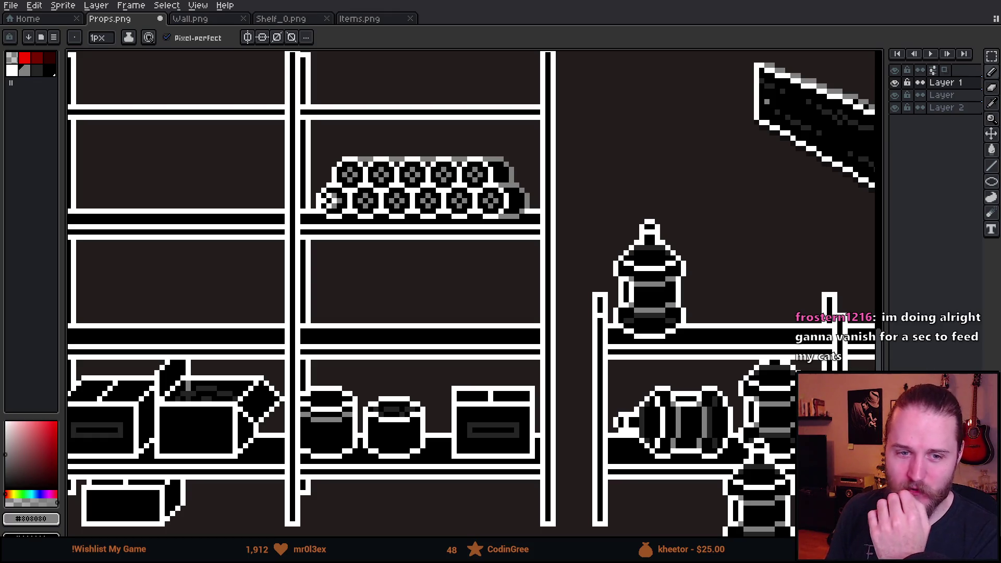
scroll(335, 197, "up", 4)
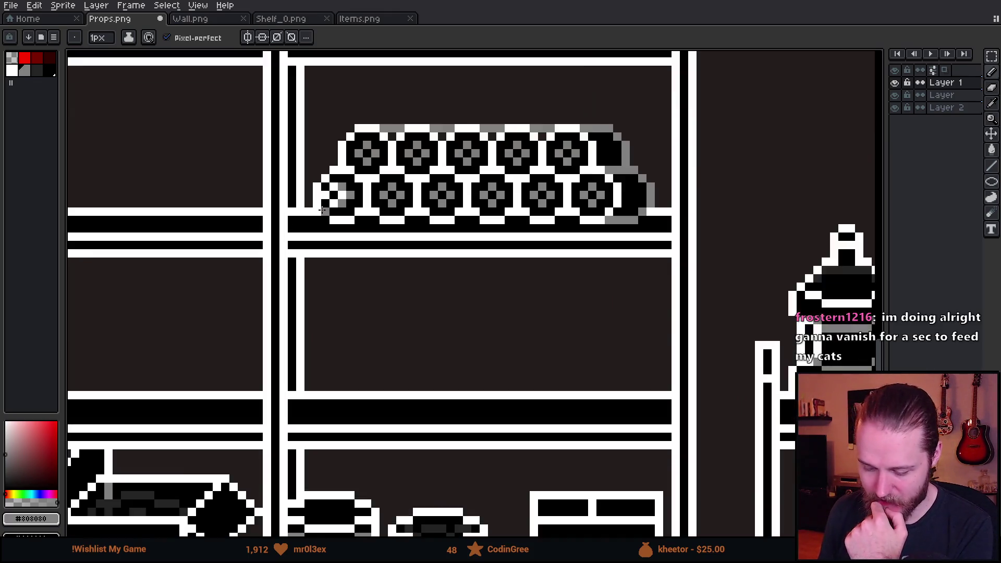
scroll(335, 197, "down", 4)
scroll(359, 201, "down", 1)
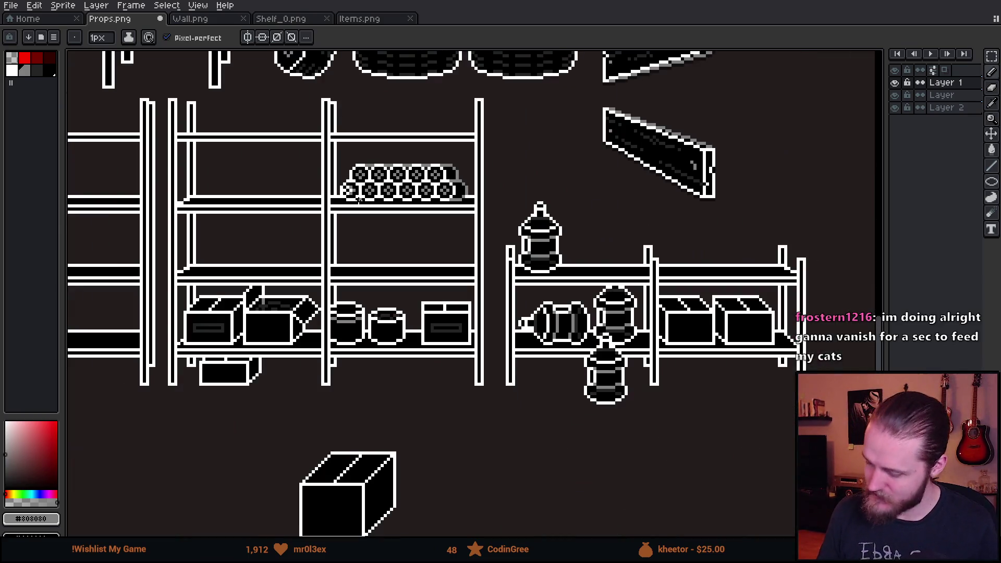
scroll(376, 190, "up", 5)
Paint grey pixels down the roll pile's left and top-left edges
left_click(299, 205)
left_click(292, 169)
left_click(283, 257)
scroll(451, 323, "down", 5)
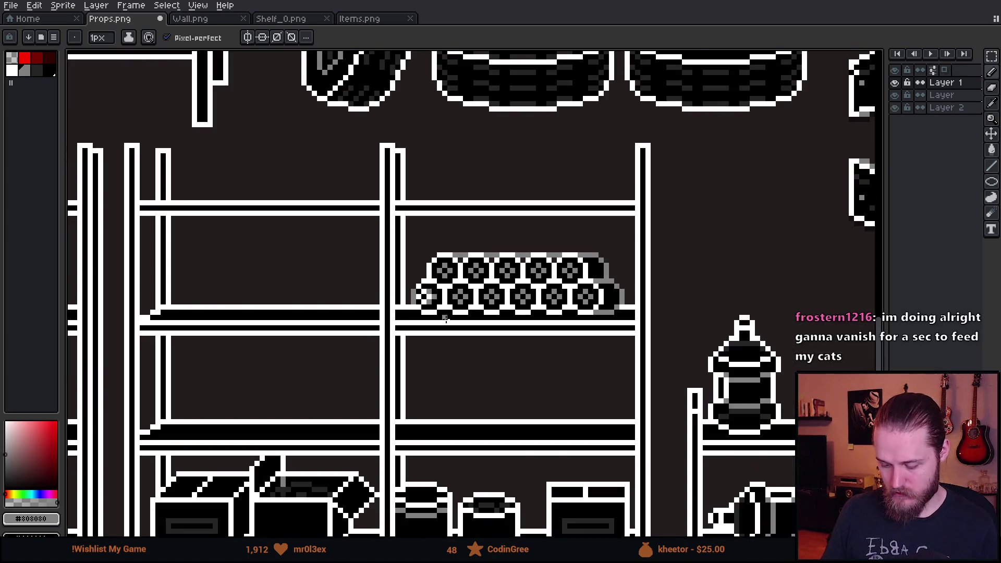
scroll(454, 327, "down", 1)
scroll(454, 327, "up", 5)
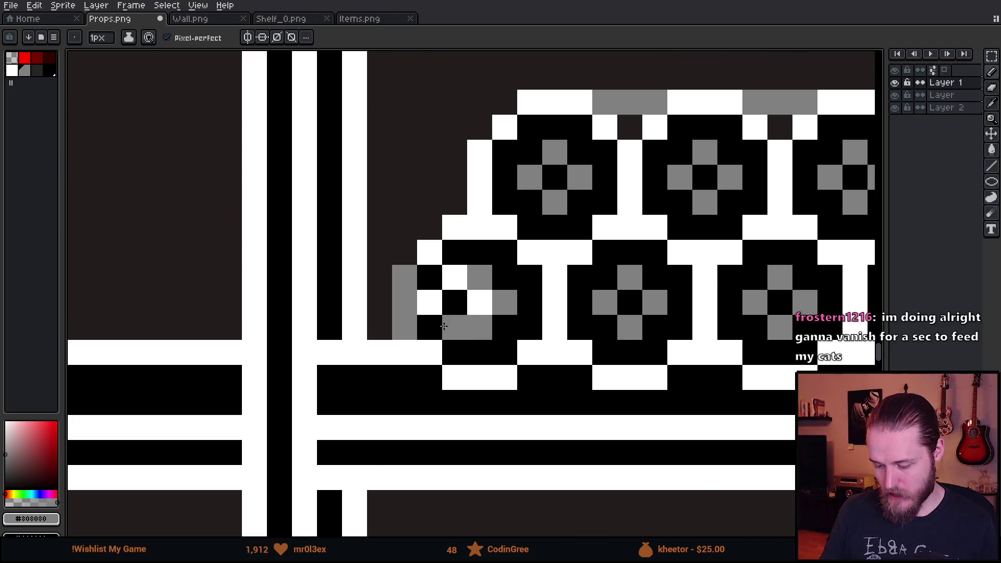
left_click(454, 241)
left_click_drag(454, 239, 429, 302)
key("ctrl+z")
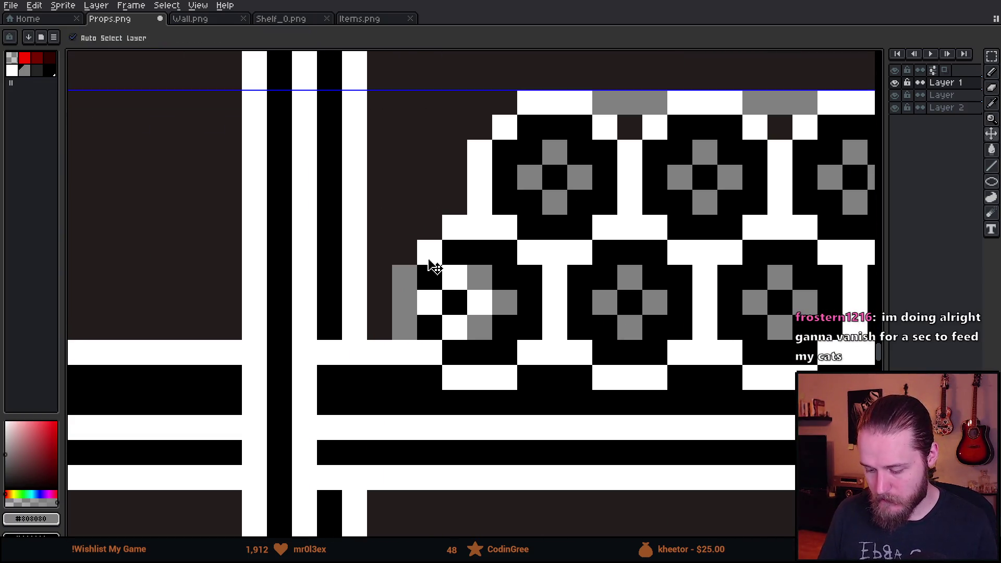
mouse_move(429, 252)
left_mouse_down()
mouse_move(509, 230)
mouse_move(552, 276)
mouse_move(552, 336)
mouse_move(502, 376)
mouse_move(453, 376)
mouse_move(426, 354)
left_mouse_up()
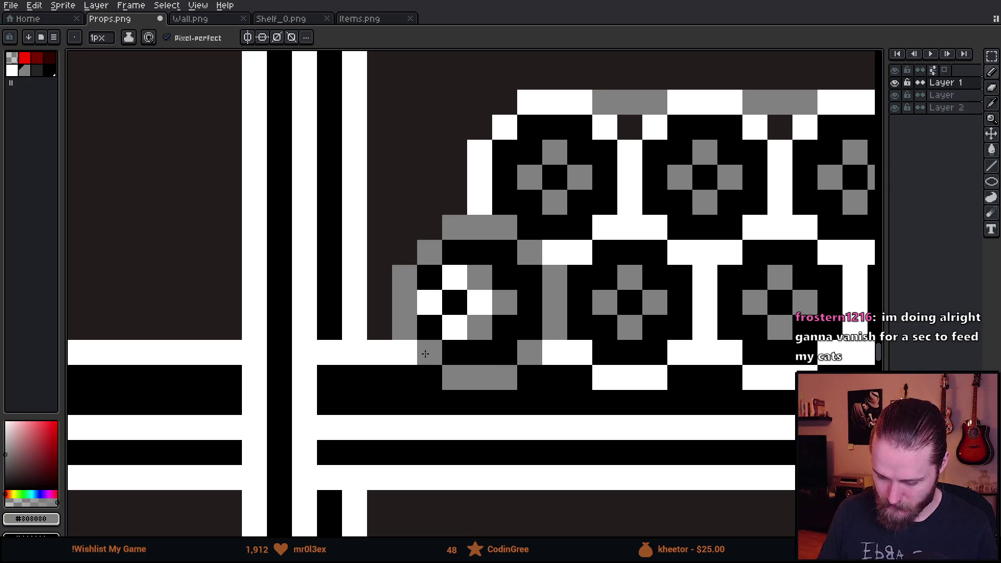
Turn black pixels inside the leftmost roll grey
scroll(454, 350, "down", 3)
scroll(458, 362, "up", 2)
scroll(457, 362, "down", 4)
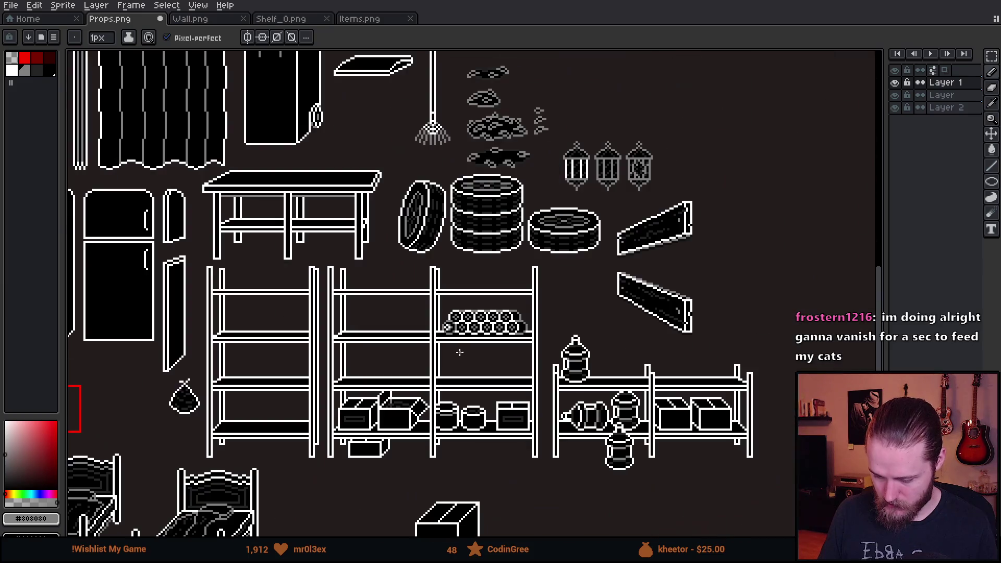
scroll(460, 353, "up", 5)
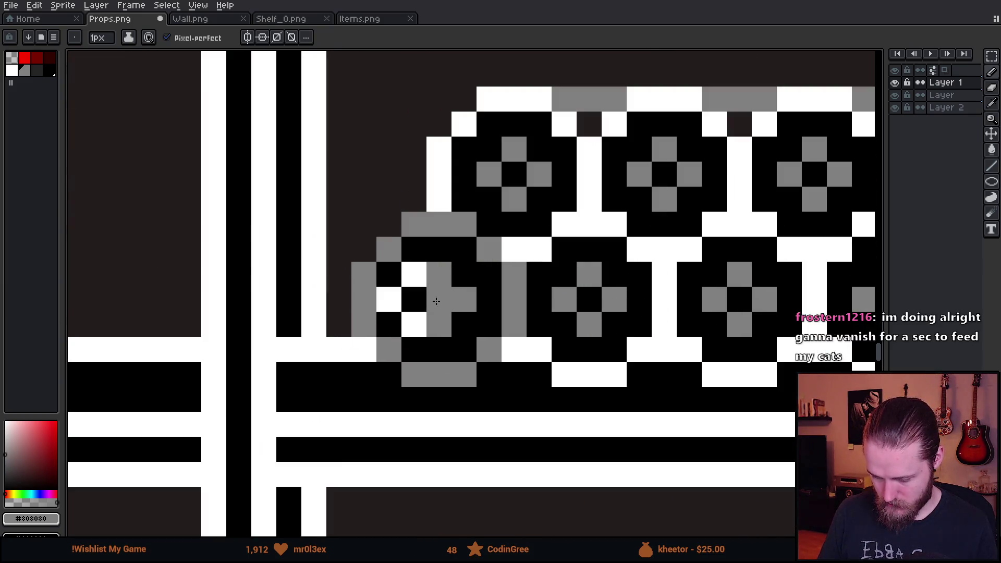
left_click(471, 306, "alt")
left_click(440, 274, "alt")
left_click(465, 324)
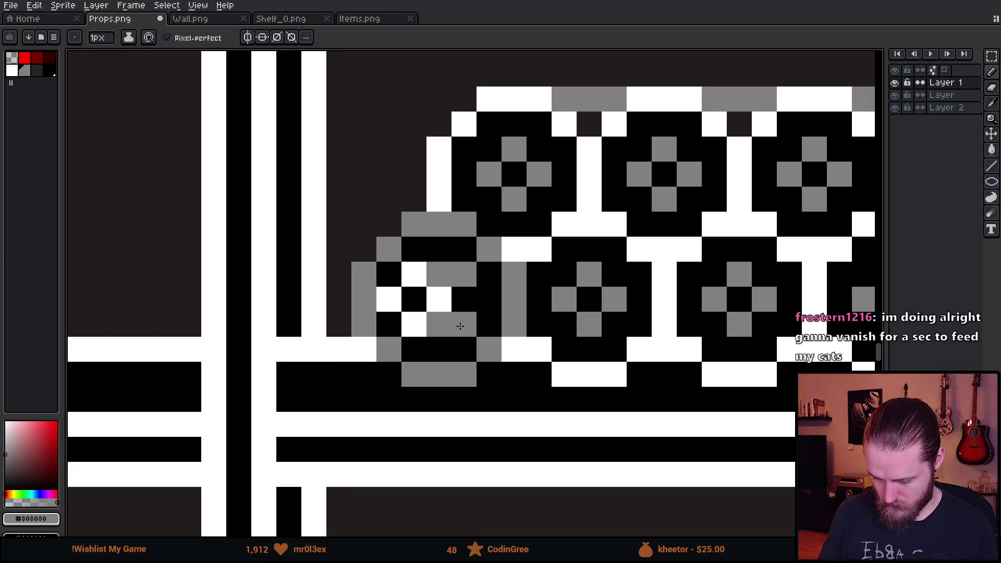
Nudge a selected pixel block in the left roll one pixel left, then touch up grey and black pixels
scroll(461, 325, "down", 3)
scroll(493, 358, "up", 2)
scroll(503, 352, "up", 2)
key("m")
mouse_move(447, 380)
left_mouse_down()
mouse_move(416, 418)
mouse_move(417, 319)
mouse_move(440, 374)
mouse_move(414, 373)
left_mouse_up()
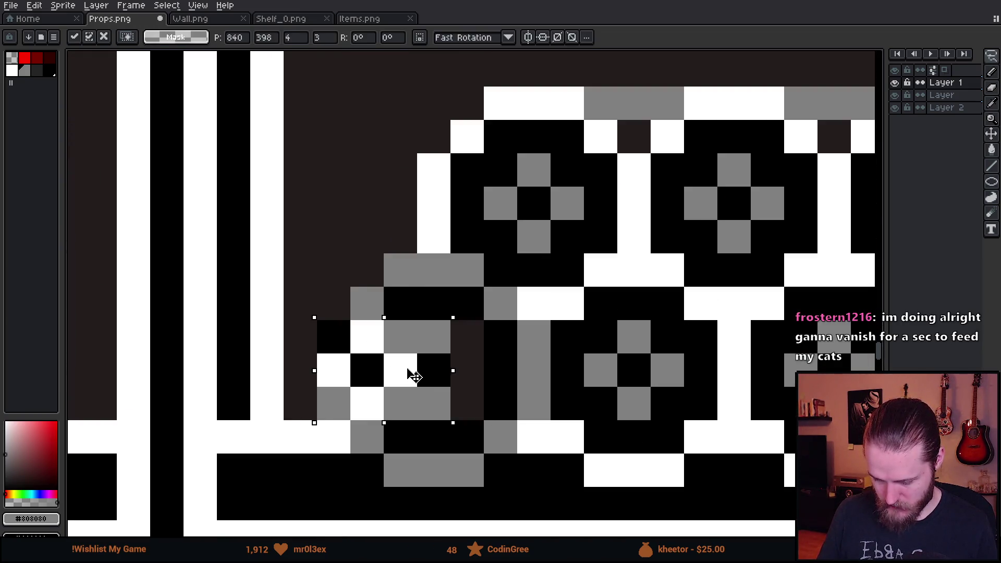
key("i")
key("b")
left_click(465, 369)
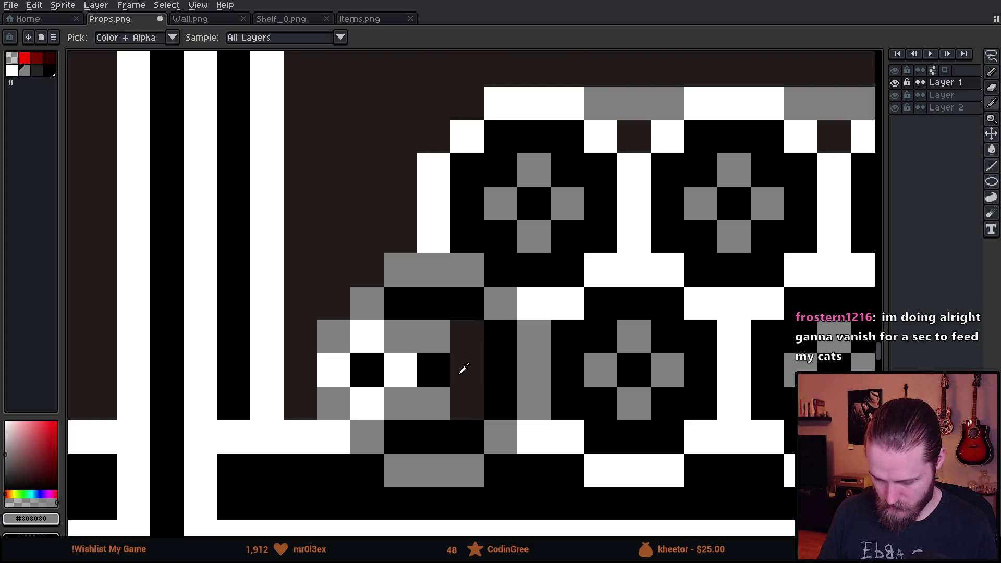
left_click(447, 302, "alt")
left_click_drag(464, 334, 463, 362)
left_click(467, 404)
Eyedrop dark grey #242424 and add a dark grey pixel beside the left roll's white end
scroll(474, 412, "down", 5)
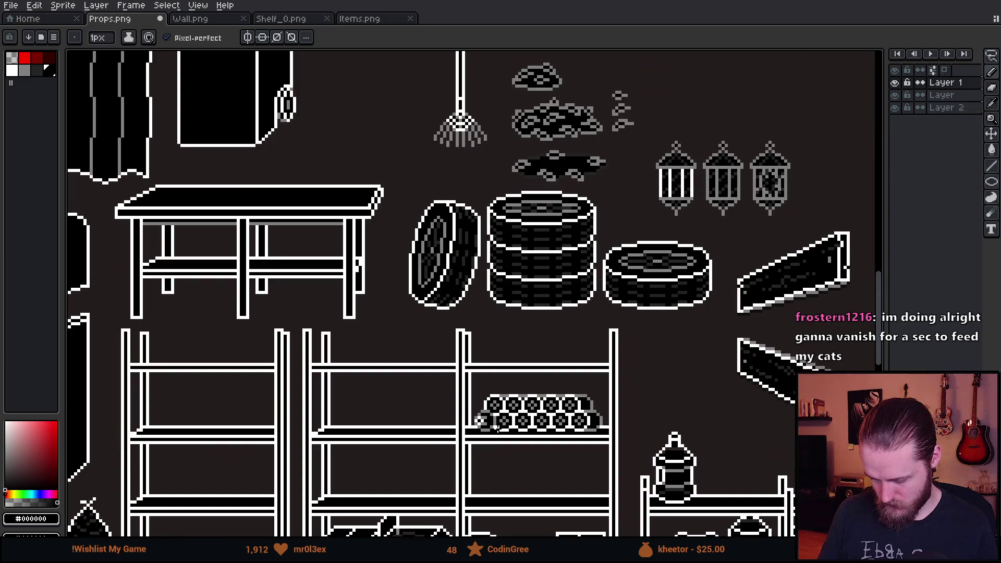
scroll(505, 441, "up", 1)
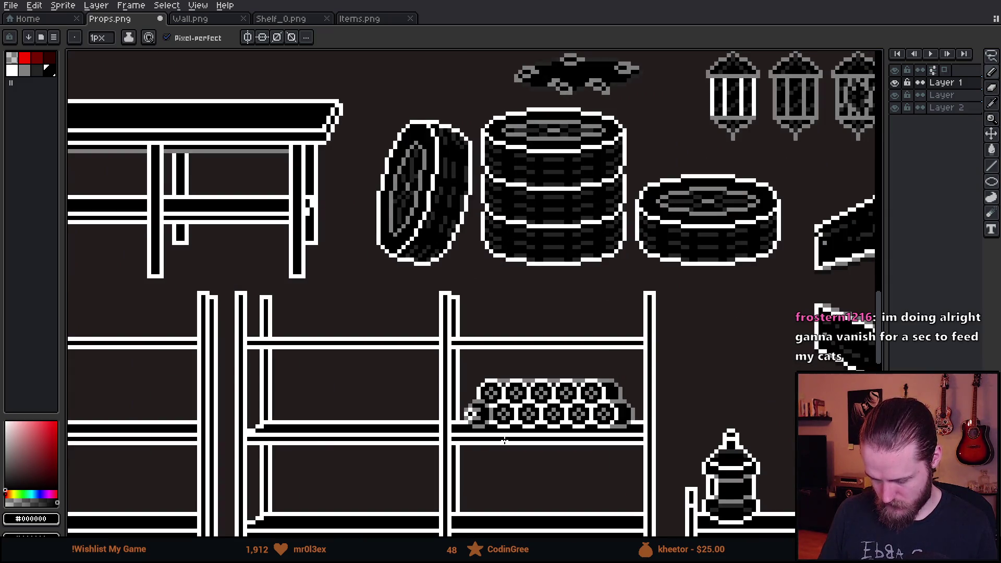
left_click_drag(505, 440, 484, 358)
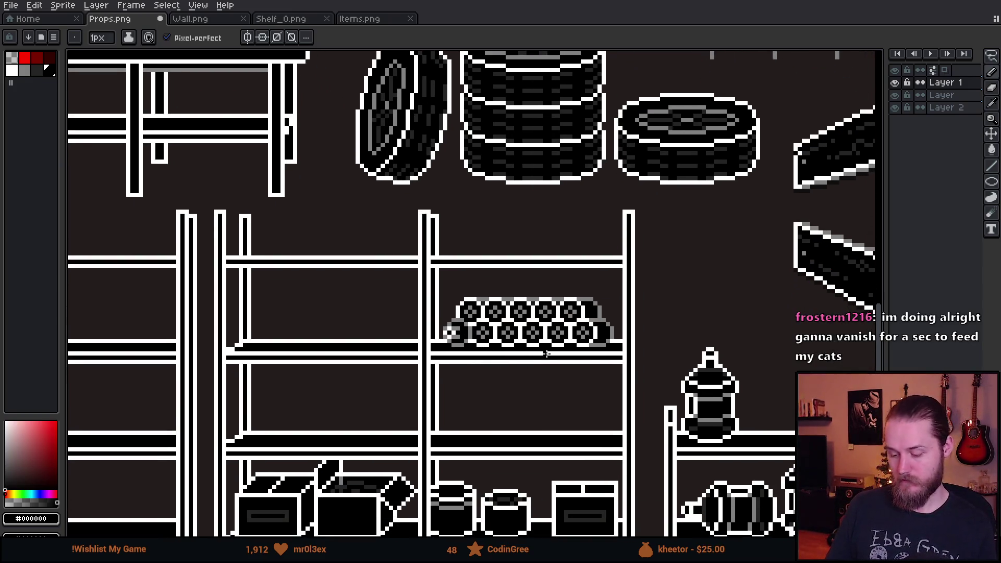
scroll(496, 346, "up", 4)
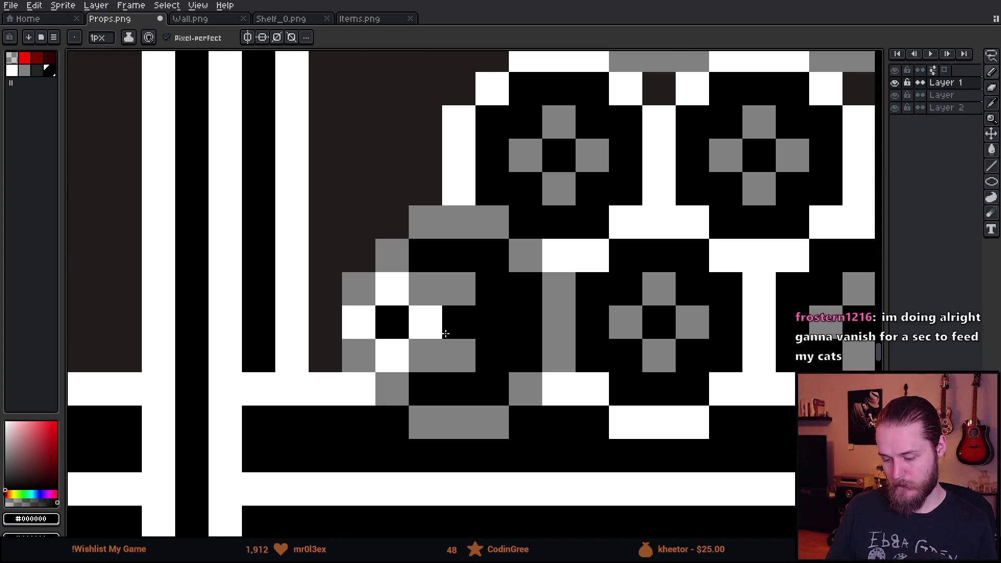
left_click(47, 72)
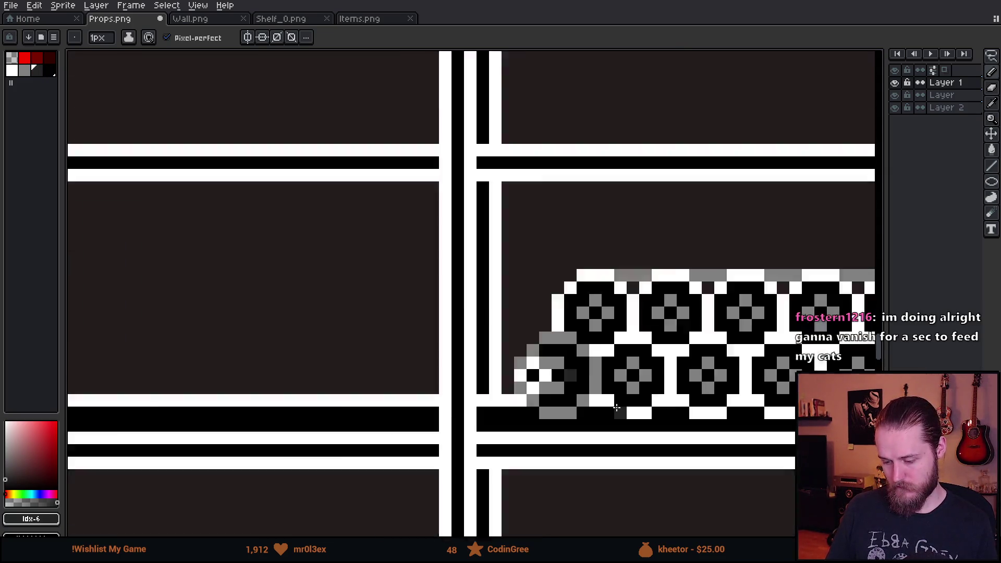
scroll(620, 409, "down", 4)
scroll(511, 372, "down", 2)
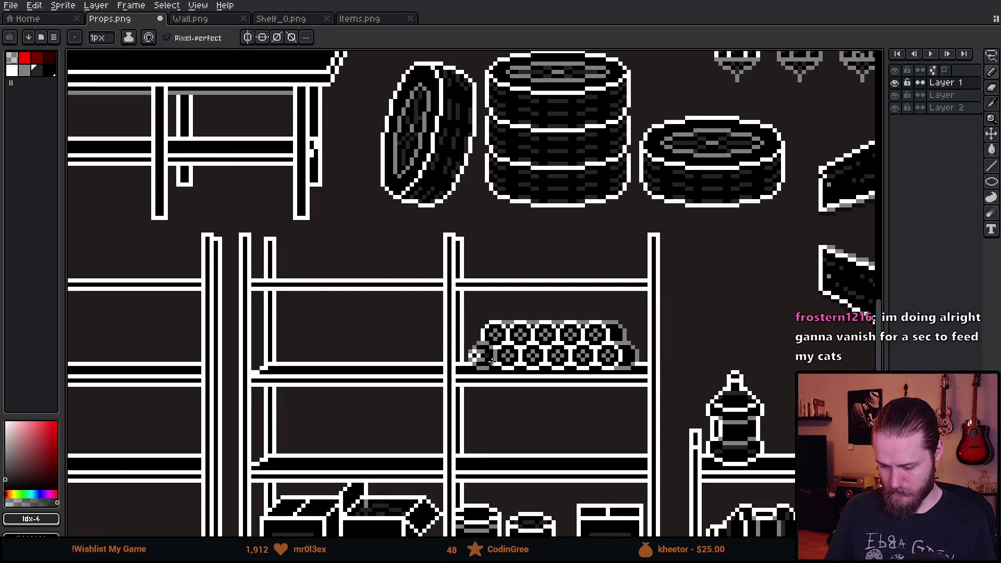
scroll(490, 370, "down", 3)
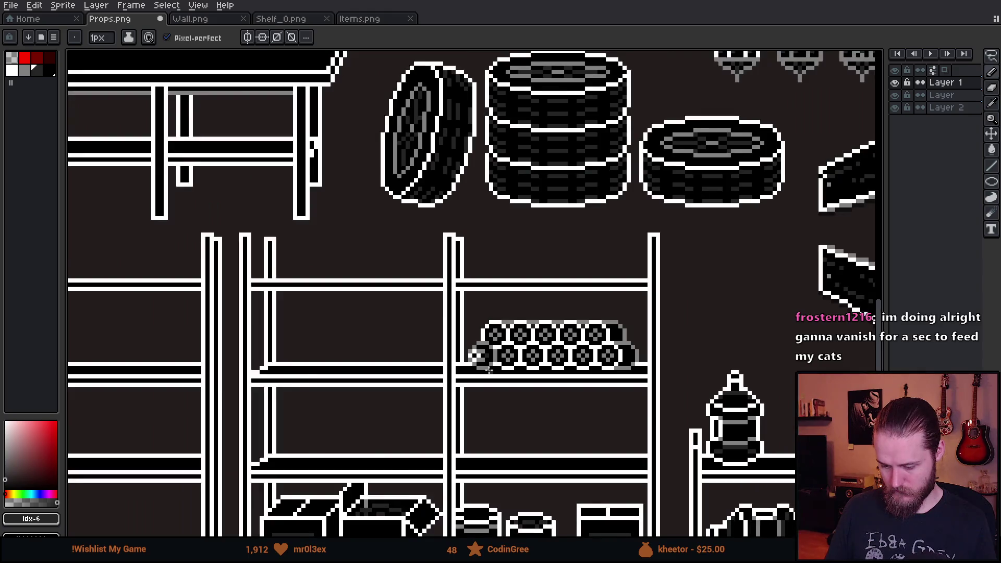
scroll(493, 371, "up", 5)
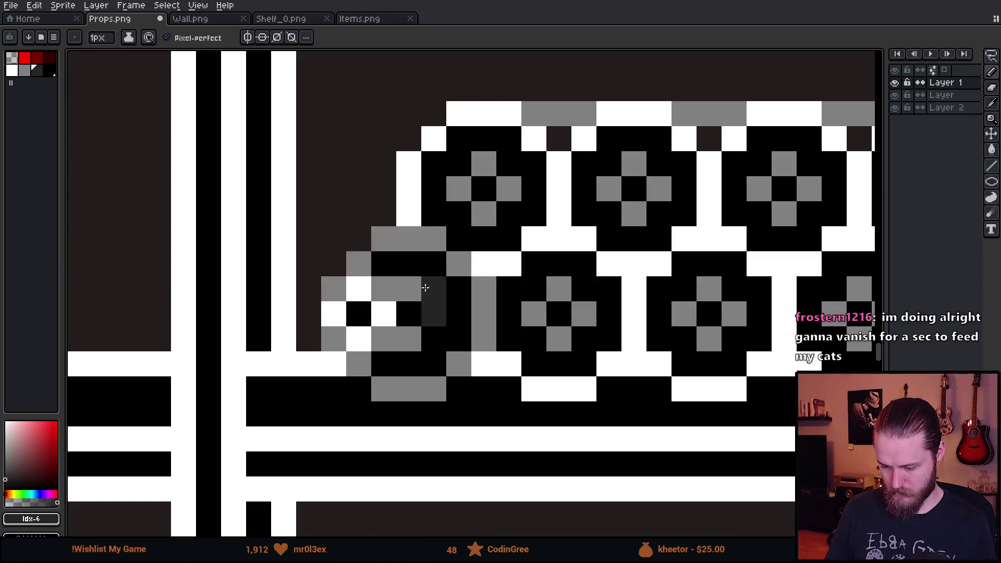
left_click(416, 280, "alt")
left_click(435, 312, "alt")
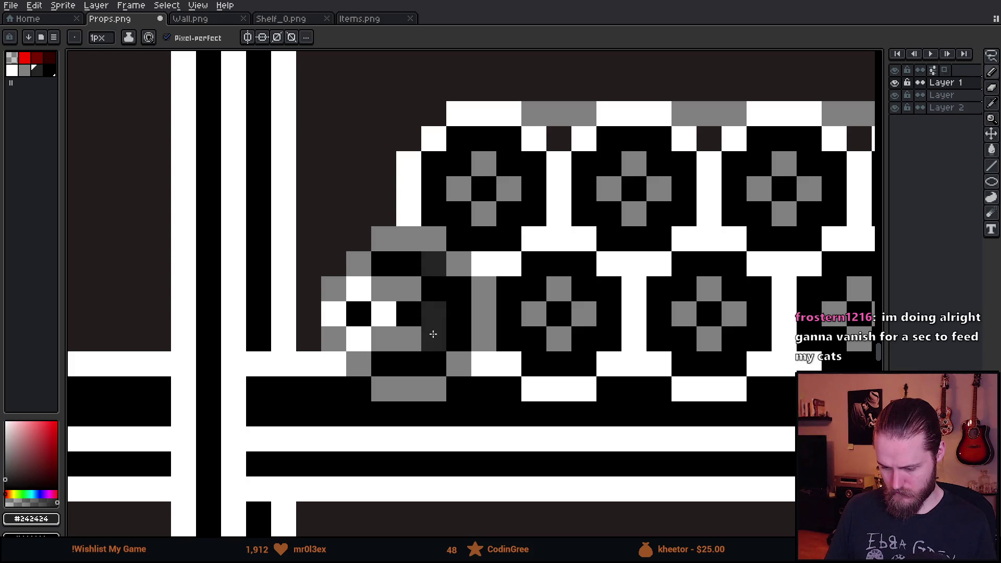
left_click(433, 361)
scroll(506, 395, "down", 5)
scroll(505, 395, "up", 2)
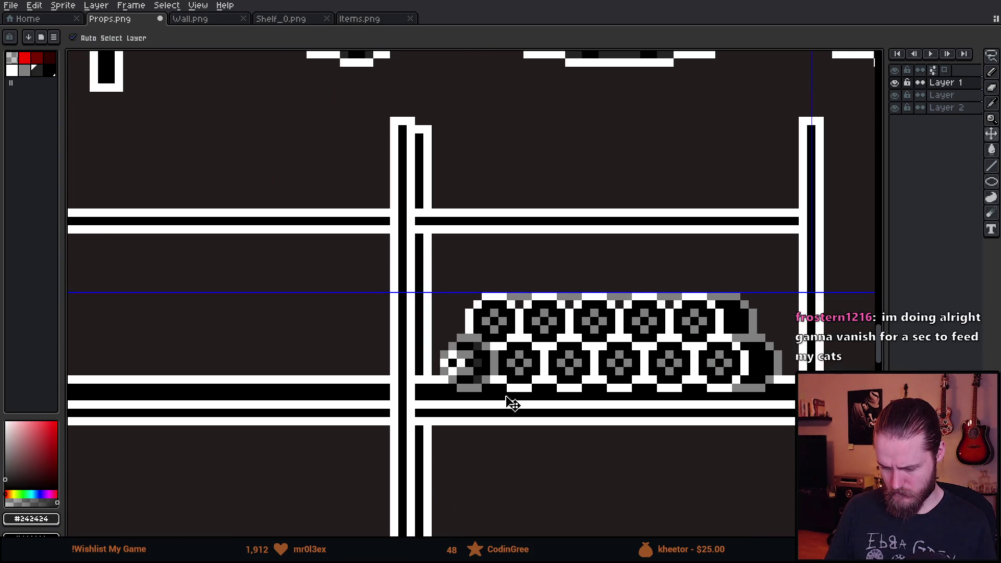
scroll(506, 396, "down", 2)
scroll(507, 398, "up", 5)
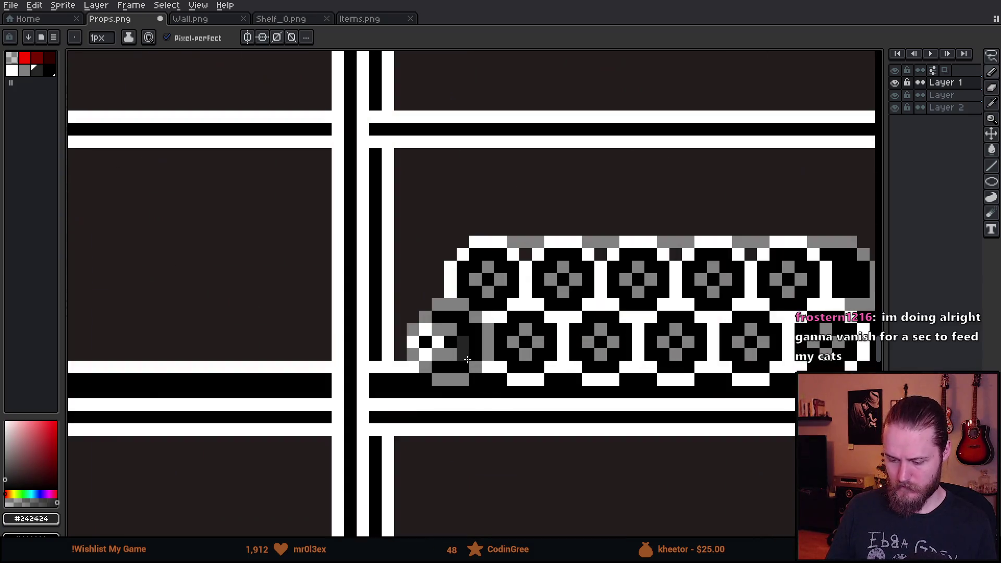
scroll(474, 344, "up", 1)
Recolour the grey pixels in the selected upper roll row and right end to the dark palette colour
key("m")
scroll(454, 307, "right", 3)
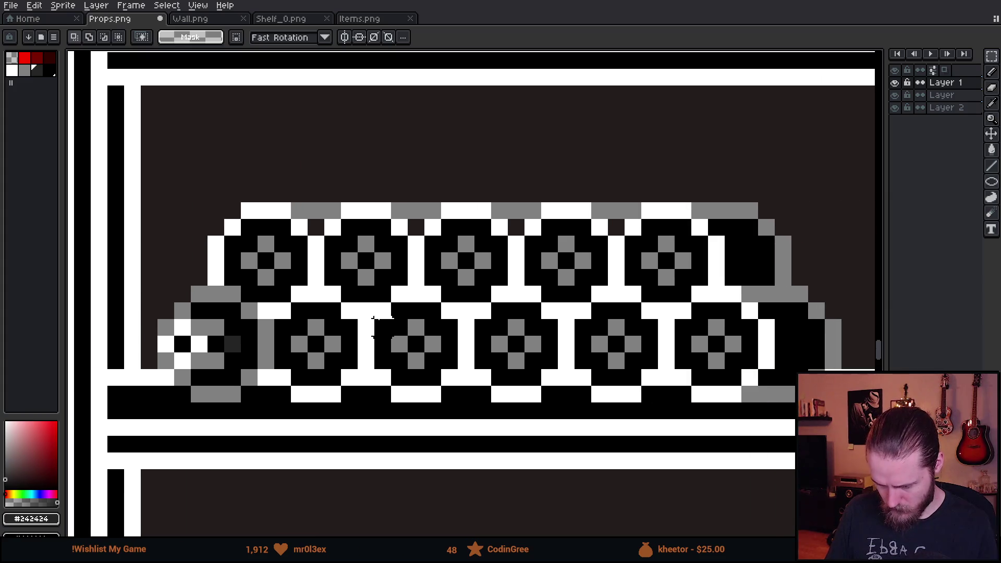
scroll(396, 328, "down", 1)
mouse_move(313, 203)
left_mouse_down()
mouse_move(657, 285)
mouse_move(732, 283)
left_mouse_up()
left_click_drag(617, 229, 779, 406)
key("w")
left_click(234, 37)
left_click(37, 71)
left_click(688, 267)
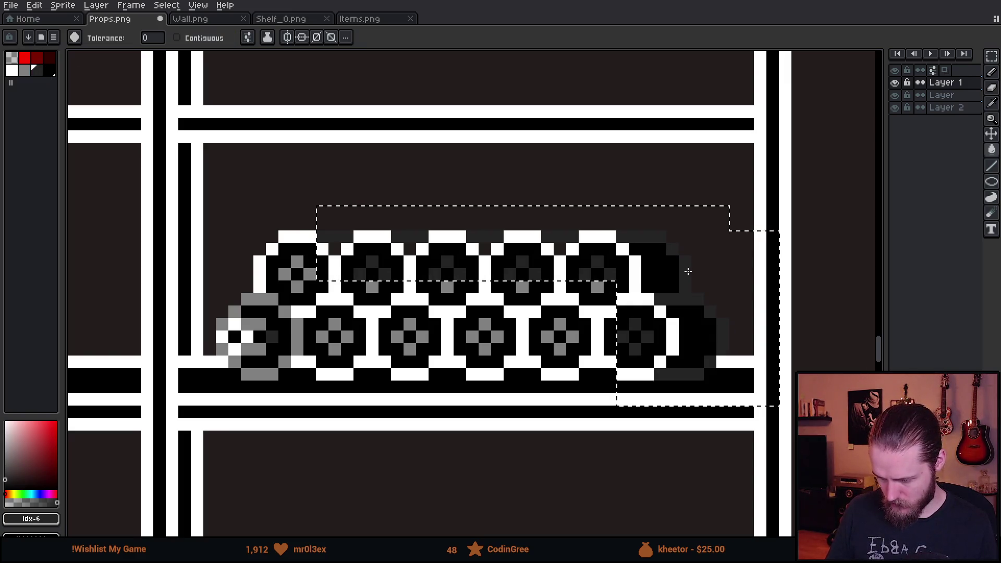
Repaint the leftmost roll's edge and bottom row pixel by pixel in black and white
key("m")
left_click(147, 326)
scroll(222, 336, "up", 2)
key("b")
mouse_move(251, 259)
left_mouse_down()
mouse_move(252, 285)
mouse_move(226, 309)
mouse_move(201, 309)
mouse_move(226, 358)
left_mouse_up()
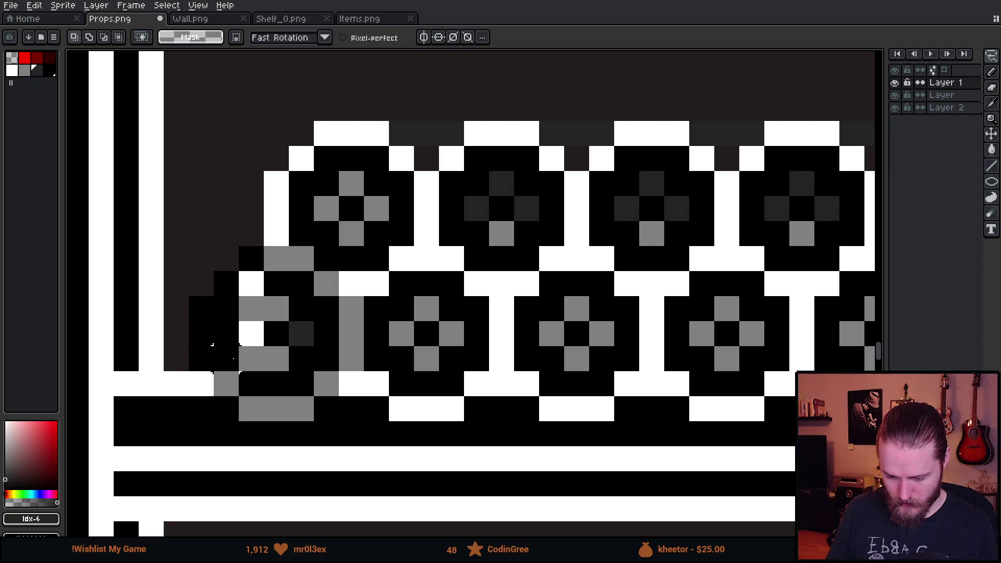
left_click(226, 384)
right_click(251, 383)
left_click_drag(252, 409, 301, 409)
right_click(302, 384)
left_click(327, 383)
right_click(326, 359)
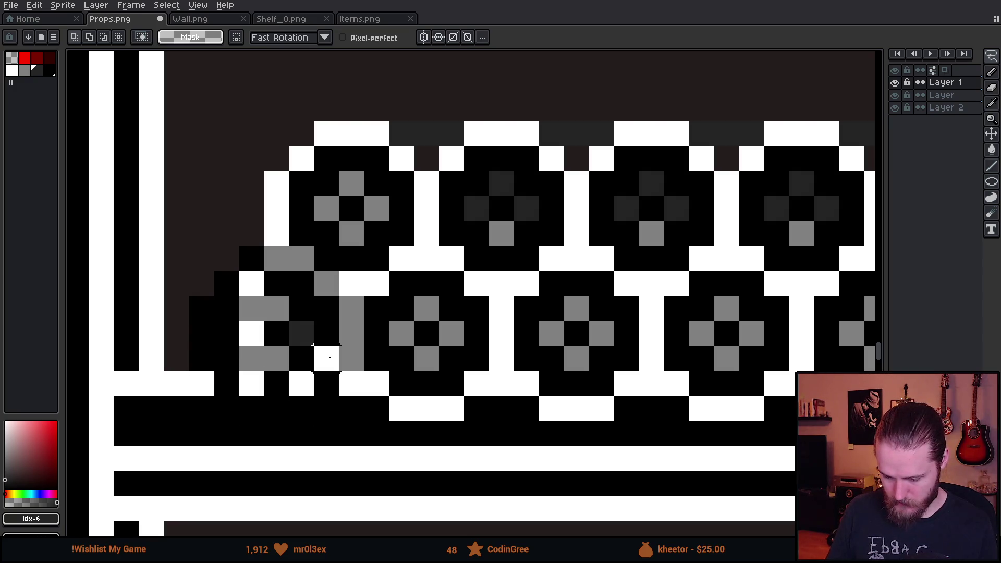
Paste the copied roll end onto the next circle and commit it
key("ctrl+v")
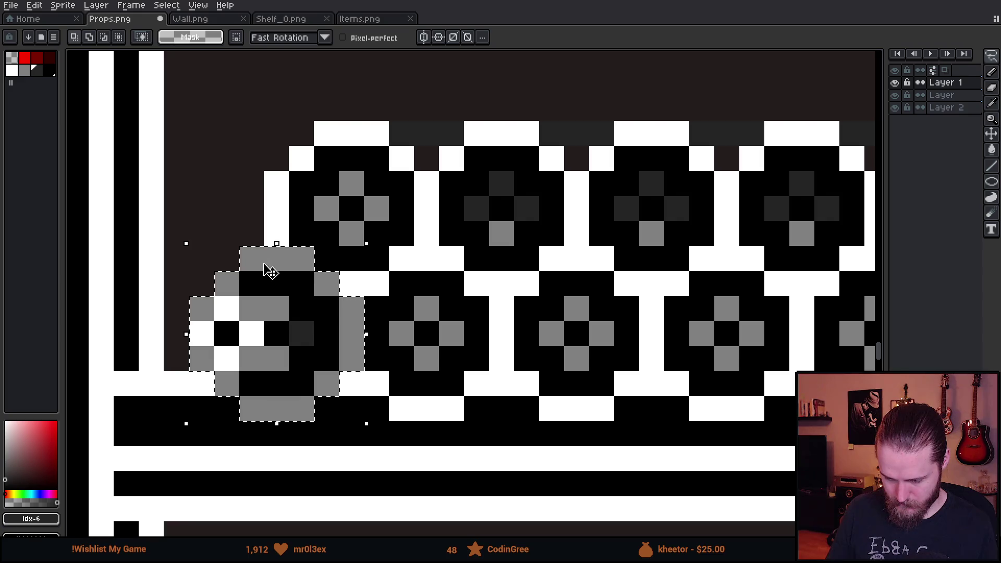
left_click_drag(291, 364, 443, 380)
scroll(467, 373, "down", 3)
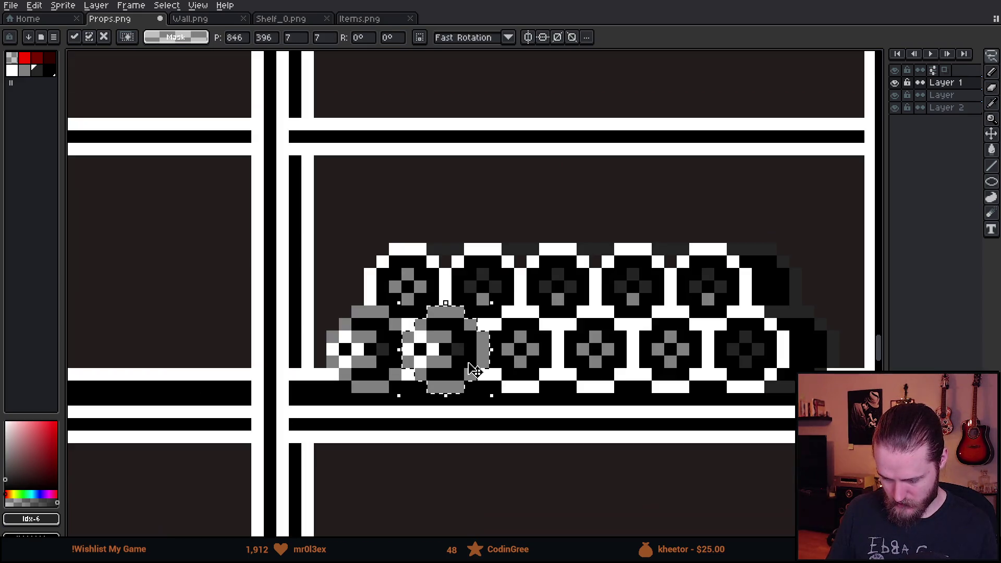
scroll(472, 371, "up", 1)
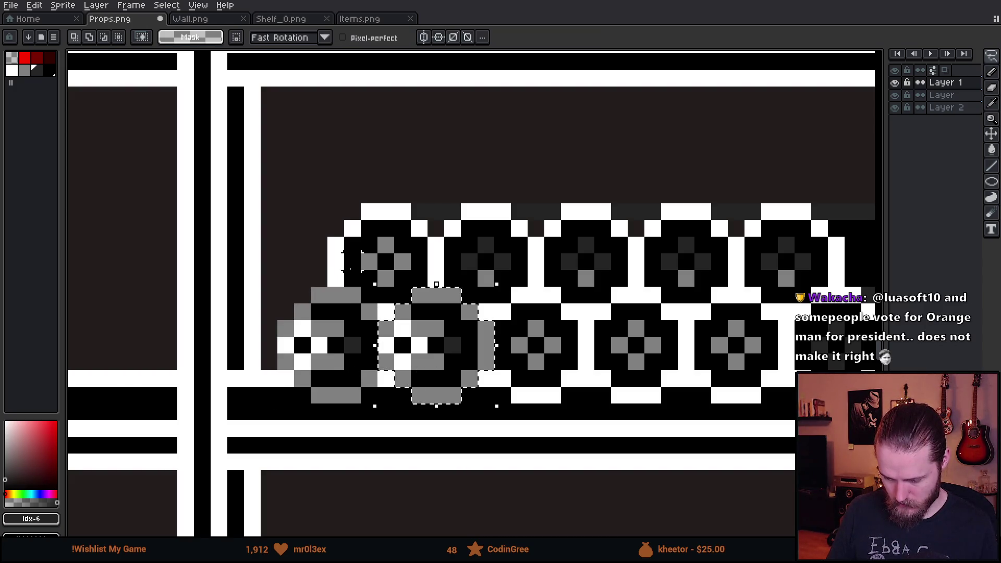
scroll(353, 261, "right", 2)
left_click(250, 286)
Paste another roll-end copy, position it over another motif, and commit it
key("ctrl+v")
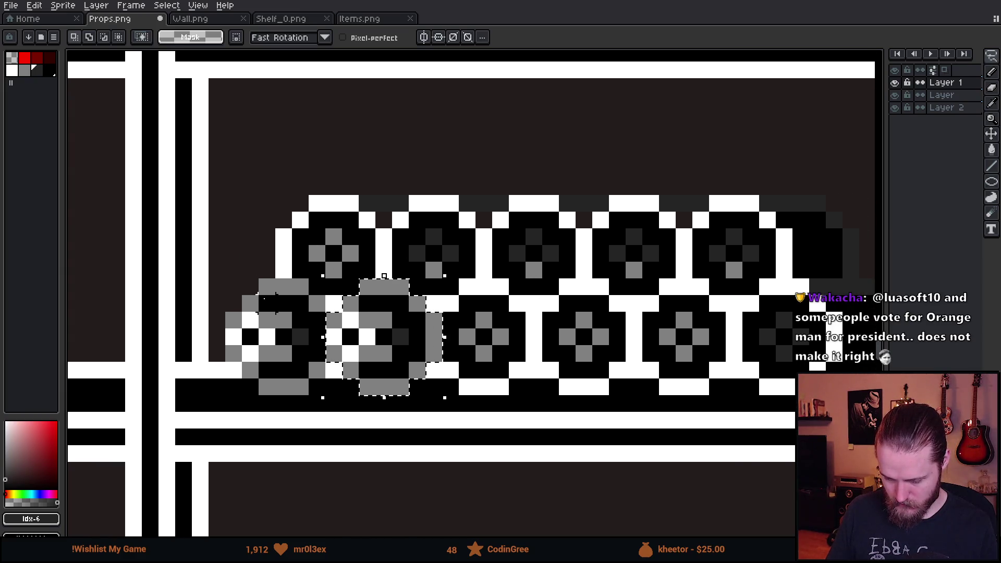
scroll(266, 301, "up", 3)
mouse_move(331, 270)
left_mouse_down()
mouse_move(261, 271)
mouse_move(198, 336)
mouse_move(212, 395)
mouse_move(232, 435)
mouse_move(300, 436)
mouse_move(266, 469)
mouse_move(365, 435)
mouse_move(365, 404)
mouse_move(399, 401)
mouse_move(386, 396)
left_mouse_up()
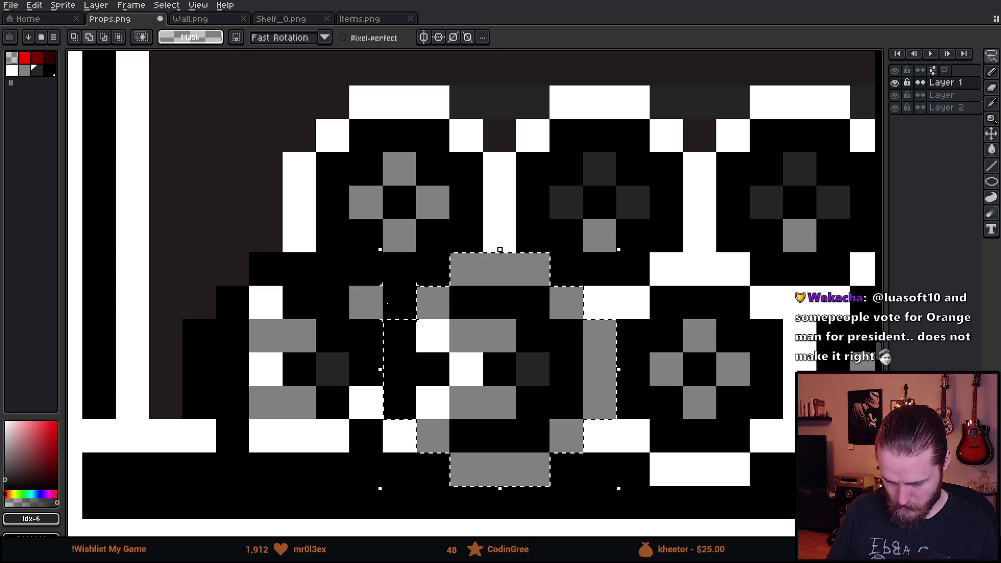
left_click_drag(537, 320, 365, 320)
scroll(419, 375, "down", 3)
scroll(420, 376, "up", 3)
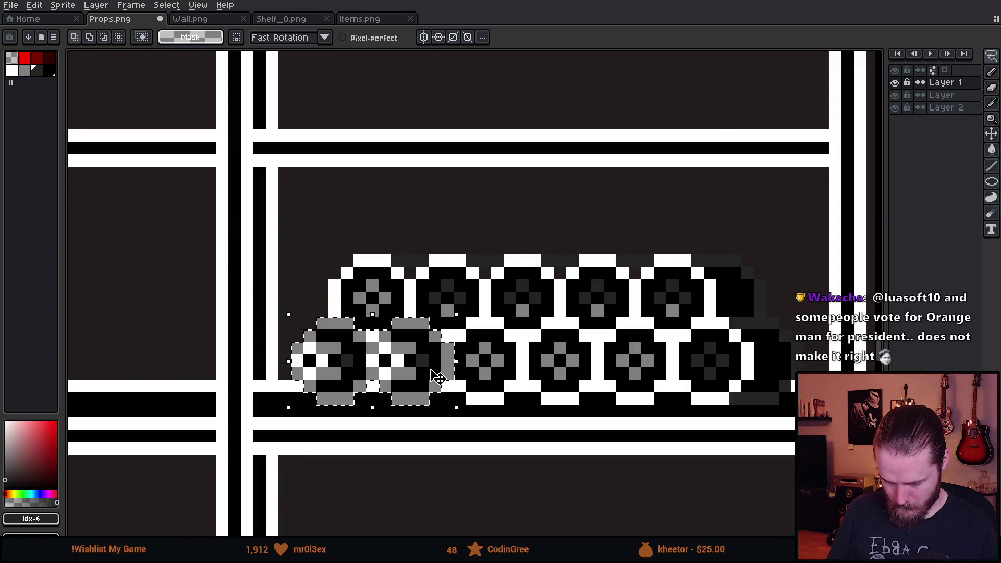
mouse_move(391, 385)
left_mouse_down()
mouse_move(671, 398)
mouse_move(691, 385)
left_mouse_up()
scroll(691, 385, "down", 1)
scroll(691, 385, "down", 2)
scroll(691, 385, "up", 1)
mouse_move(502, 360)
left_mouse_down()
mouse_move(352, 360)
mouse_move(677, 376)
mouse_move(651, 360)
left_mouse_up()
scroll(652, 396, "down", 3)
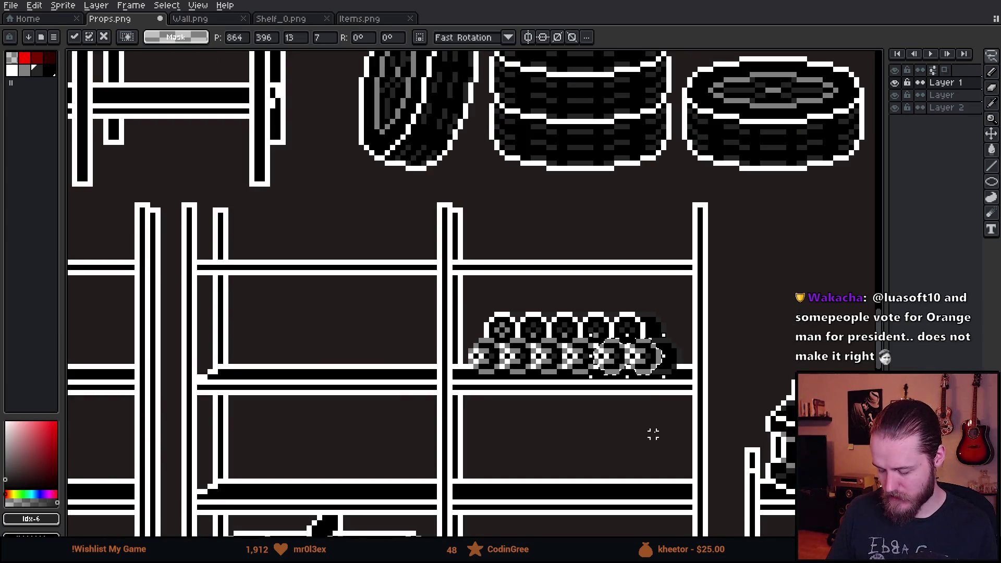
key("Return")
scroll(655, 433, "down", 1)
scroll(637, 391, "up", 3)
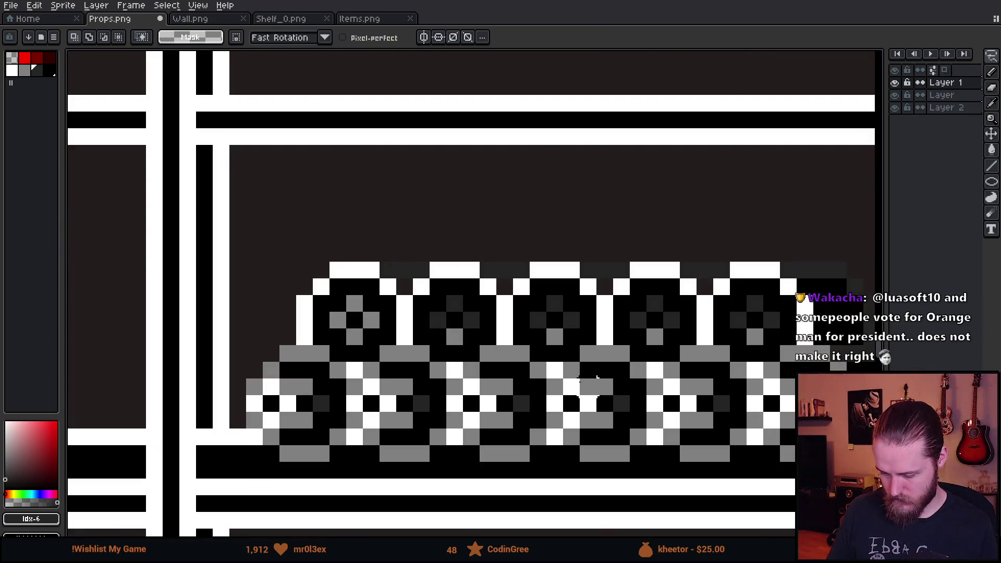
Place the copied roll block over the upper-left rolls and pick dark grey #242424 for the Pencil
key("ctrl+v")
mouse_move(418, 414)
left_mouse_down()
mouse_move(467, 331)
mouse_move(391, 413)
mouse_move(636, 335)
mouse_move(402, 402)
mouse_move(848, 344)
mouse_move(731, 369)
mouse_move(750, 329)
mouse_move(749, 381)
mouse_move(744, 320)
left_mouse_up()
key("Return")
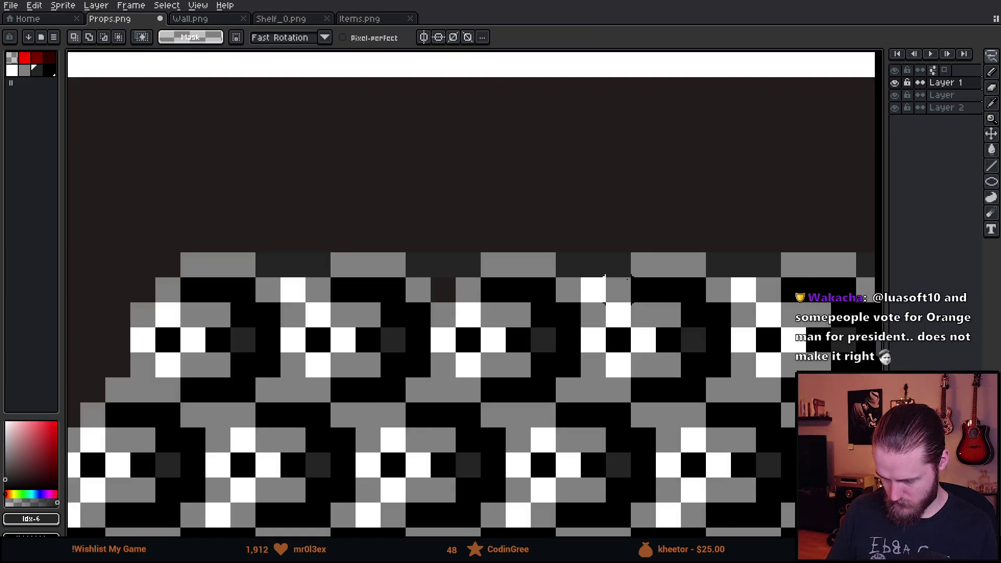
key("i")
scroll(438, 319, "down", 5)
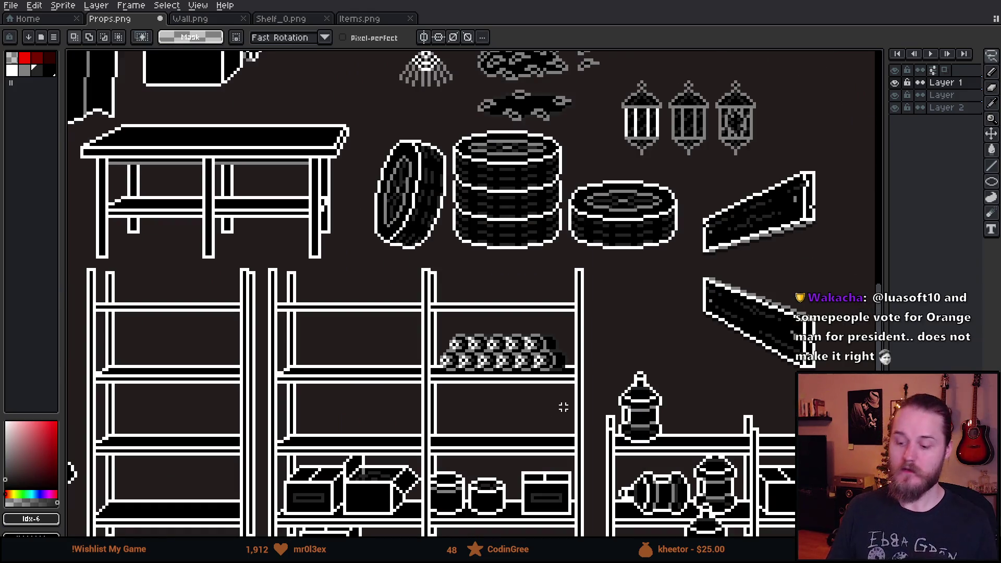
scroll(510, 348, "up", 2)
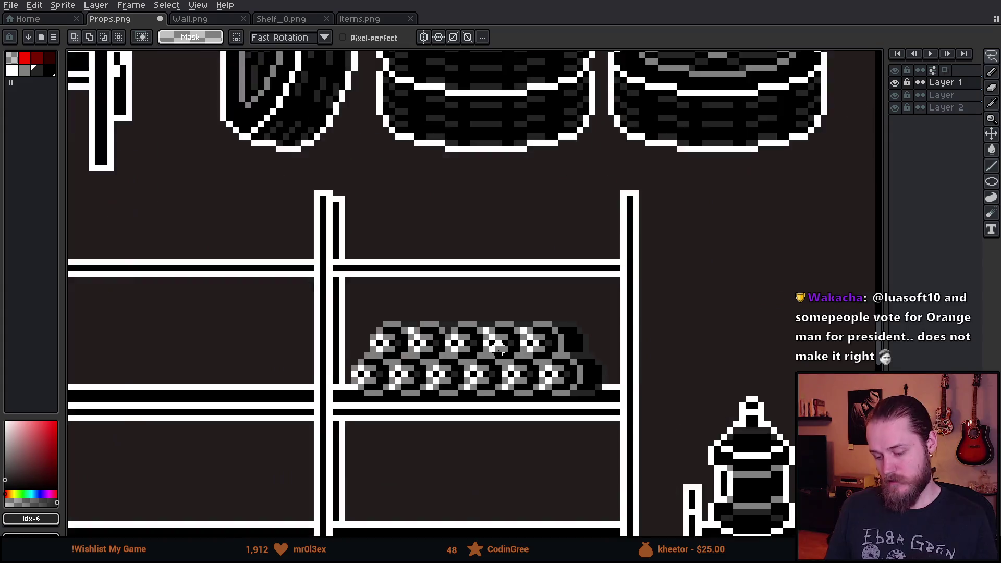
scroll(510, 349, "up", 3)
scroll(509, 348, "down", 2)
left_click(440, 327, "alt")
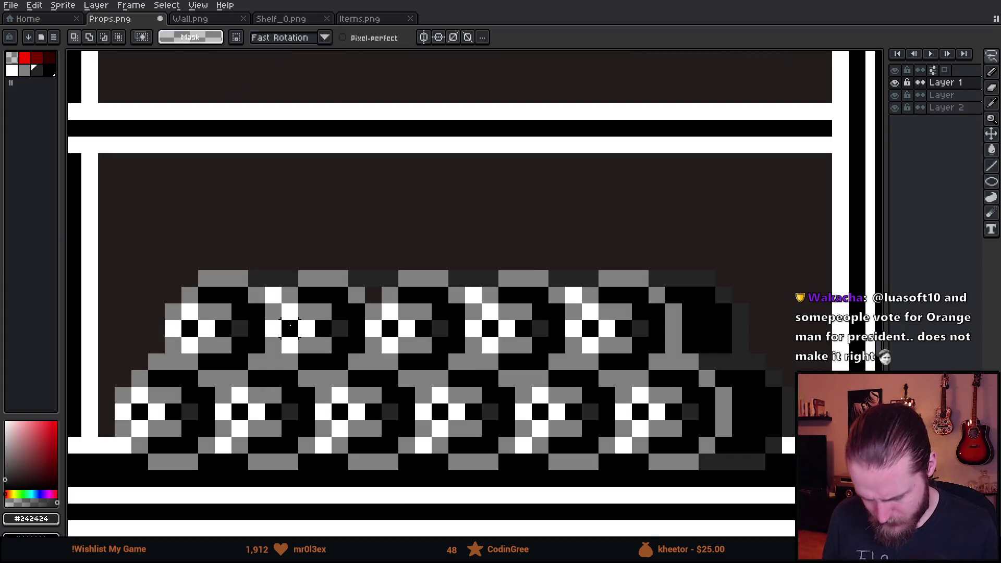
key("b")
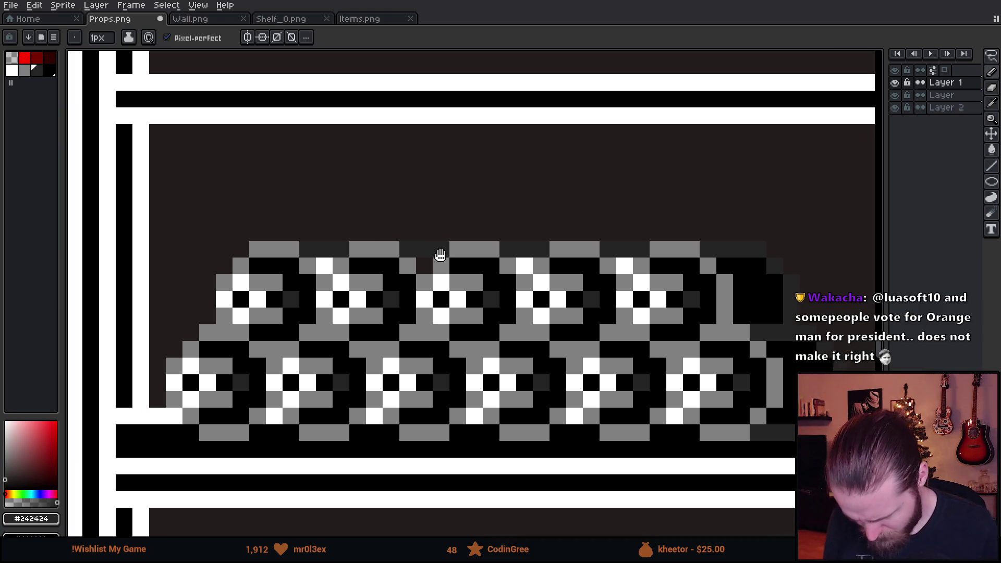
Turn the stray white pixels along the top roll row black
left_click_drag(330, 264, 384, 235)
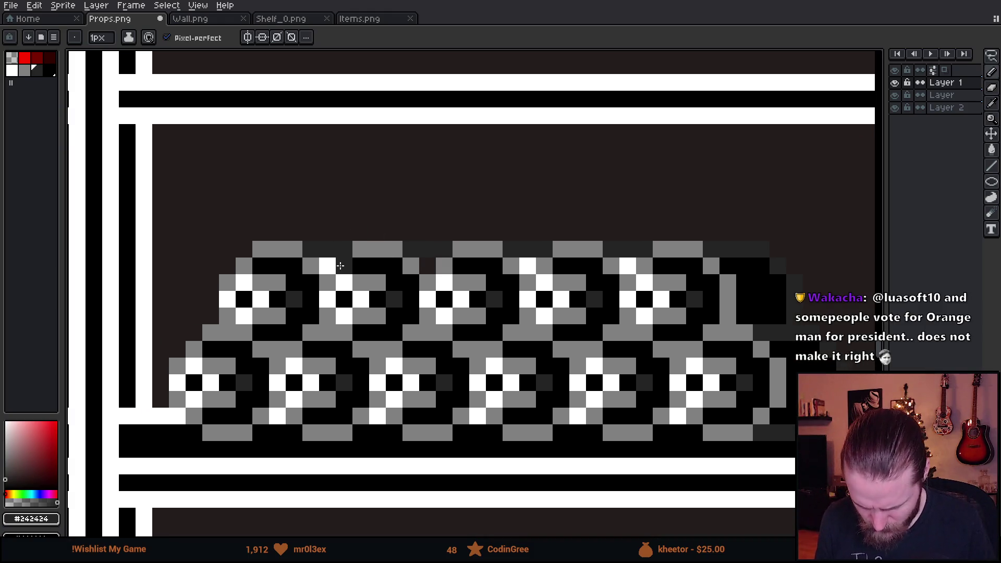
left_click(324, 267)
left_click(361, 266, "alt")
left_click(328, 266)
left_click(427, 266)
left_click(528, 266)
left_click(629, 263)
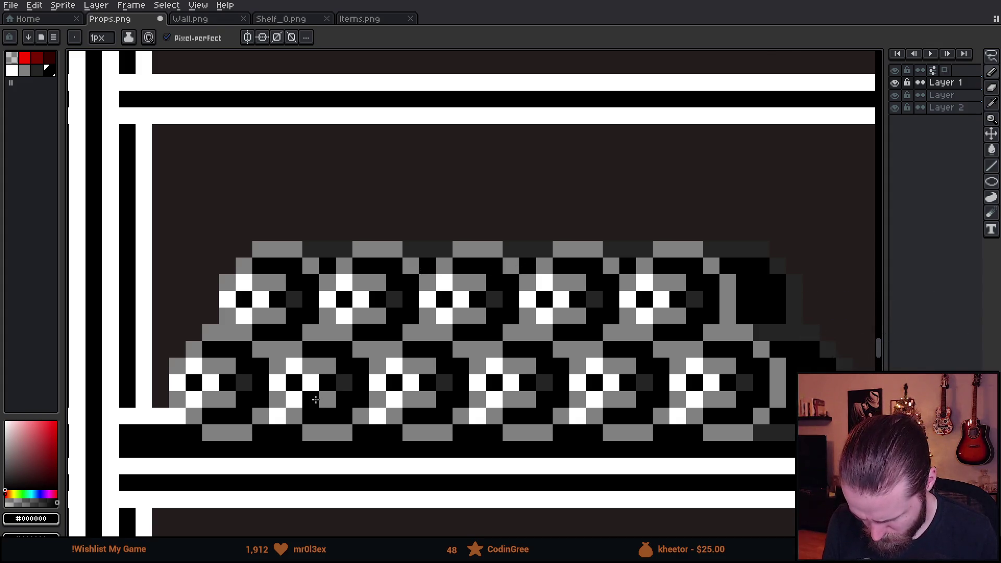
Draw a white edge on the pile's left side, then undo the latest pixel edit
scroll(347, 412, "down", 1)
scroll(345, 419, "up", 1)
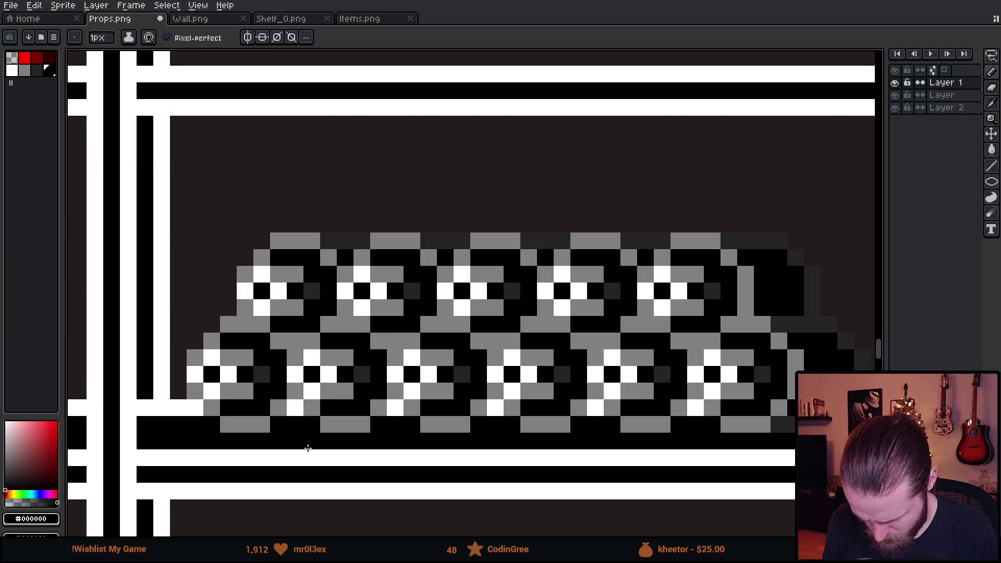
scroll(308, 441, "down", 2)
scroll(308, 441, "down", 2)
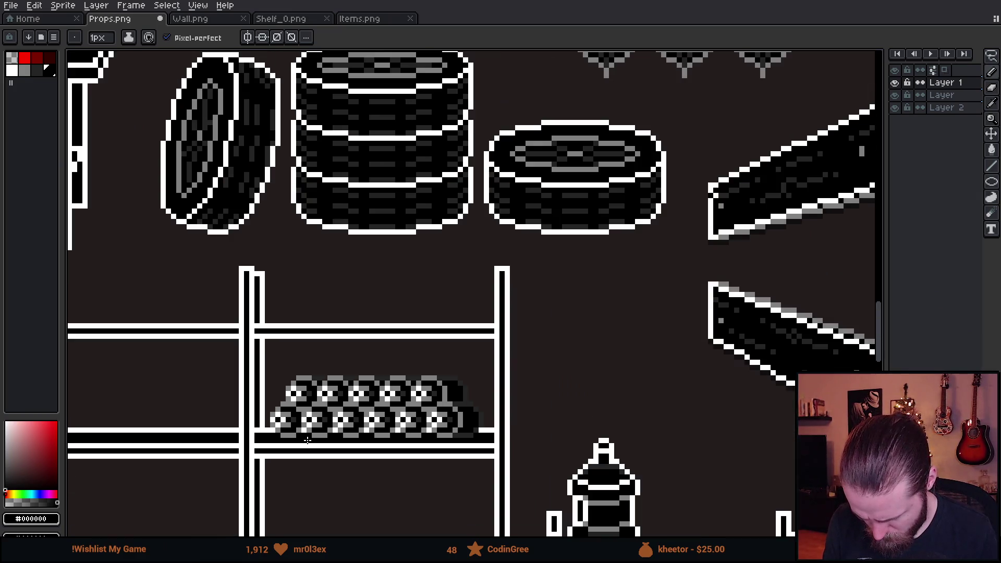
scroll(498, 406, "down", 2)
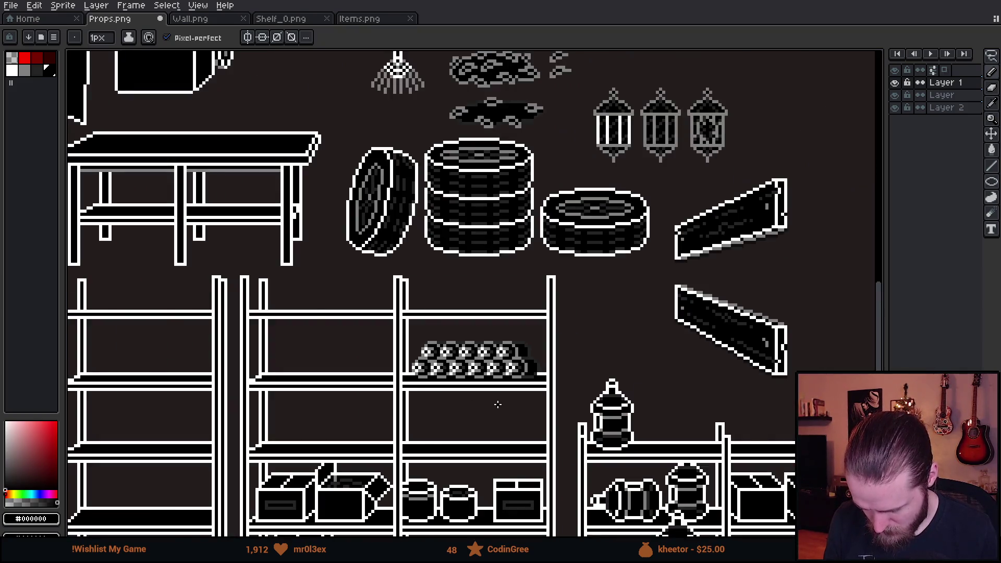
scroll(498, 406, "up", 1)
scroll(511, 392, "up", 4)
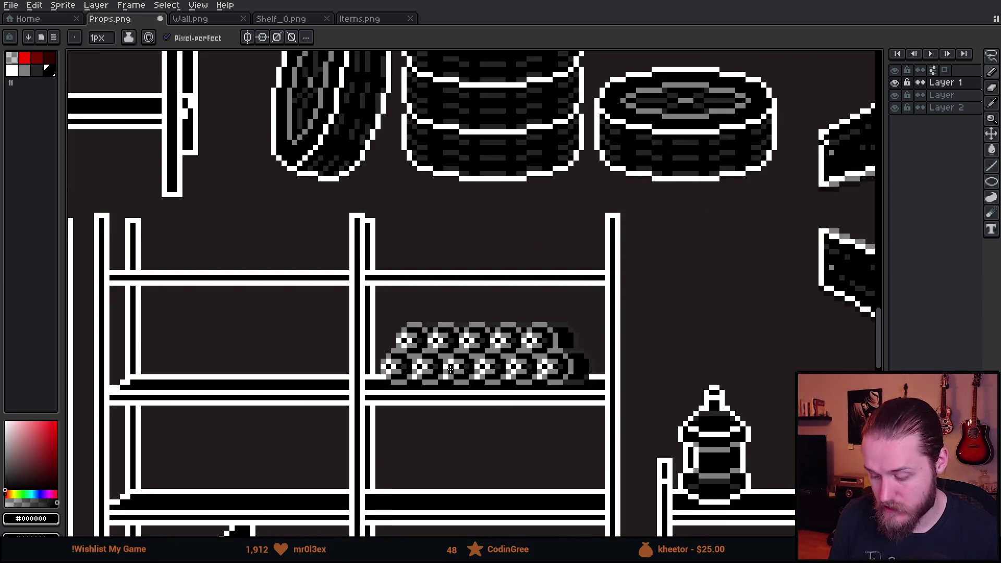
scroll(418, 312, "down", 2)
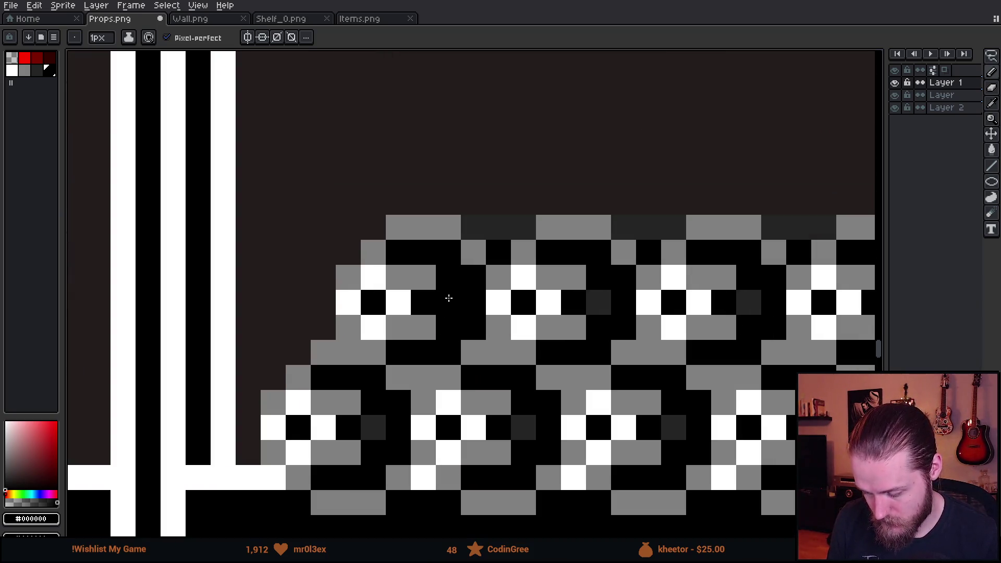
scroll(459, 313, "up", 1)
scroll(460, 313, "down", 1)
scroll(407, 327, "up", 1)
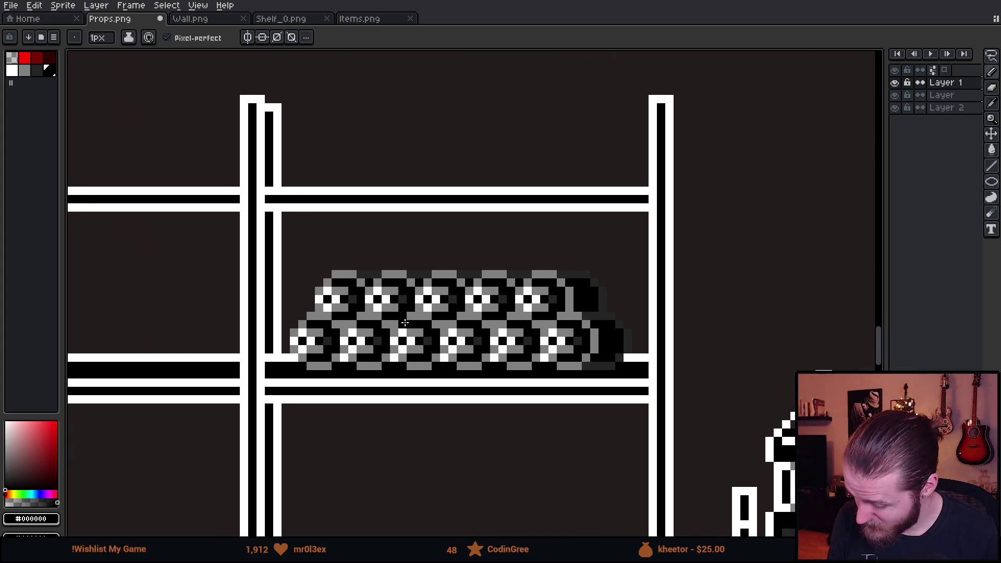
scroll(353, 293, "up", 2)
key("x")
mouse_move(252, 336)
left_mouse_down()
mouse_move(258, 277)
mouse_move(308, 237)
mouse_move(355, 237)
mouse_move(401, 287)
mouse_move(400, 349)
mouse_move(398, 340)
mouse_move(351, 384)
mouse_move(294, 387)
mouse_move(279, 362)
left_mouse_up()
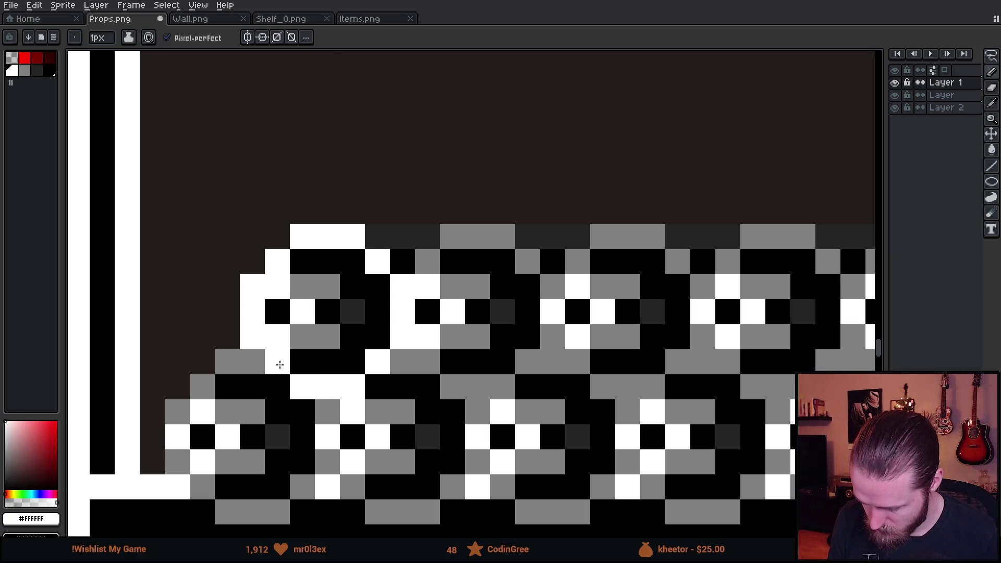
scroll(279, 362, "down", 8)
scroll(402, 408, "up", 3)
scroll(402, 409, "up", 2)
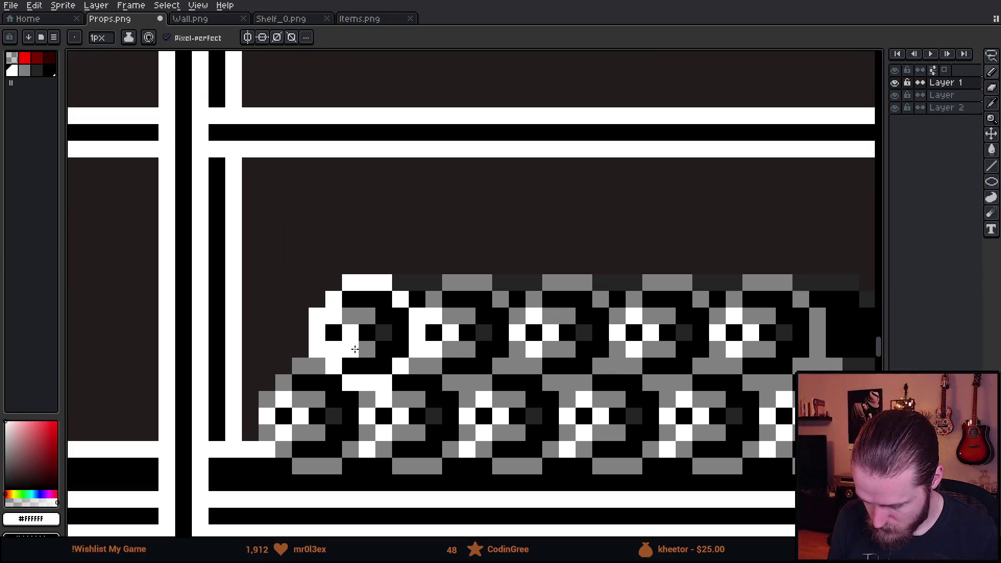
key("v")
key("ctrl+z")
key("ctrl+z")
key("ctrl+z")
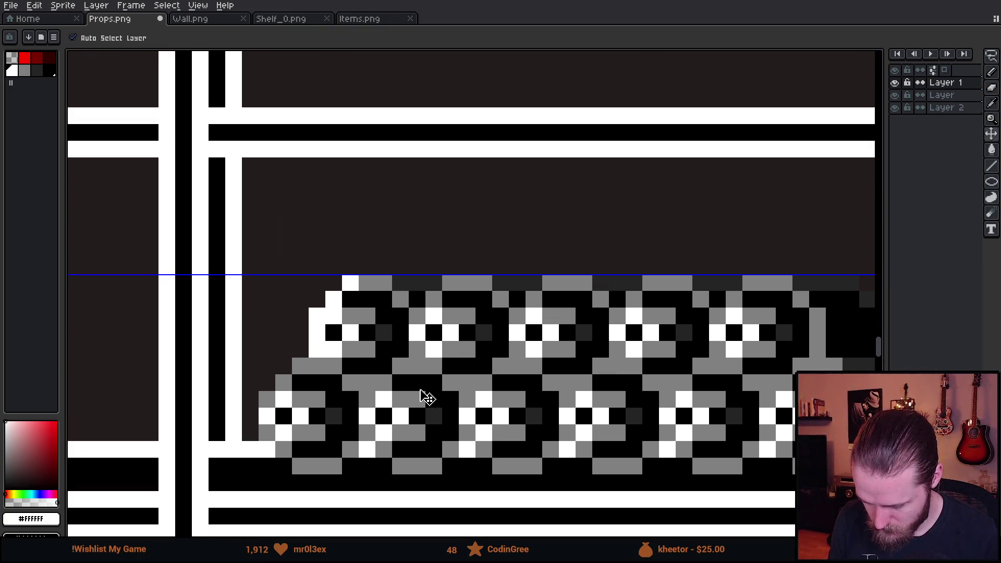
key("b")
scroll(475, 387, "down", 5)
scroll(476, 387, "down", 2)
scroll(459, 412, "up", 3)
left_click_drag(507, 417, 484, 367)
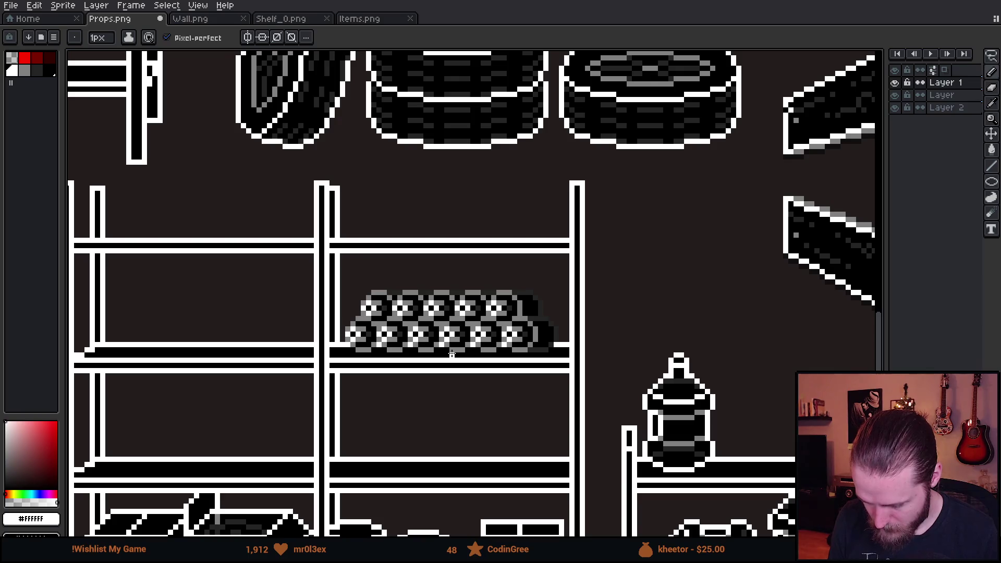
Try moving the right-hand can one pixel left, then undo the move
scroll(450, 352, "up", 3)
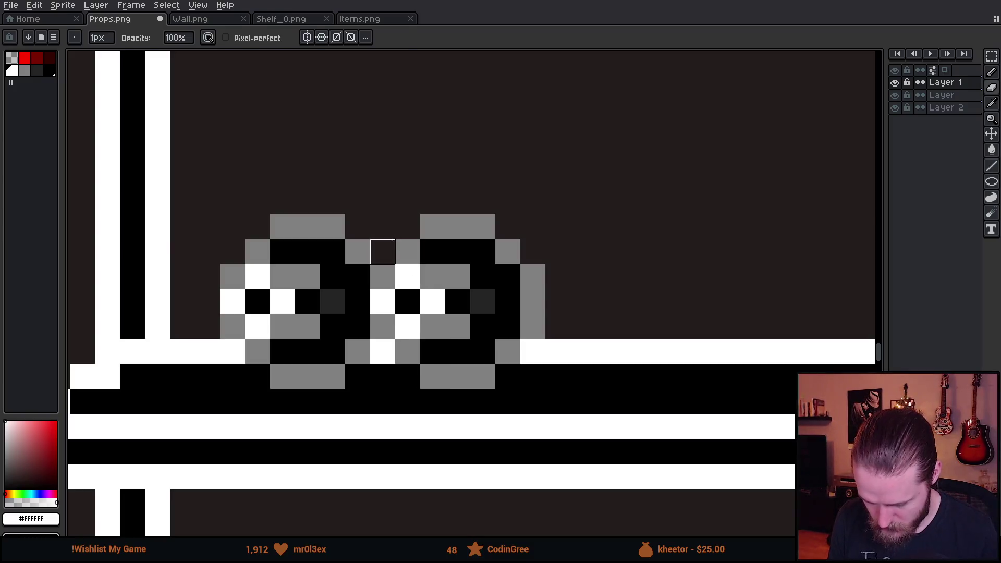
key("m")
left_click_drag(382, 202, 571, 440)
mouse_move(537, 409)
left_mouse_down()
mouse_move(456, 398)
mouse_move(515, 396)
mouse_move(490, 402)
left_mouse_up()
key("ctrl+d")
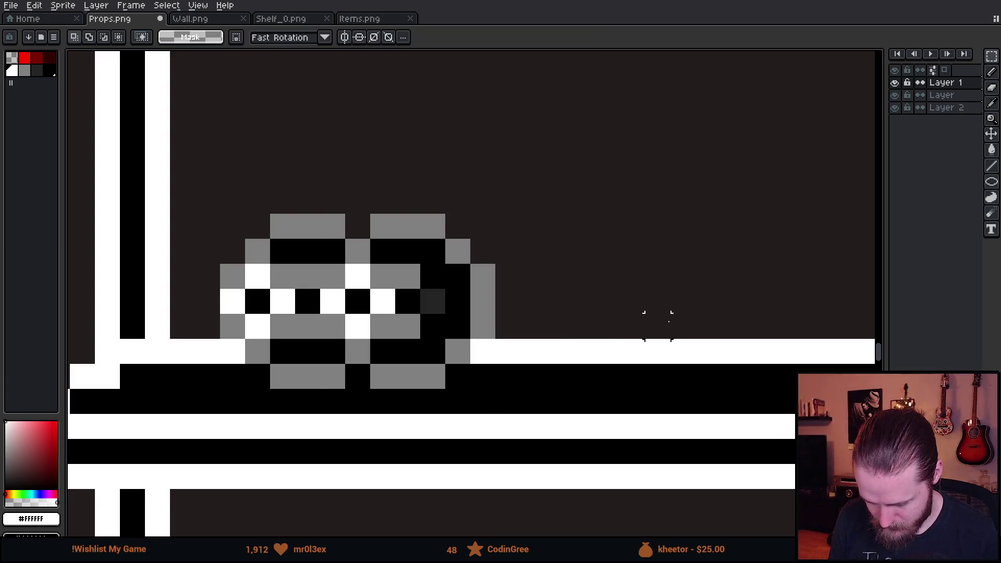
scroll(581, 348, "down", 5)
key("ctrl+z")
key("ctrl+z")
mouse_move(621, 389)
left_mouse_down()
mouse_move(371, 335)
mouse_move(354, 302)
left_mouse_up()
scroll(422, 227, "up", 5)
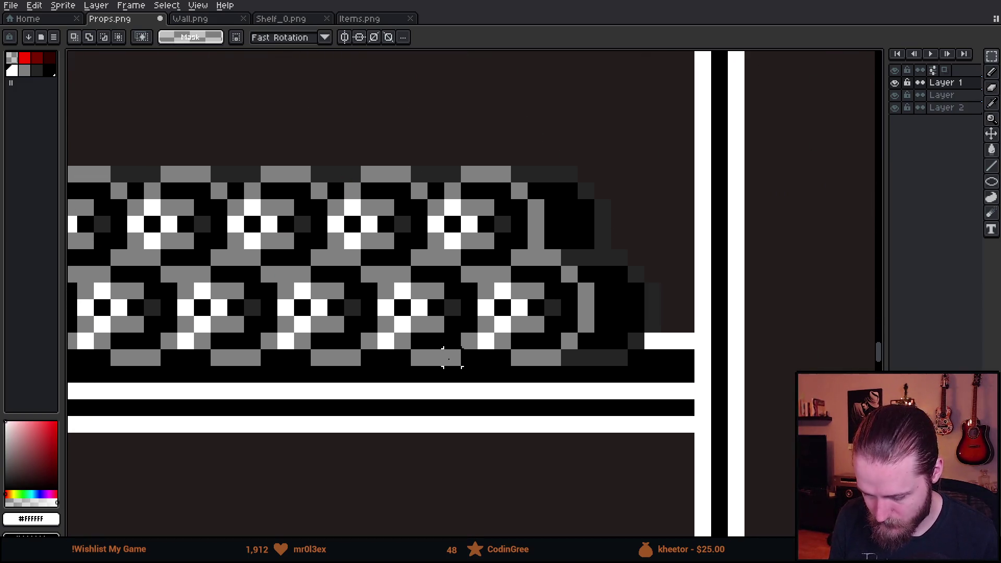
left_click_drag(449, 359, 555, 360)
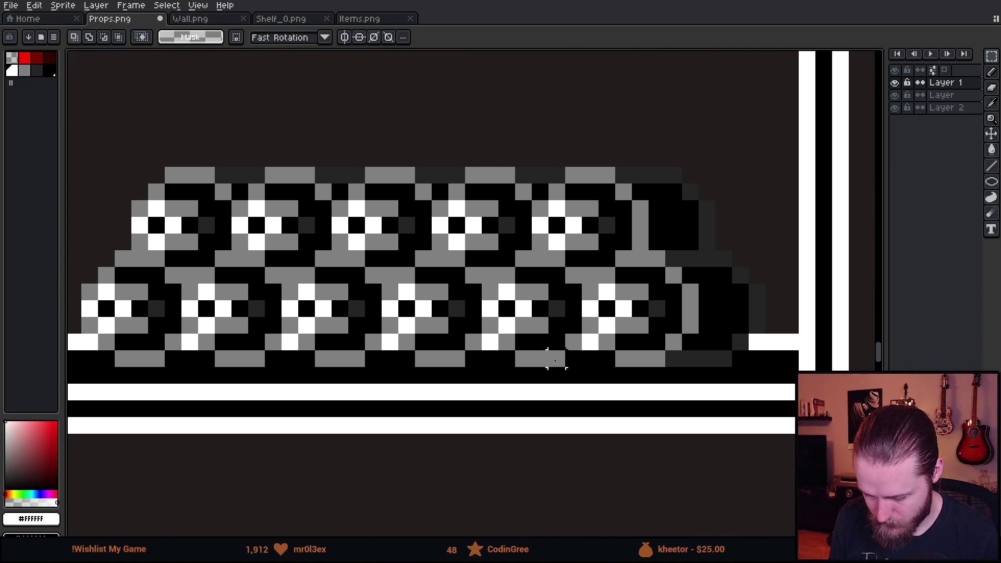
Shade the roll pile's bottom row between the rolls with dark grey #242424
key("i")
left_click(207, 225)
key("b")
left_click(174, 359)
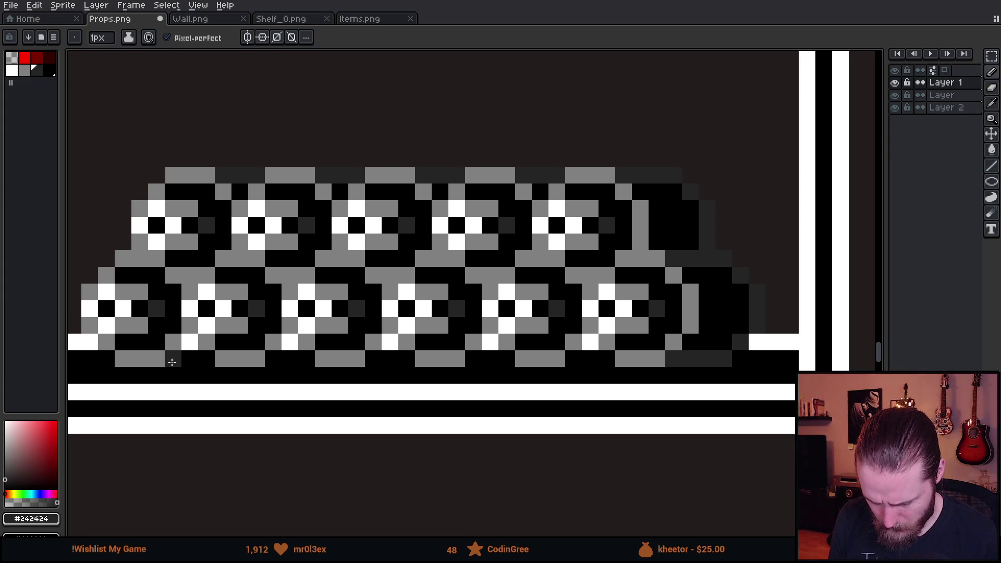
left_click(207, 358)
left_click(273, 359)
left_click(290, 359)
left_click(307, 359)
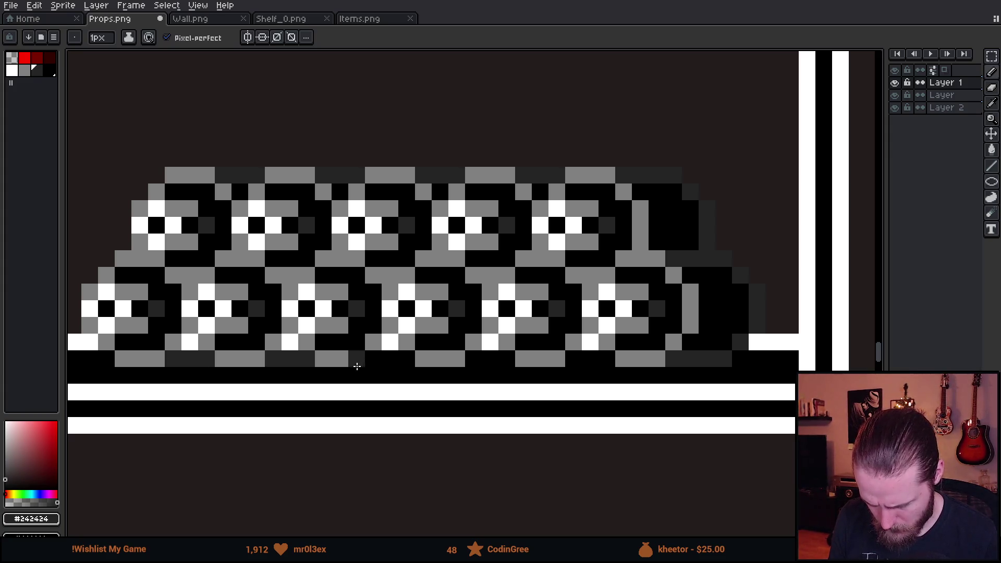
left_click_drag(377, 360, 409, 360)
left_click(474, 359)
left_click(490, 358)
left_click(507, 359)
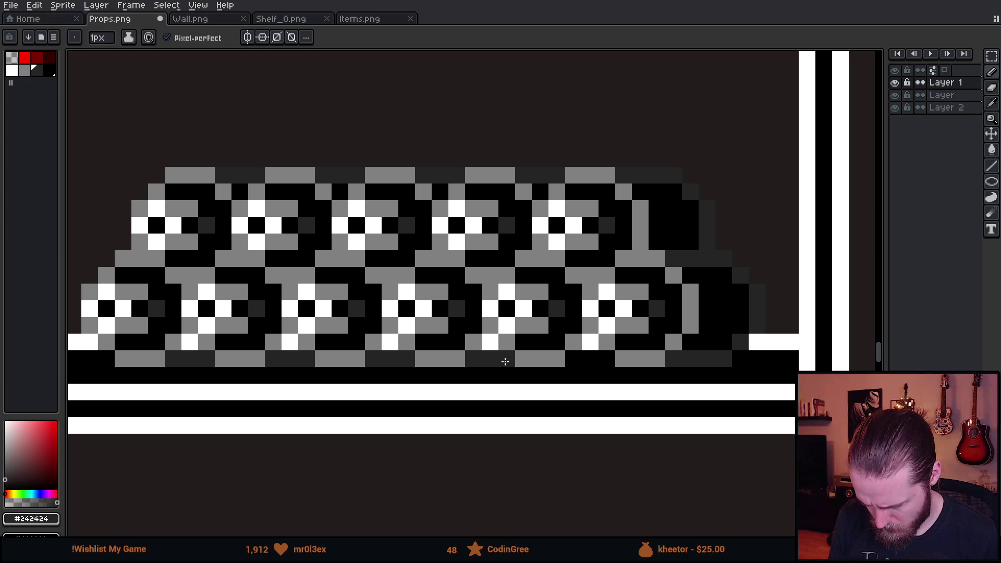
left_click_drag(572, 360, 608, 358)
Blacken a few stray roll and bottom-row pixels, then sample the mid grey
key("i")
left_click(641, 340)
key("b")
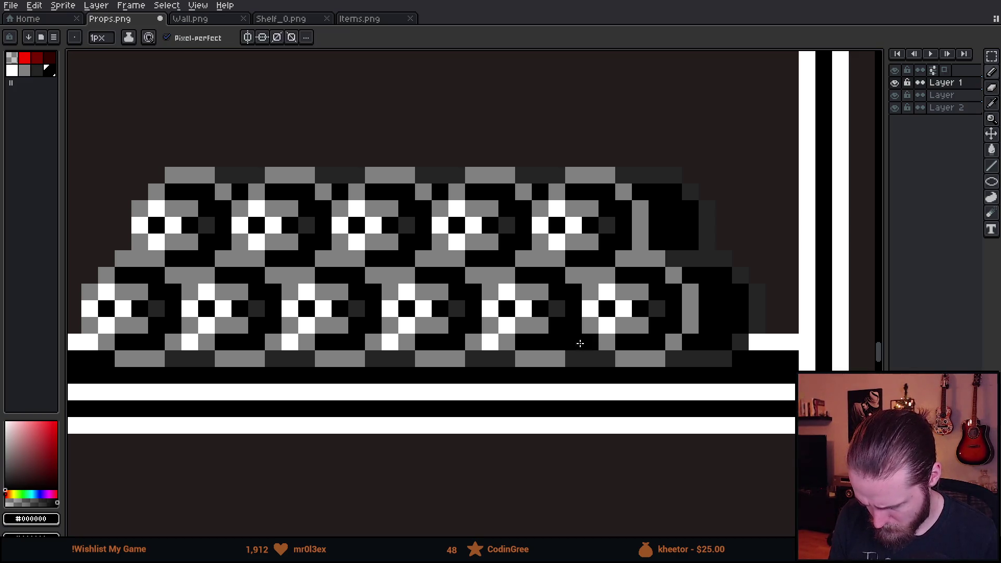
left_click(490, 342)
left_click(390, 342)
left_click(219, 357)
scroll(322, 430, "down", 4)
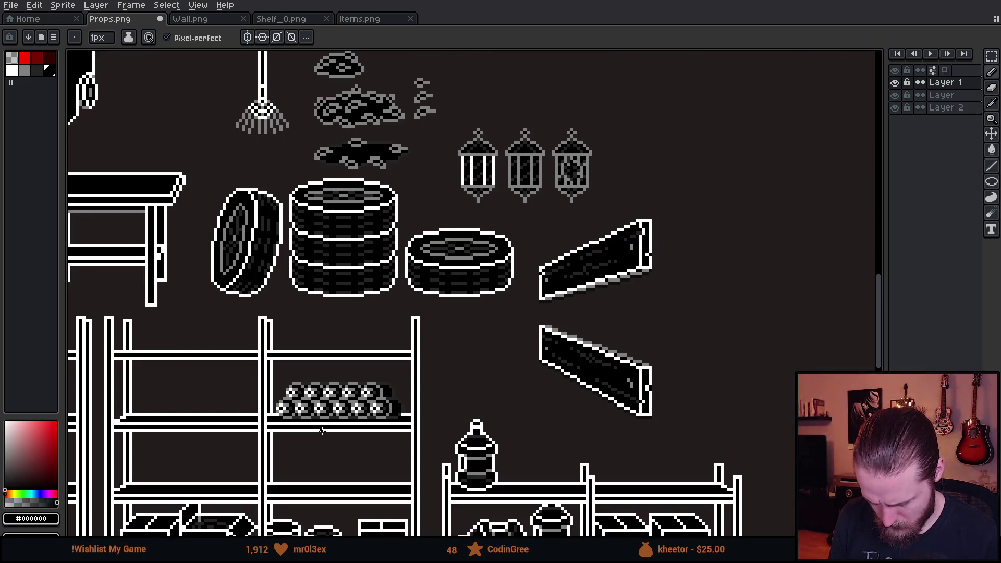
scroll(313, 449, "up", 4)
key("i")
left_click(485, 381)
Paint part of the pile's bottom row in mid grey
key("b")
mouse_move(506, 385)
left_mouse_down()
mouse_move(563, 384)
mouse_move(612, 360)
mouse_move(636, 308)
mouse_move(591, 238)
mouse_move(542, 209)
mouse_move(563, 202)
mouse_move(513, 113)
mouse_move(447, 100)
left_mouse_up()
scroll(447, 100, "down", 5)
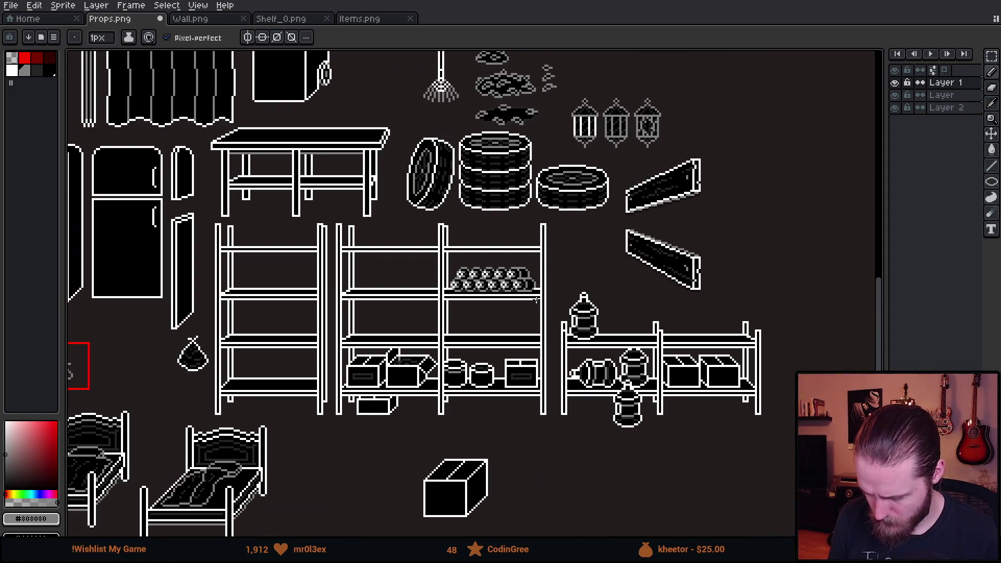
scroll(520, 318, "up", 1)
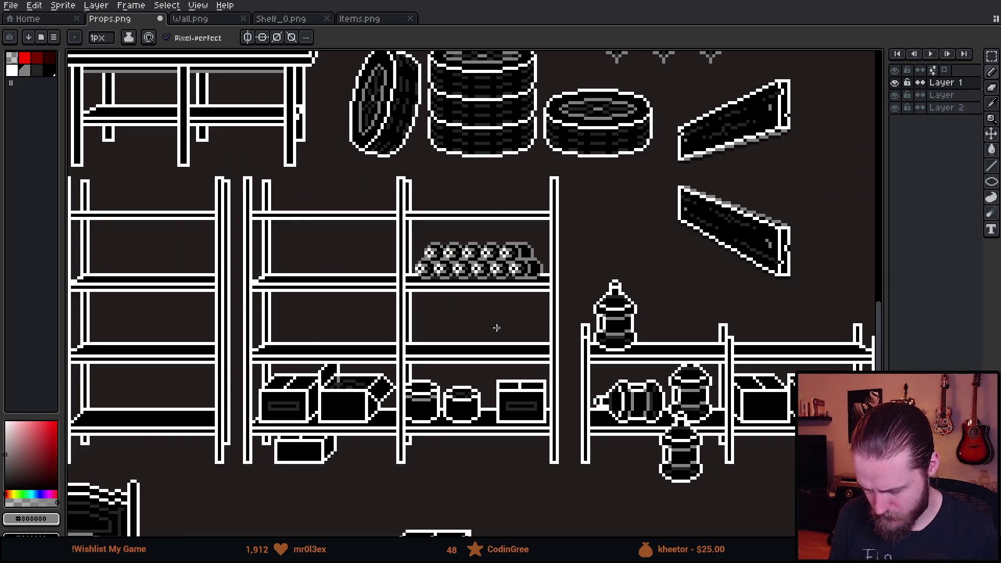
Shift the right shelf's items and the block by the wall pillar one pixel left
key("m")
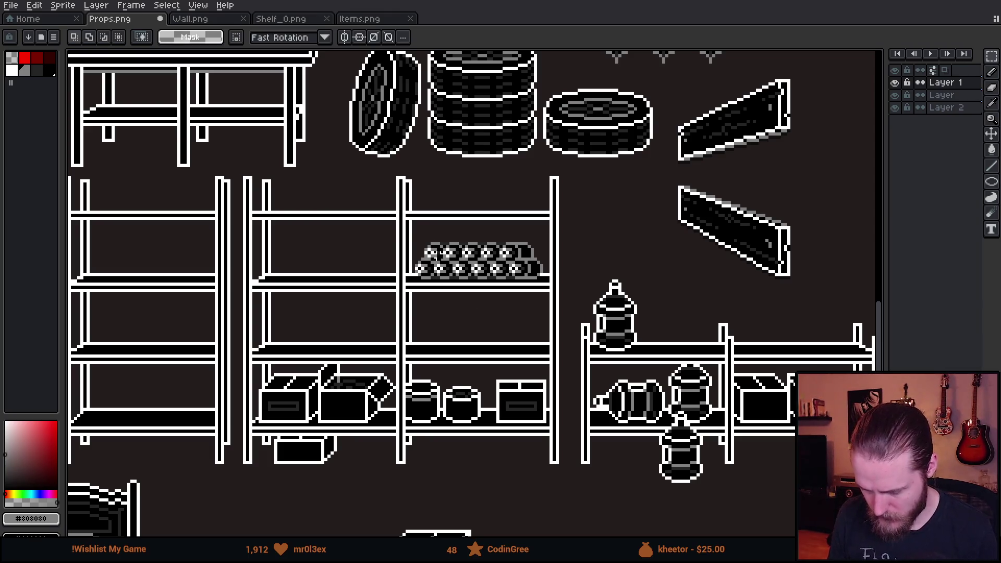
mouse_move(398, 225)
left_mouse_down()
mouse_move(551, 334)
mouse_move(565, 313)
mouse_move(382, 296)
left_mouse_up()
key("Return")
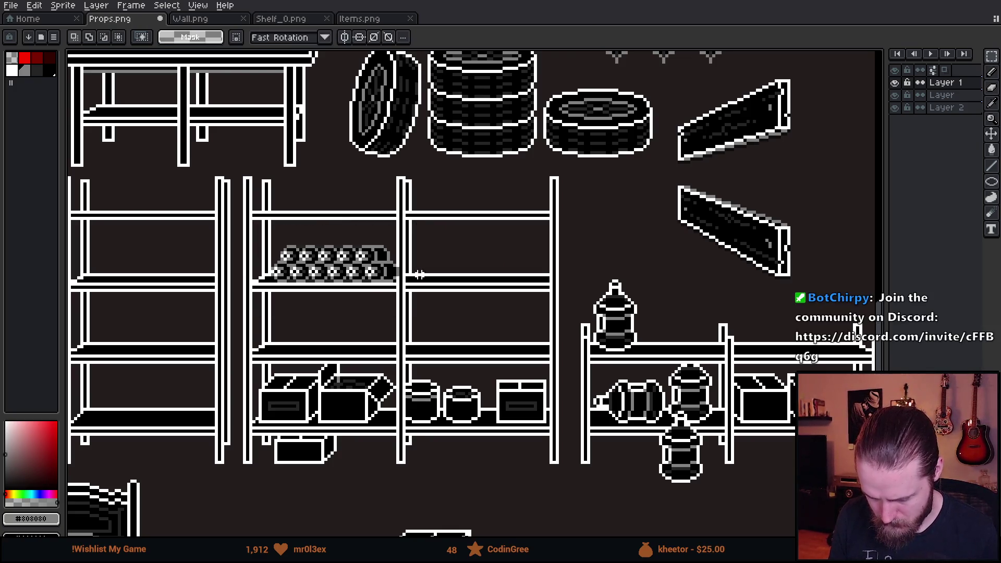
scroll(397, 235, "up", 3)
left_click_drag(410, 248, 527, 441)
left_click_drag(478, 397, 465, 397)
key("Return")
Move the shelf section holding the toilet-paper stack one pixel left
scroll(548, 374, "down", 3)
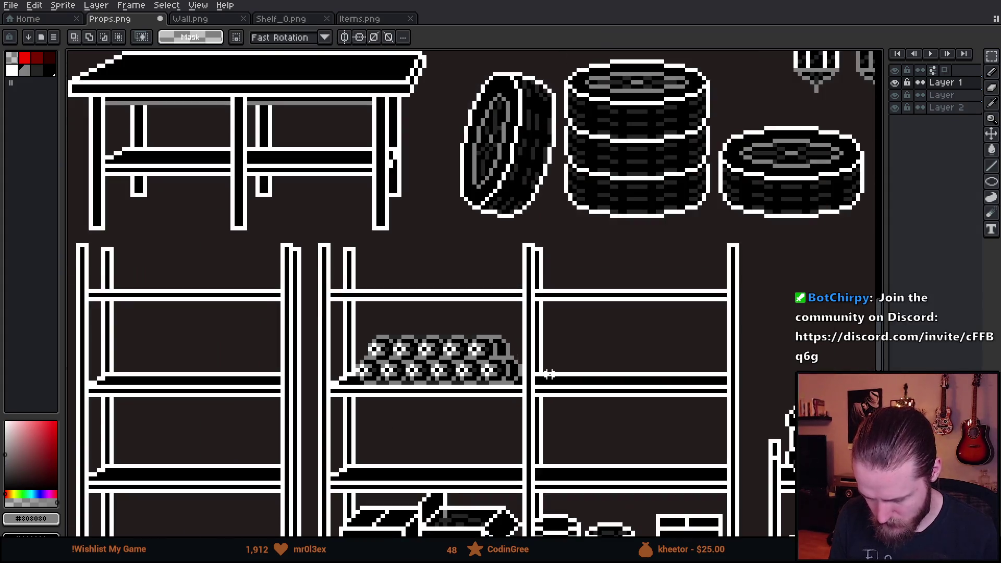
scroll(531, 349, "up", 1)
left_click_drag(304, 288, 570, 485)
left_click_drag(528, 451, 521, 444)
key("ctrl+d")
scroll(529, 379, "down", 3)
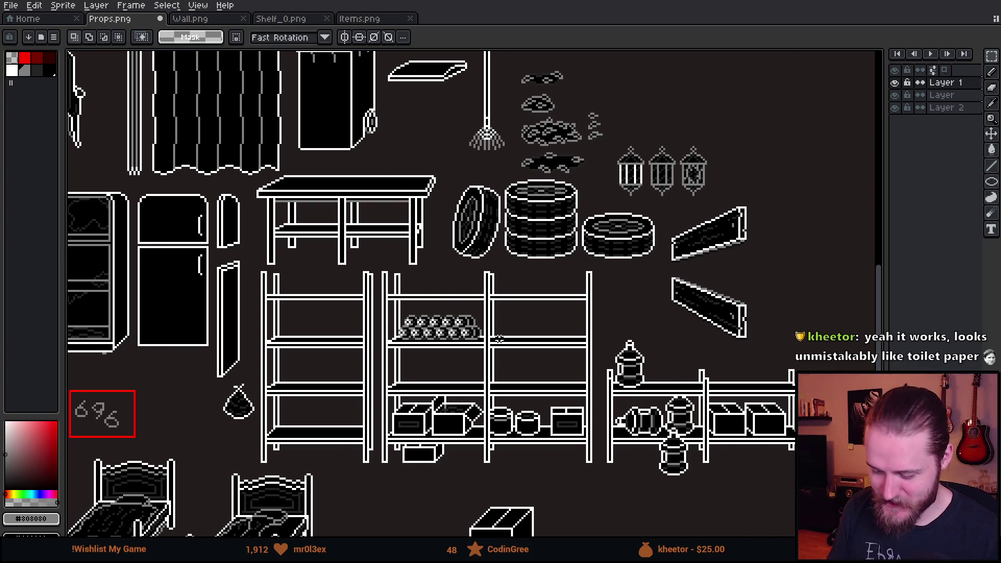
Copy the toilet-paper roll stack onto the shelf directly below it
scroll(499, 340, "up", 1)
scroll(469, 345, "down", 1)
scroll(447, 346, "up", 3)
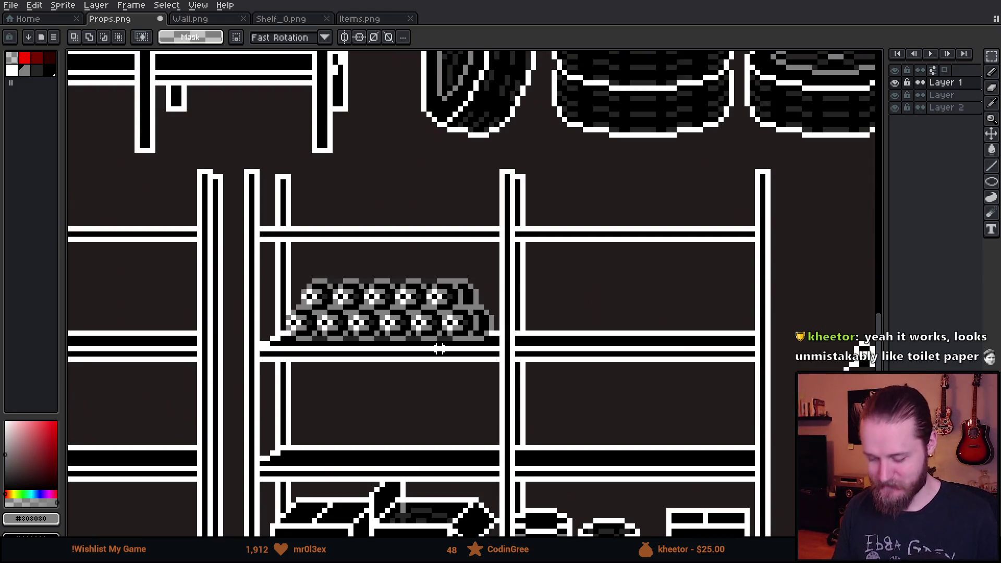
left_click_drag(273, 252, 516, 422)
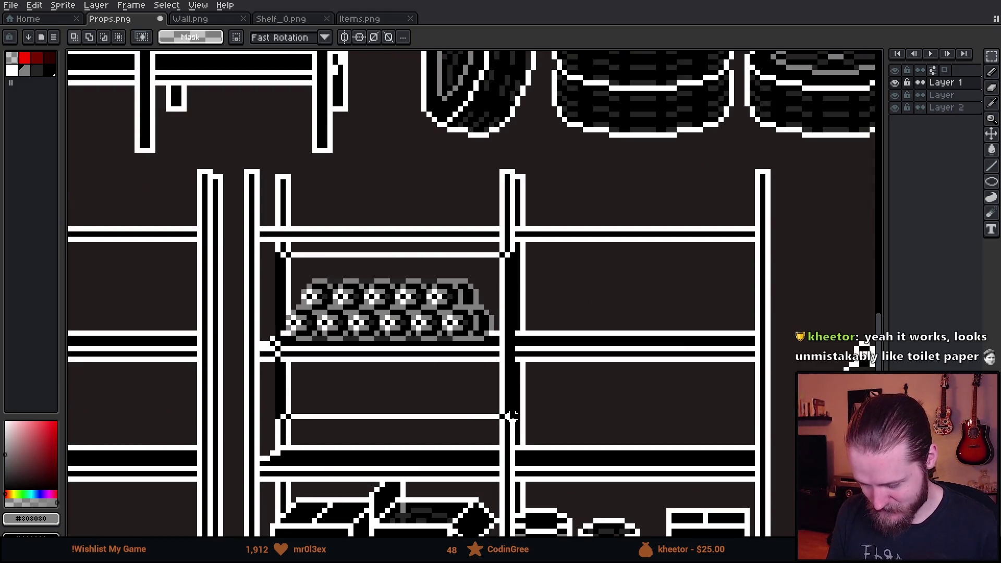
left_click_drag(442, 375, 436, 226)
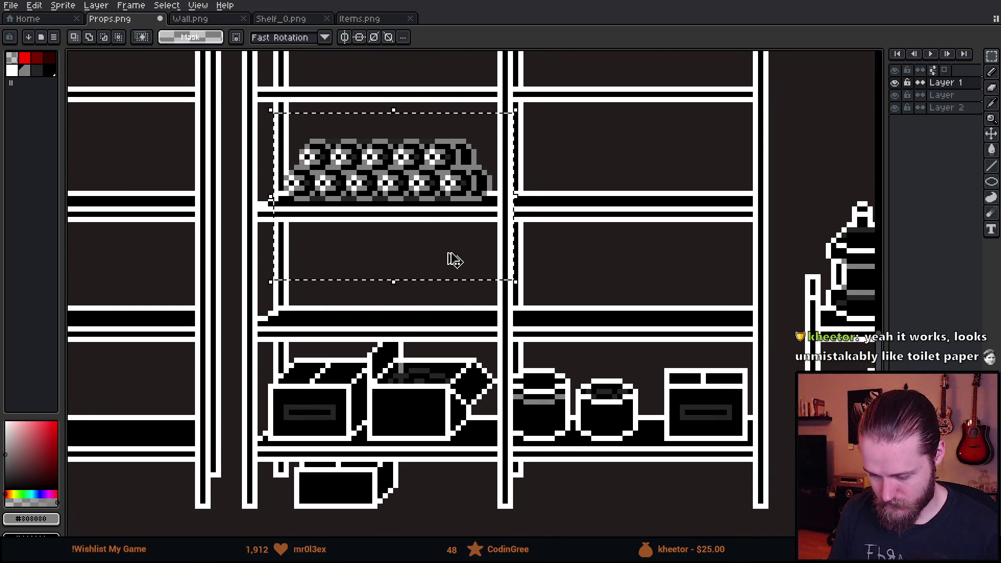
left_click_drag(457, 276, 461, 381)
key("Return")
Draw a grey line across the top of the copied roll stack
scroll(693, 321, "down", 4)
left_click_drag(694, 329, 548, 370)
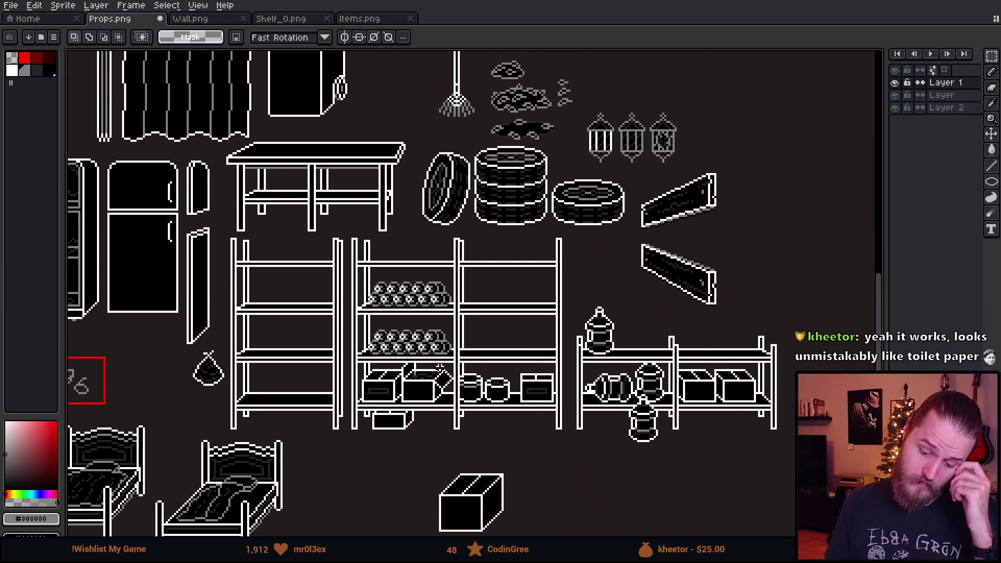
scroll(396, 339, "up", 5)
key("b")
mouse_move(291, 219)
left_mouse_down()
mouse_move(291, 203)
mouse_move(772, 202)
left_mouse_up()
scroll(589, 322, "down", 5)
scroll(588, 321, "down", 2)
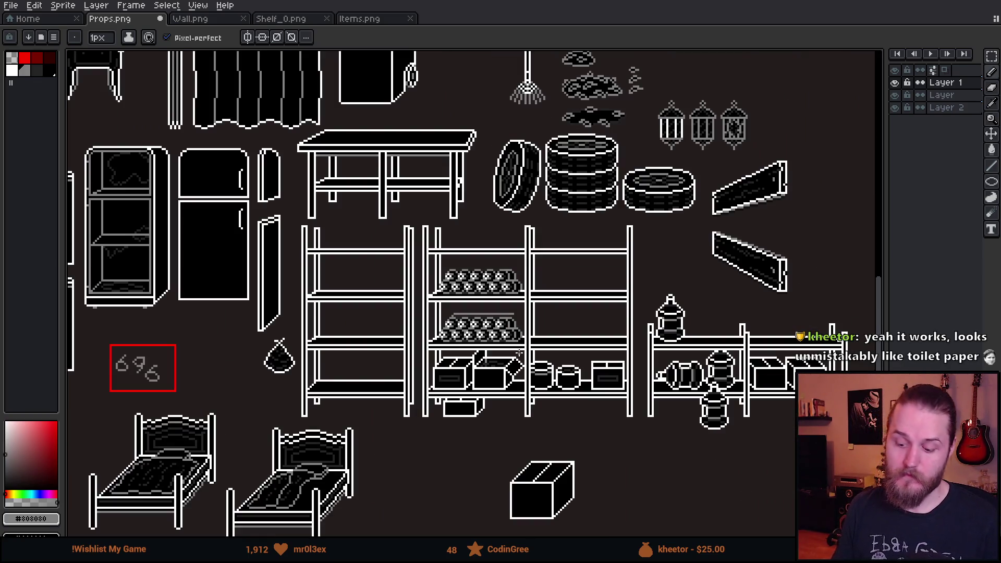
Replace the grey line with a dark-grey line, then repaint the stack's top row black
scroll(501, 304, "up", 5)
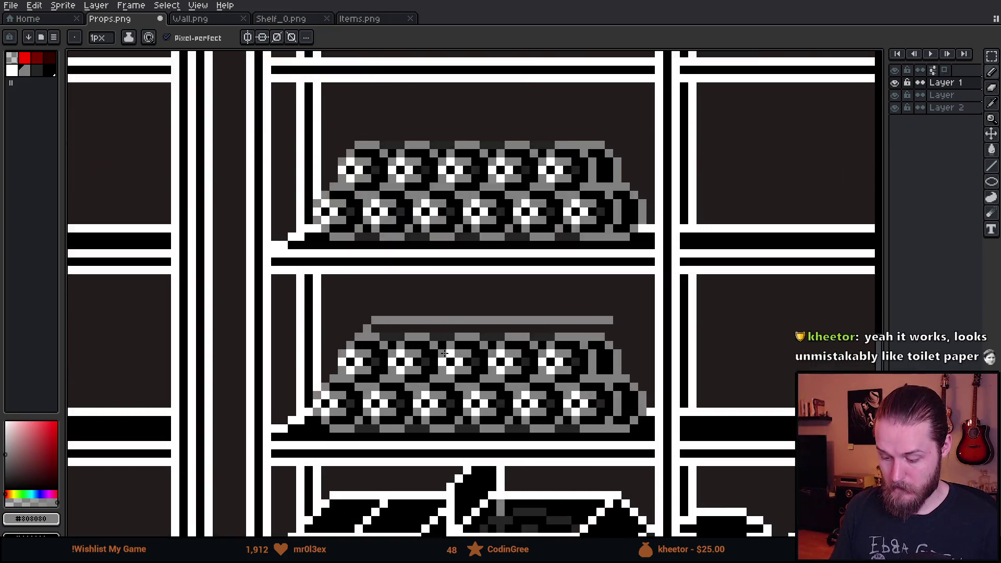
key("ctrl+z")
key("ctrl+z")
left_click(324, 313, "alt")
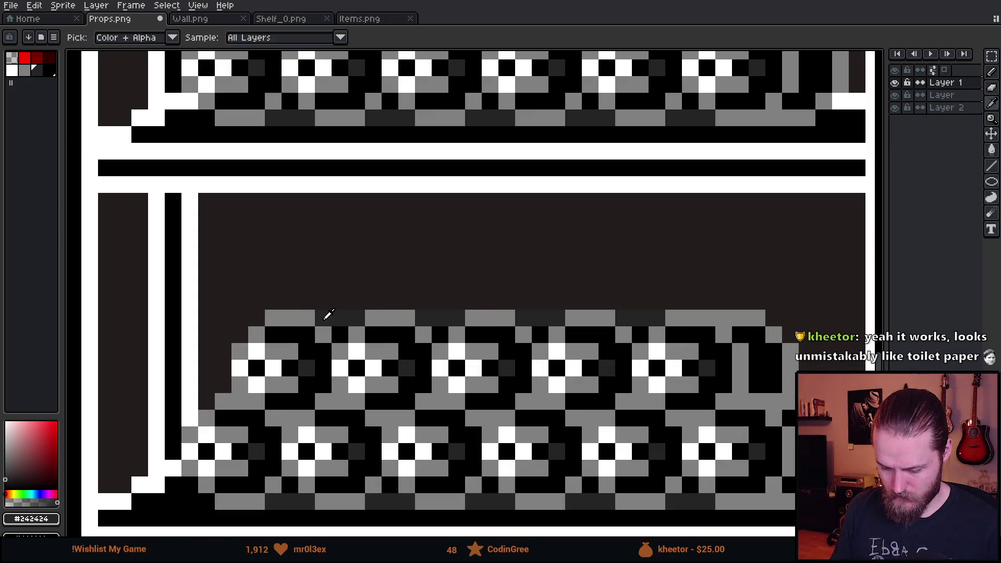
left_click_drag(287, 304, 735, 302)
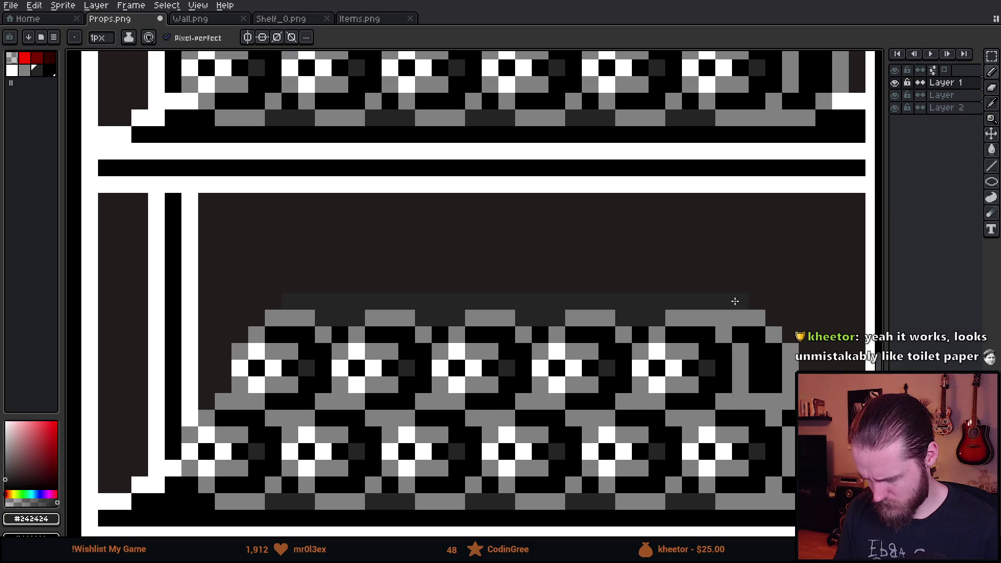
left_click(666, 329, "alt")
left_click_drag(624, 318, 658, 318)
left_click(540, 321)
left_click_drag(547, 323, 326, 321)
Touch up top-edge pixels in grey and black and run a grey line along the top row
scroll(325, 322, "down", 4)
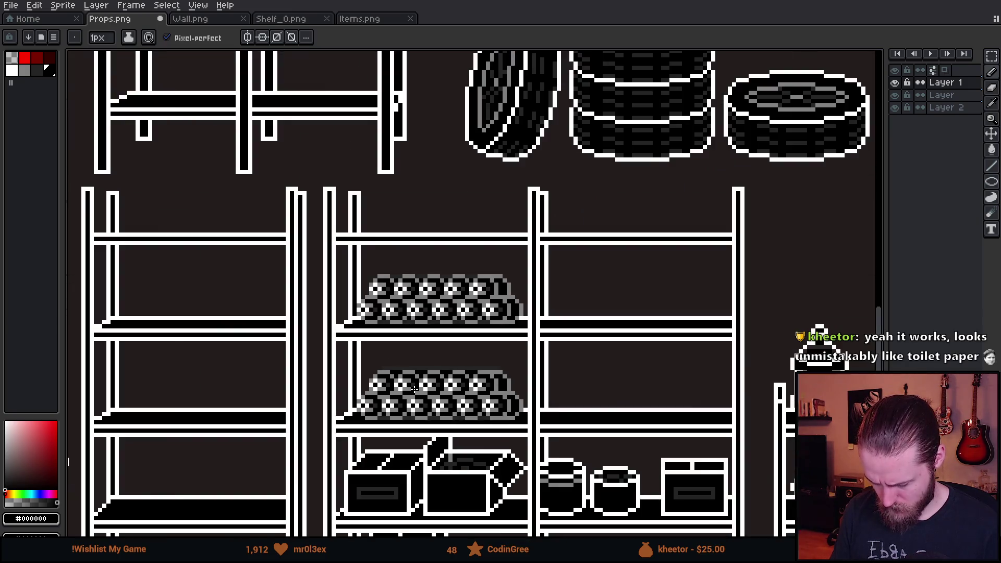
scroll(430, 403, "up", 4)
scroll(430, 403, "up", 3)
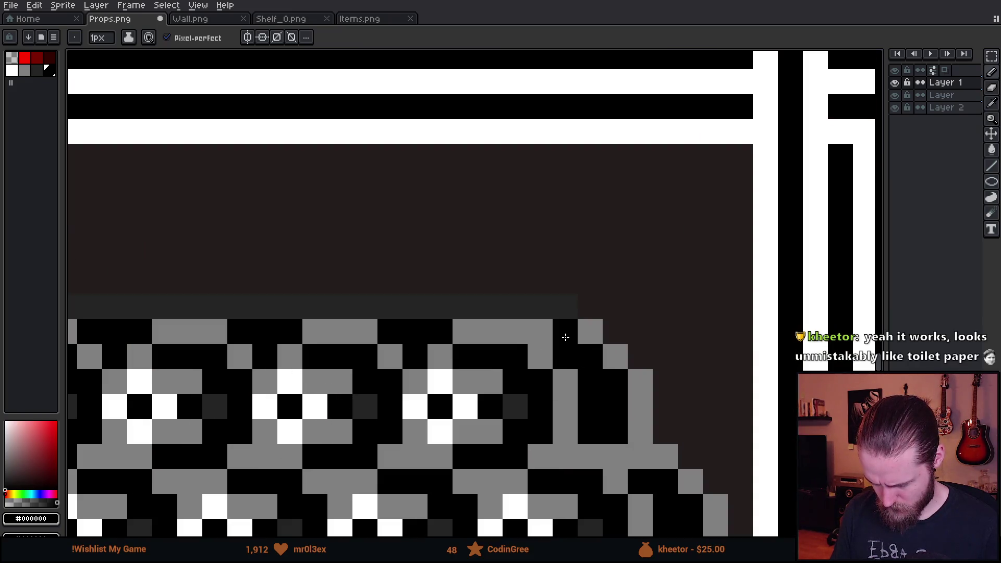
left_click(584, 329, "alt")
left_click(576, 318)
left_click(568, 332, "alt")
left_click(540, 334)
scroll(584, 386, "down", 4)
scroll(609, 406, "up", 5)
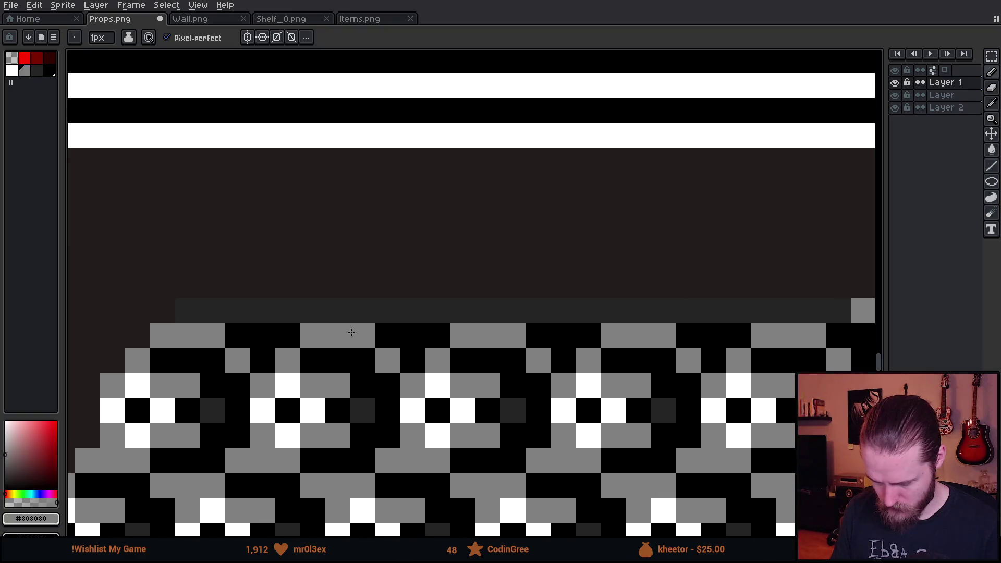
left_click(188, 315, "shift")
scroll(191, 315, "down", 5)
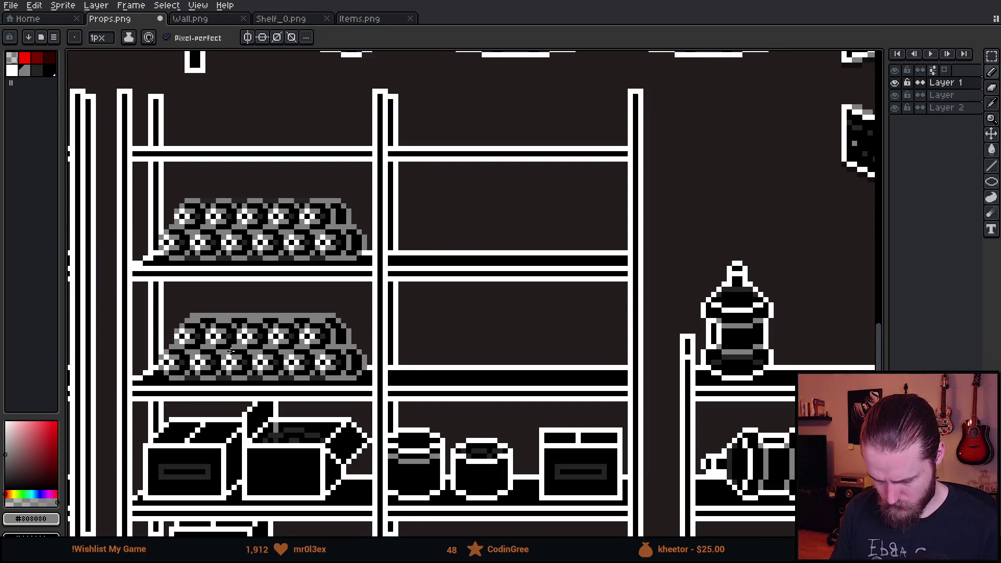
scroll(417, 405, "up", 5)
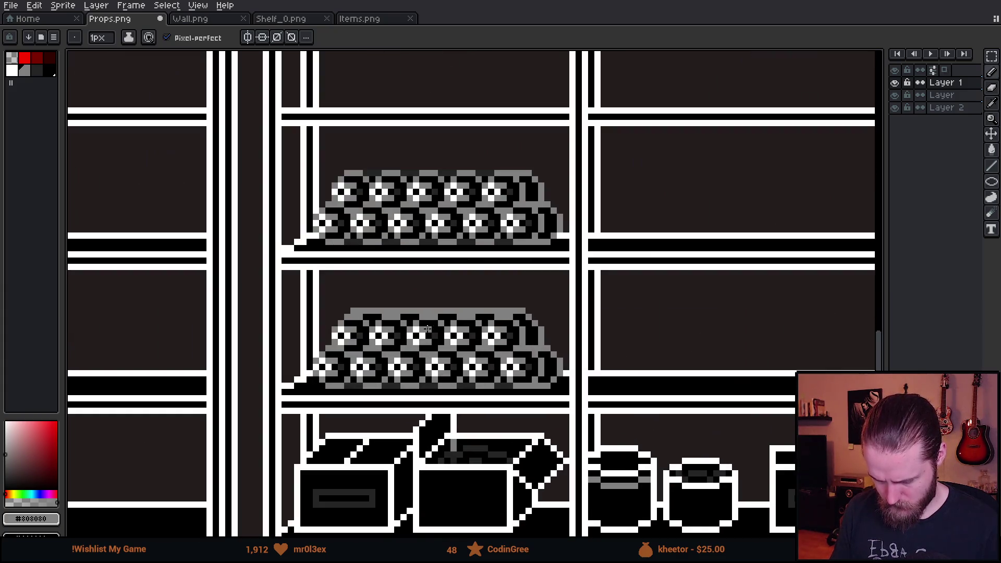
Paint a black top row with a grey row above it and grey dividers inside it
left_click(339, 315, "alt")
mouse_move(300, 314)
left_mouse_down()
mouse_move(301, 303)
mouse_move(717, 306)
mouse_move(432, 286)
mouse_move(305, 293)
left_mouse_up()
left_click(737, 300, "alt")
left_click(388, 302)
left_click(488, 302)
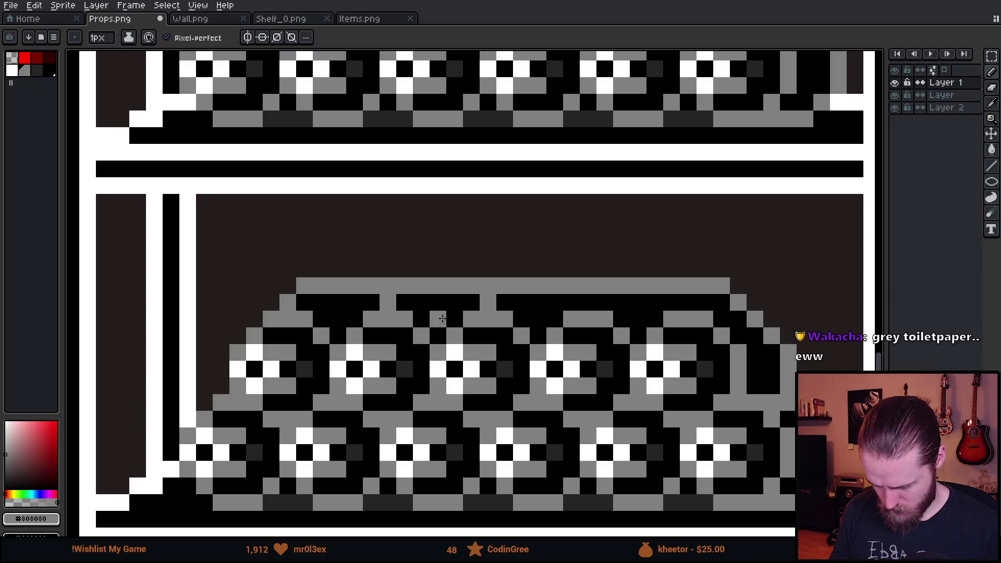
scroll(478, 356, "down", 5)
scroll(465, 350, "up", 5)
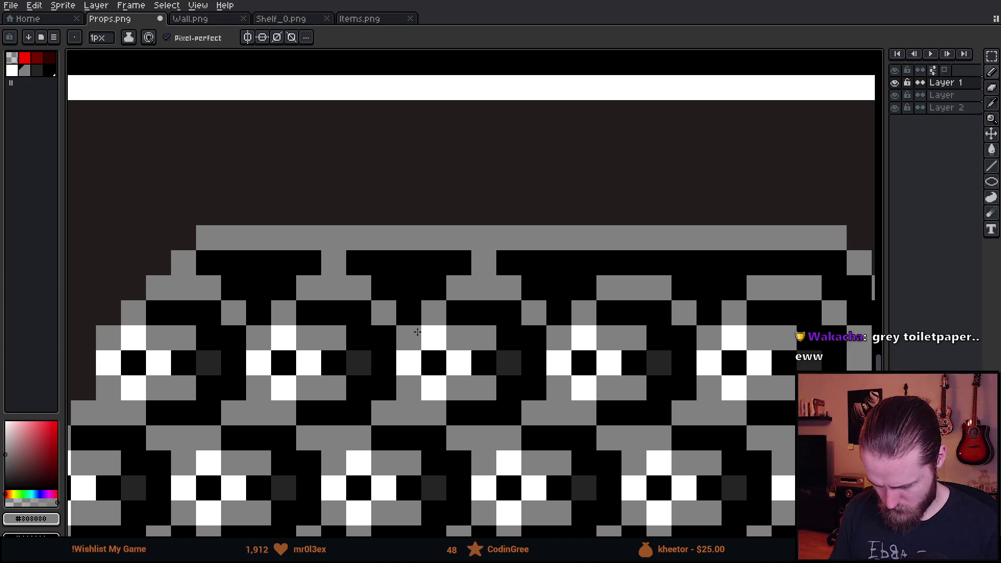
left_click(634, 262)
scroll(785, 265, "down", 5)
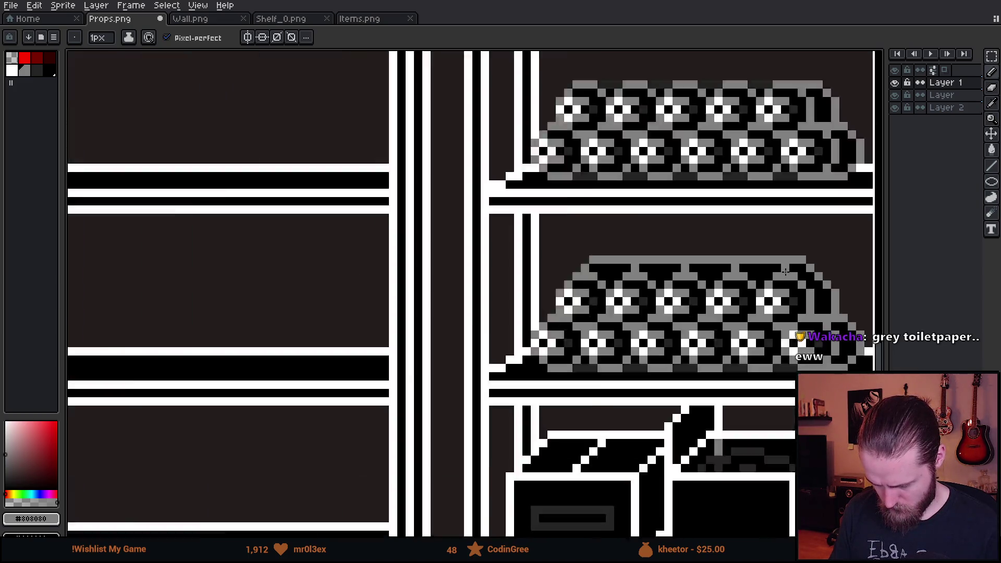
scroll(679, 255, "up", 5)
Rework the stepped right edge by swapping its pixels between black and grey
right_click(679, 267)
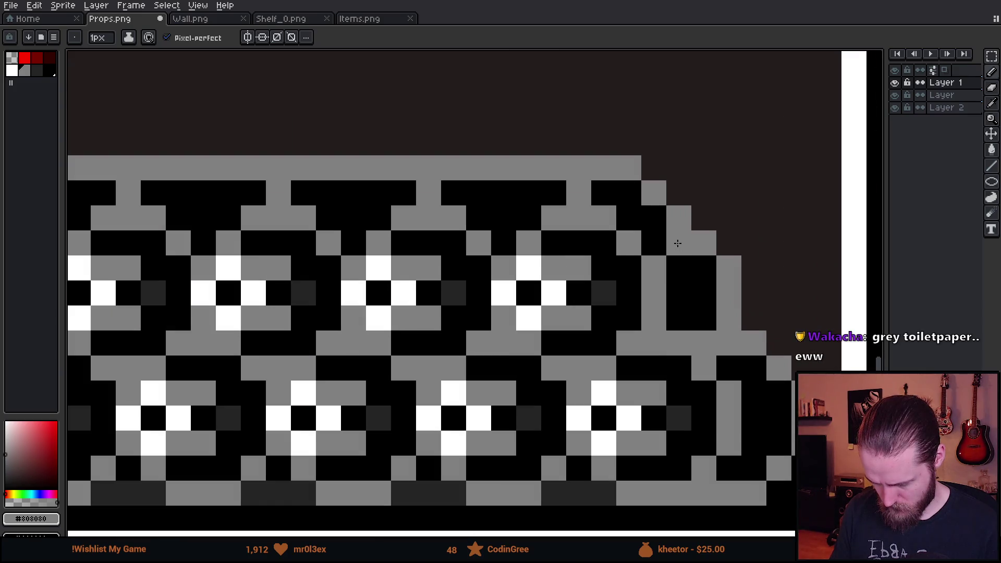
left_click(679, 293)
scroll(700, 289, "down", 3)
scroll(700, 289, "up", 3)
right_click(698, 287)
left_click(664, 254)
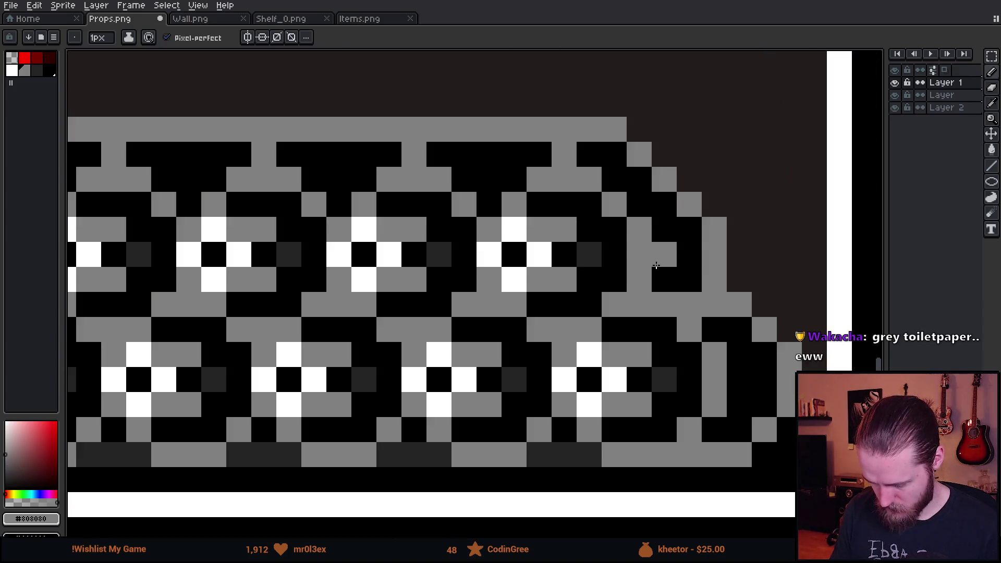
left_click(688, 230)
left_click(732, 425)
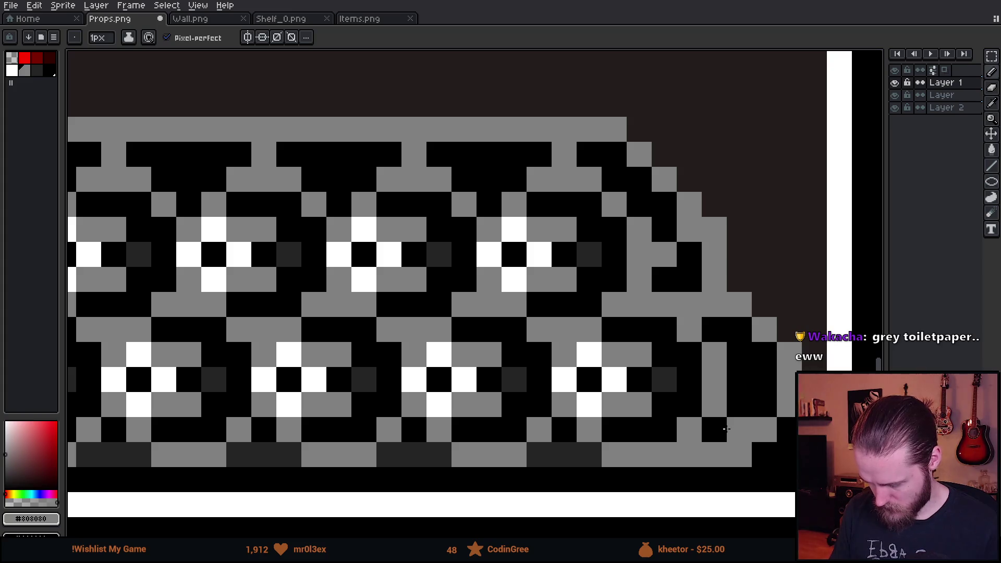
Erase stray pixels on the stepped edge and finish its grey and black pixels
key("e")
mouse_move(688, 280)
left_mouse_down()
mouse_move(709, 282)
mouse_move(688, 252)
mouse_move(715, 226)
mouse_move(689, 226)
left_mouse_up()
key("b")
left_click(673, 238)
right_click(665, 229)
left_click(688, 230)
left_click(714, 280)
scroll(712, 292, "down", 4)
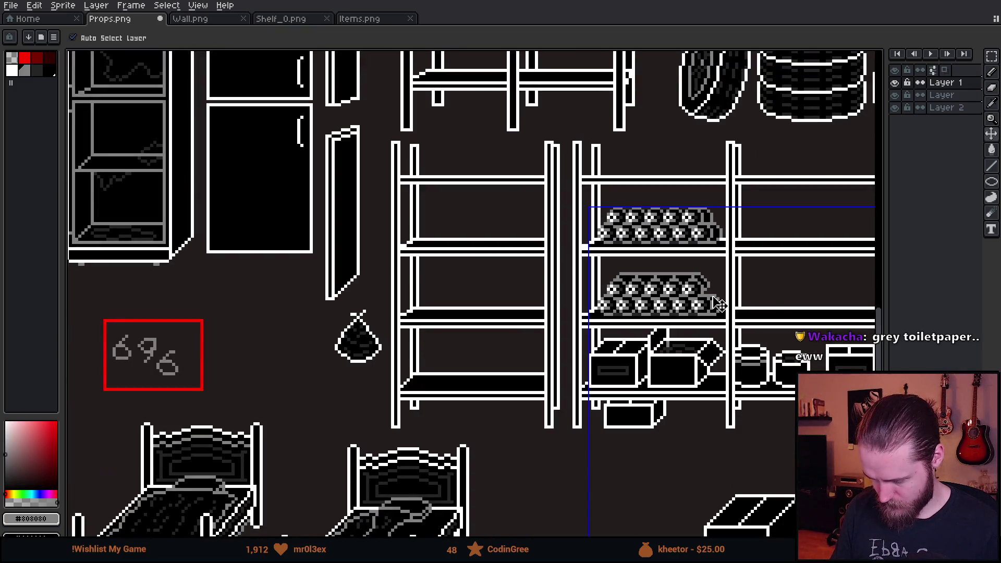
left_click_drag(760, 297, 565, 335)
key("v")
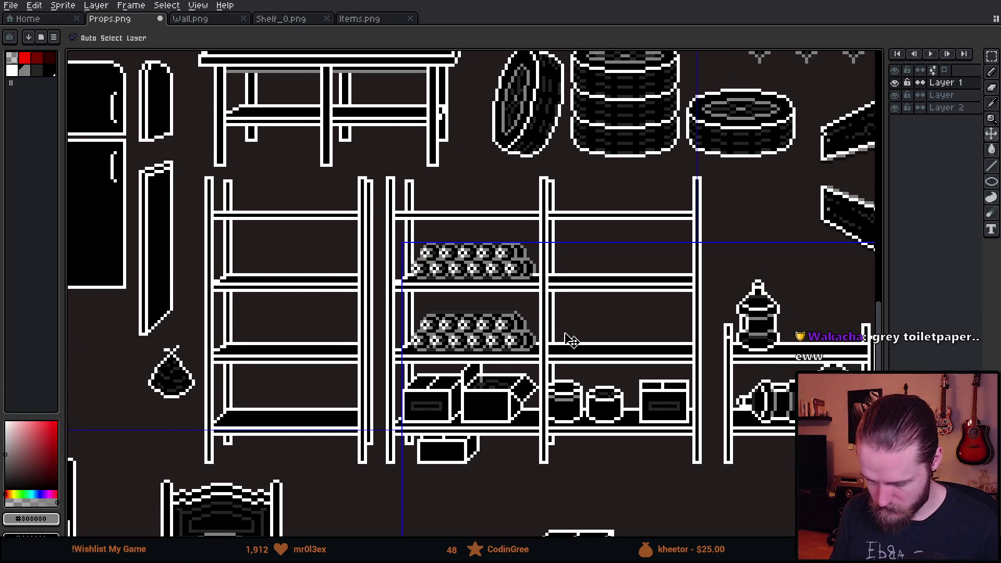
key("ctrl+z")
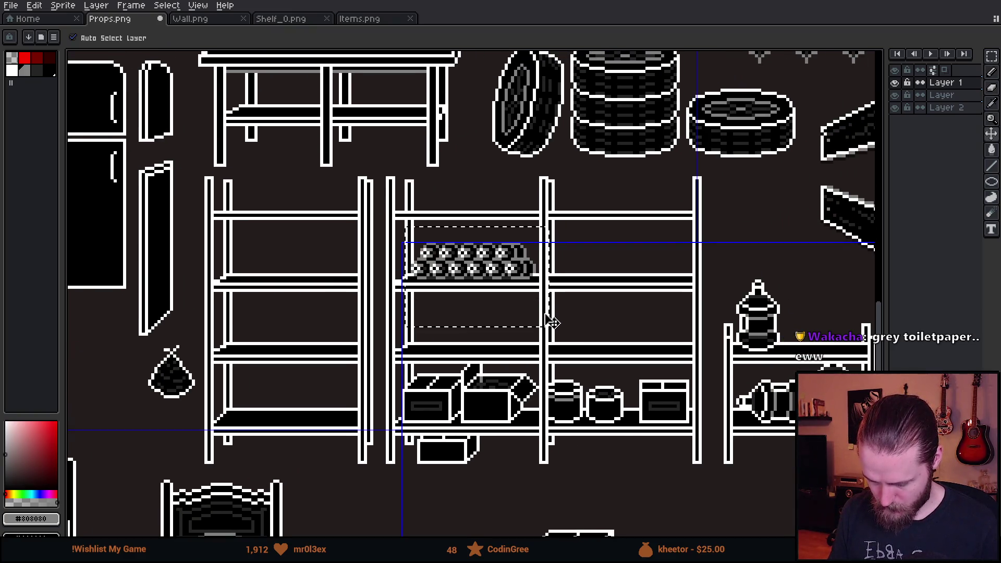
key("ctrl+y")
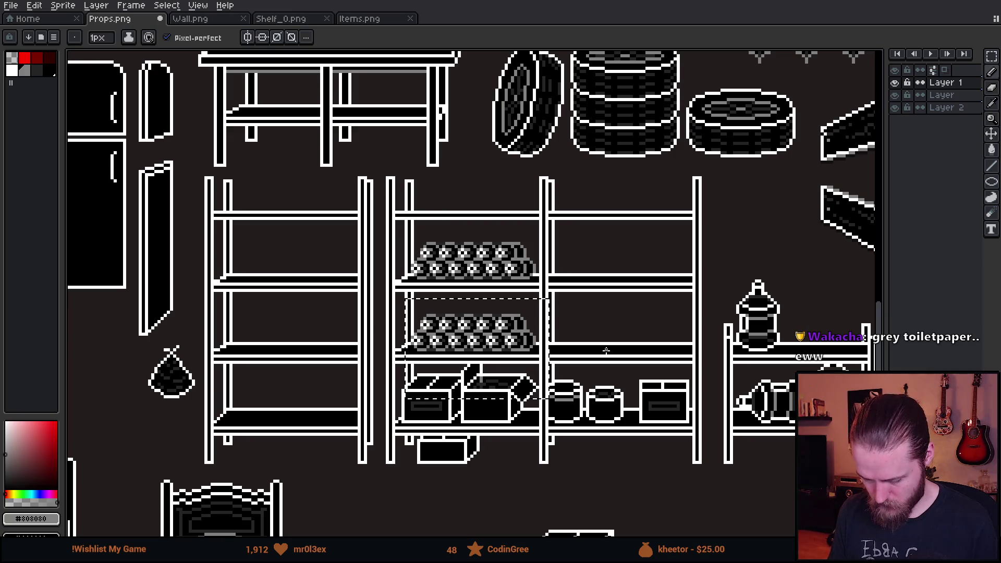
key("m")
key("ctrl+d")
scroll(524, 350, "down", 2)
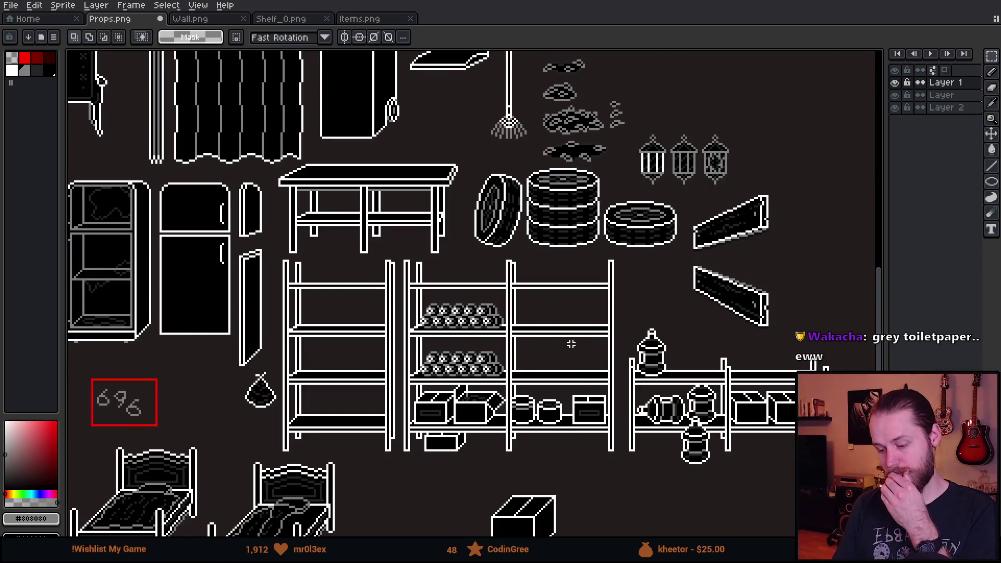
scroll(572, 344, "up", 6)
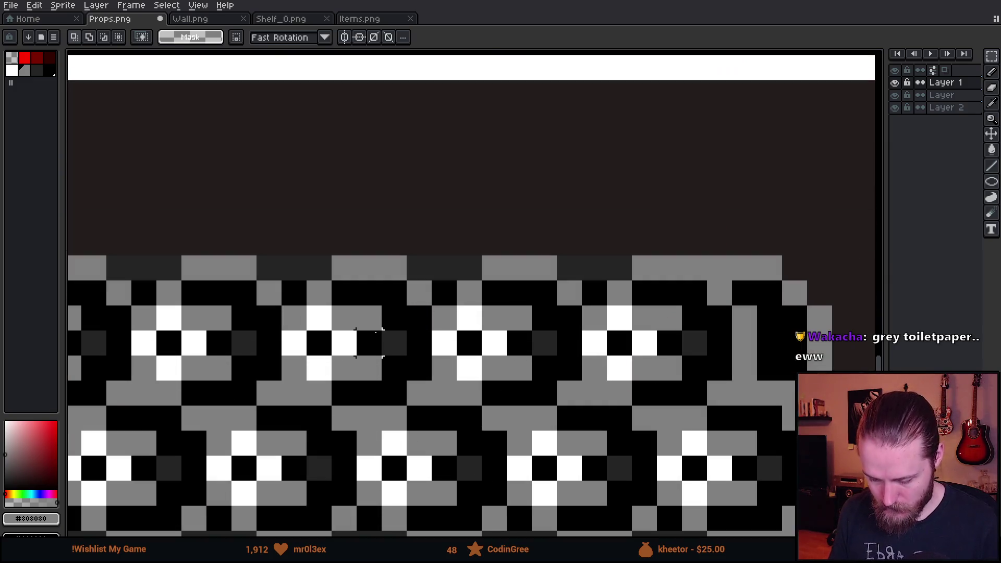
key("q")
scroll(371, 302, "down", 4)
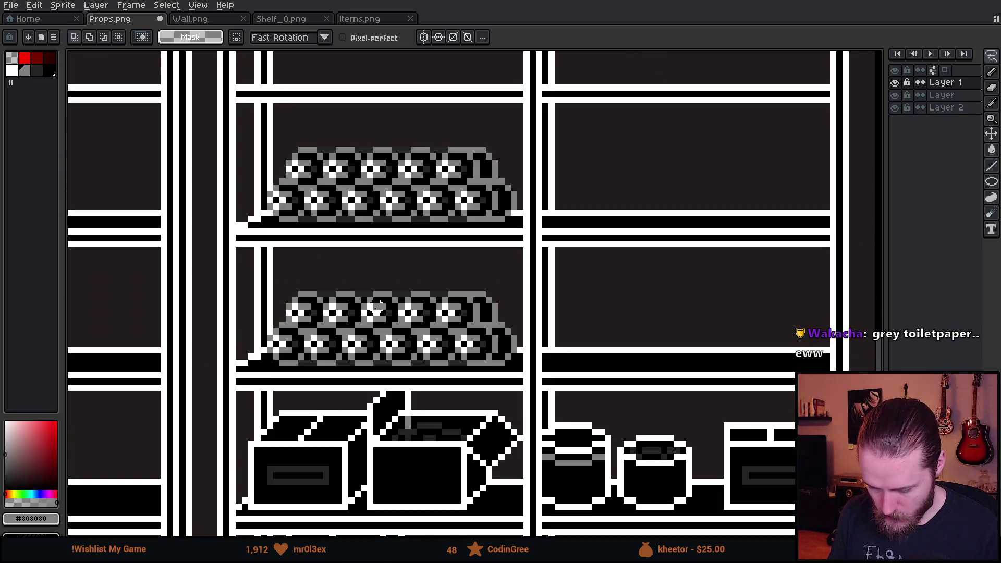
scroll(375, 312, "up", 4)
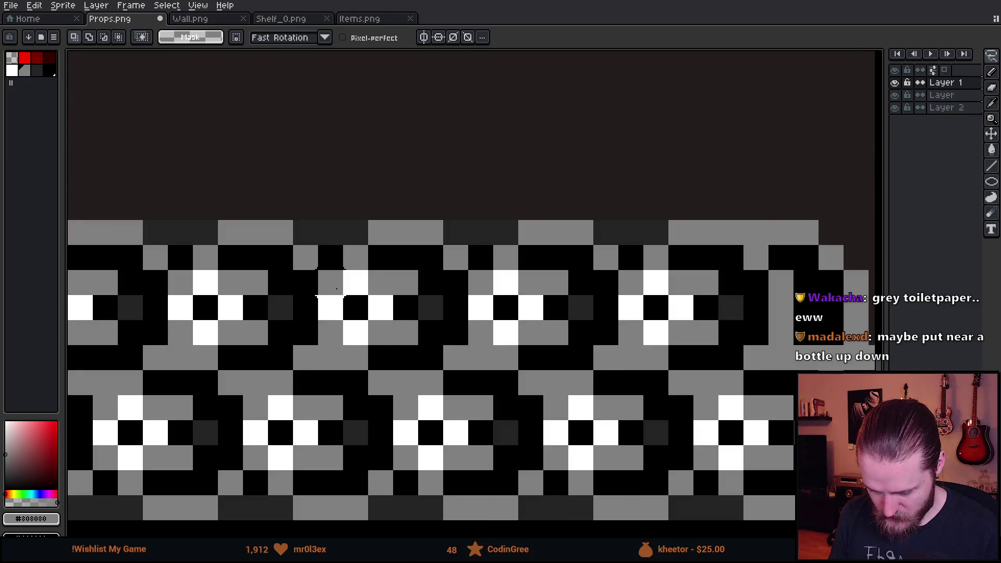
Darken a diagonal run on the rolls, then lasso and delete part of the upper roll row
mouse_move(338, 288)
left_mouse_down()
mouse_move(334, 329)
mouse_move(382, 334)
mouse_move(396, 360)
mouse_move(469, 365)
mouse_move(459, 361)
left_mouse_up()
left_click_drag(417, 245, 444, 272)
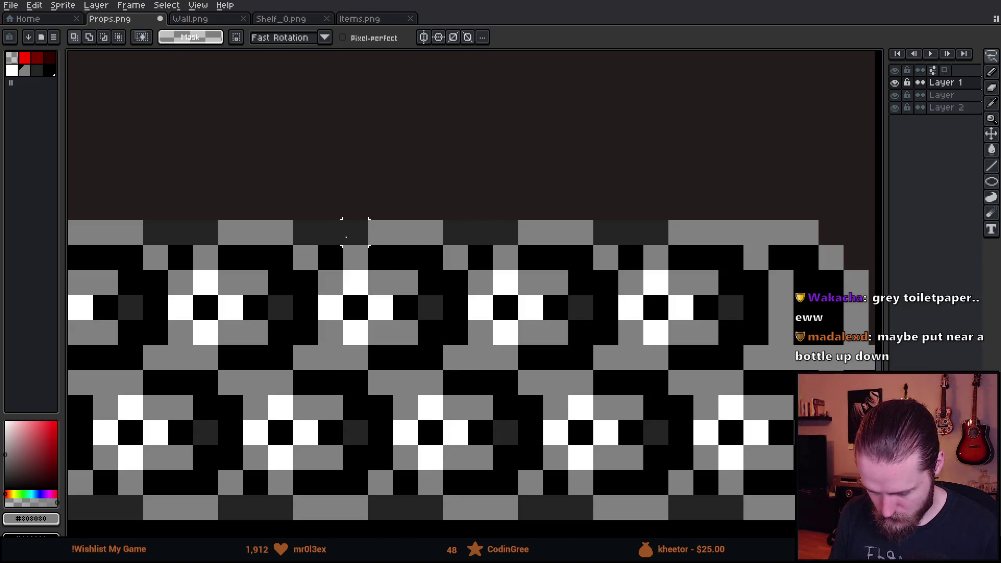
mouse_move(330, 208)
left_mouse_down()
mouse_move(356, 207)
mouse_move(455, 334)
mouse_move(456, 358)
mouse_move(472, 359)
left_mouse_up()
key("Delete")
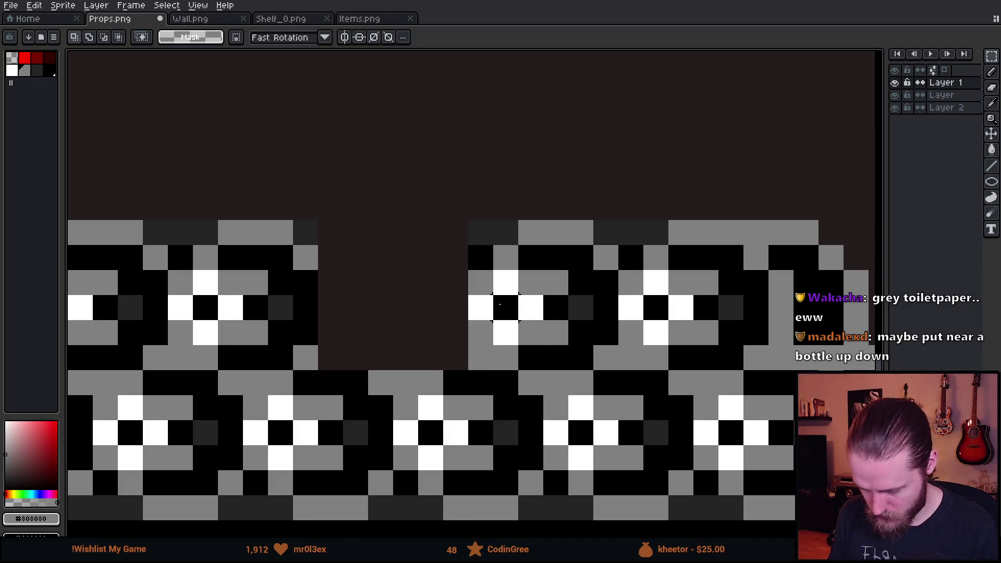
Extend the grey roll edge two pixels right and erase stray dark pixels beside the gap
key("b")
scroll(481, 358, "down", 3)
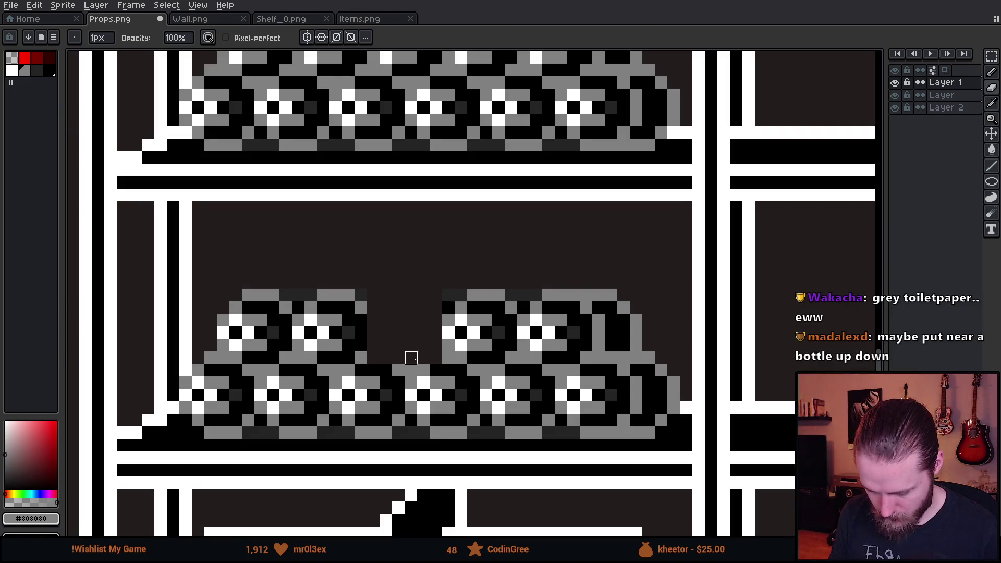
scroll(405, 362, "up", 3)
left_click_drag(322, 348, 354, 350)
key("e")
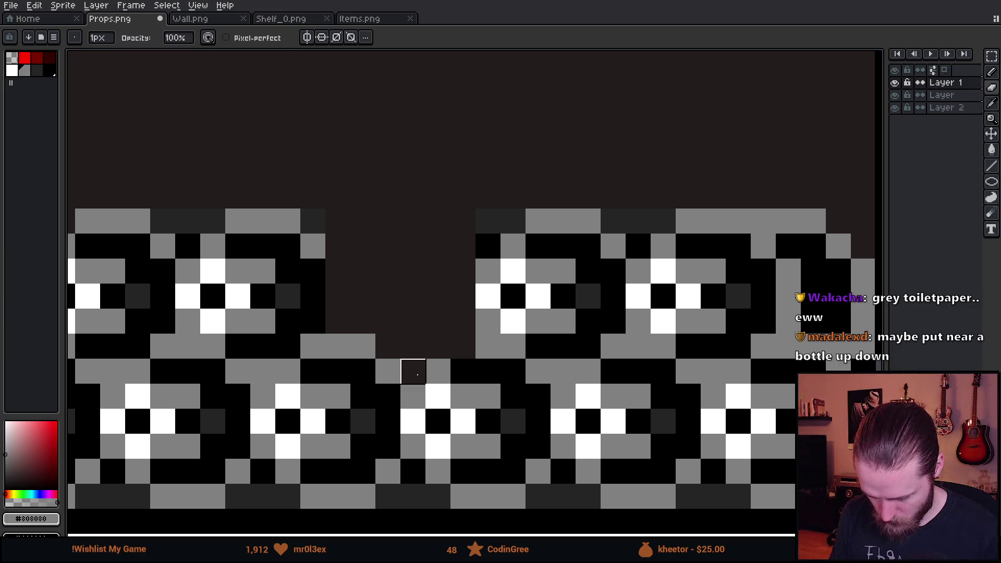
key("b")
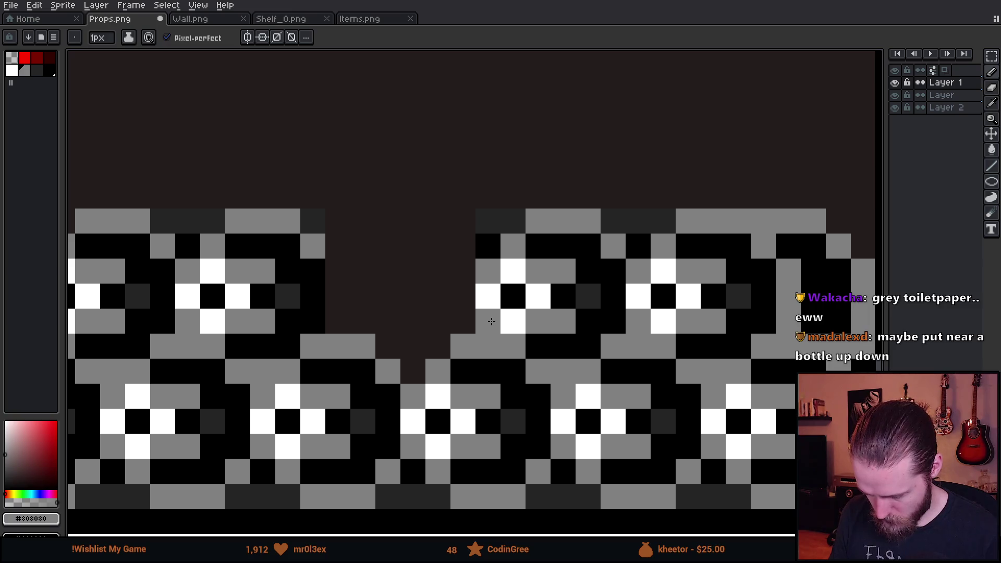
key("e")
mouse_move(513, 250)
left_mouse_down()
mouse_move(488, 246)
mouse_move(538, 221)
left_mouse_up()
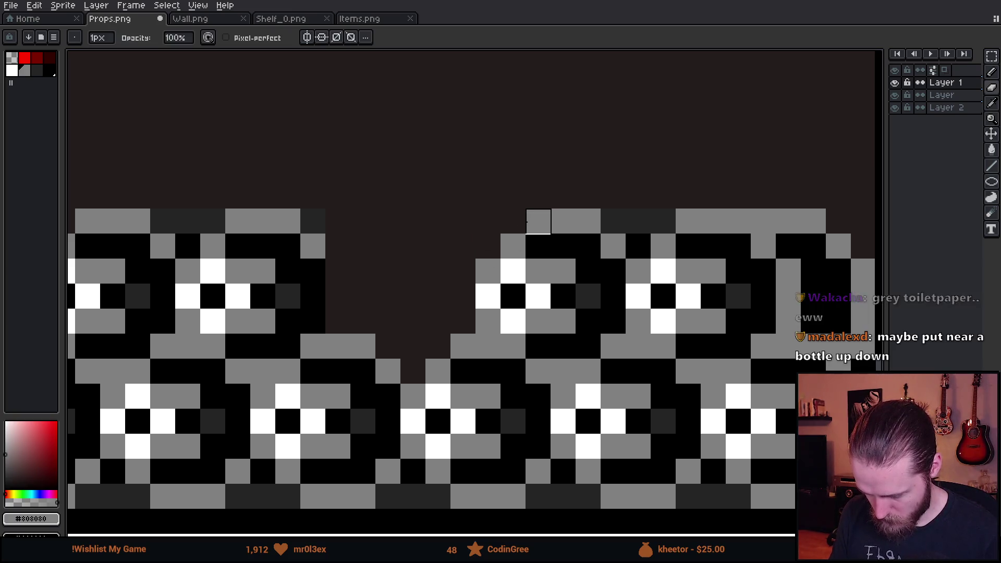
Draw a grey edge down the side of the rolls and a grey top edge over the gap
scroll(463, 246, "left", 3)
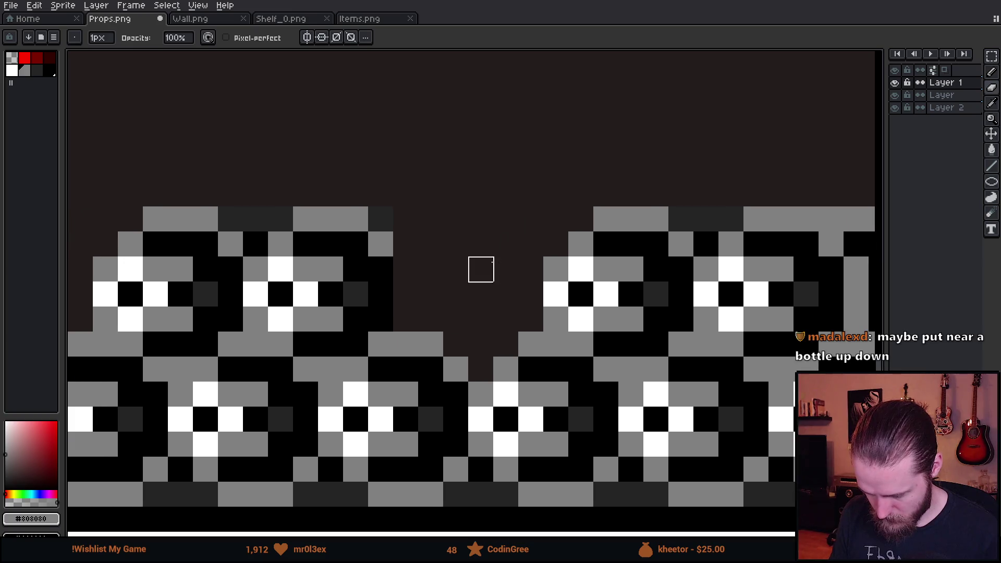
key("i")
key("b")
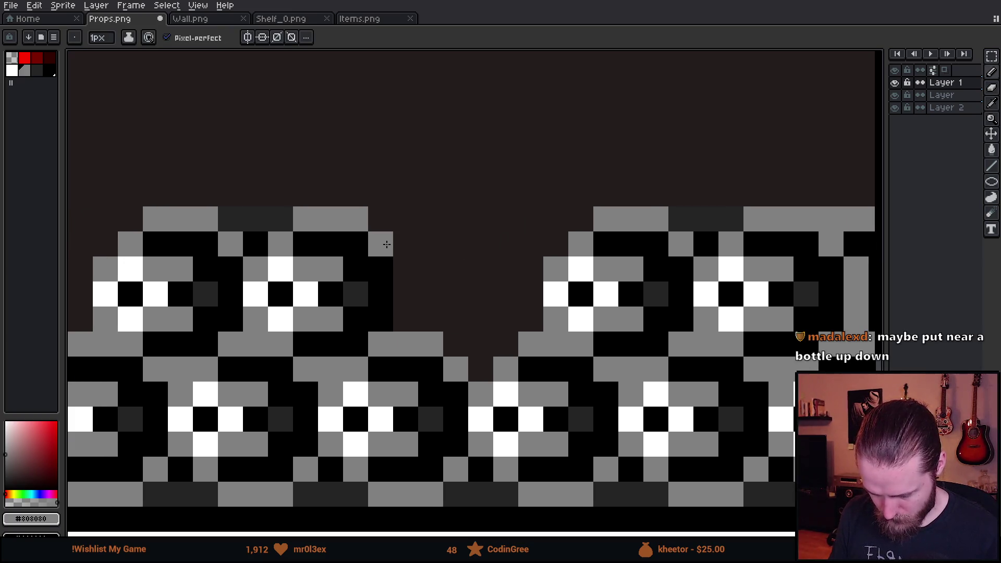
left_click_drag(405, 265, 406, 325)
scroll(406, 325, "down", 4)
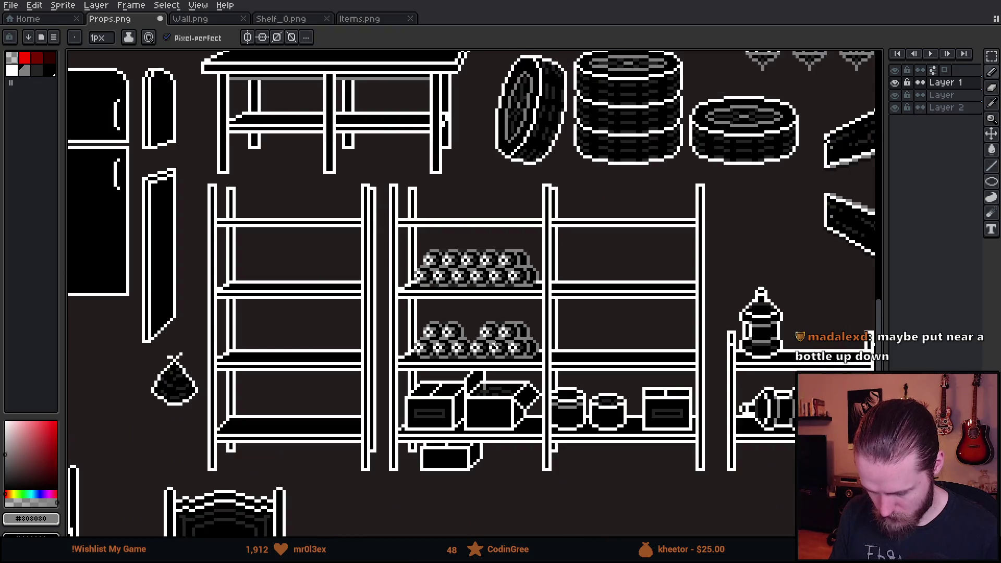
scroll(481, 341, "up", 4)
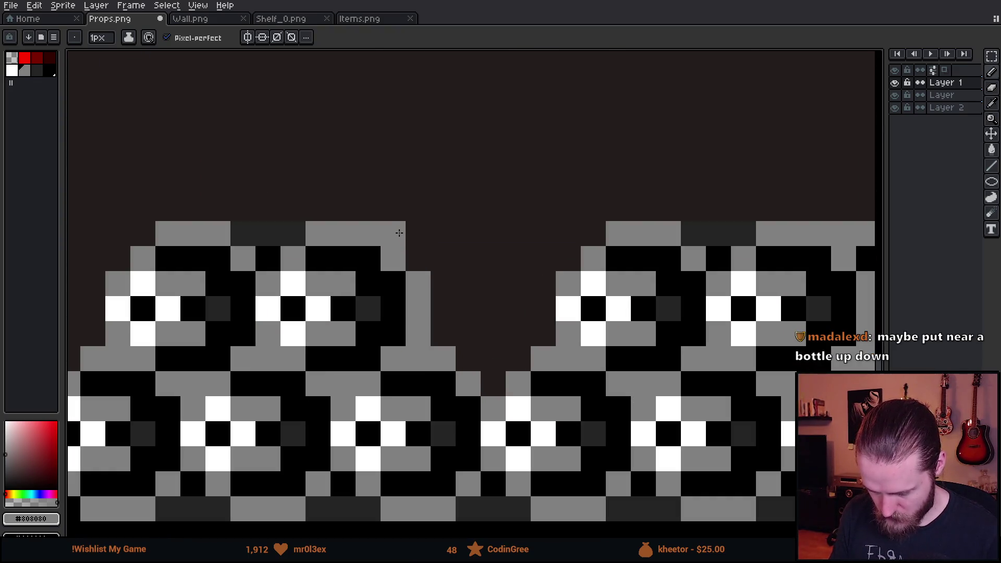
left_click_drag(399, 233, 588, 232)
scroll(600, 266, "down", 4)
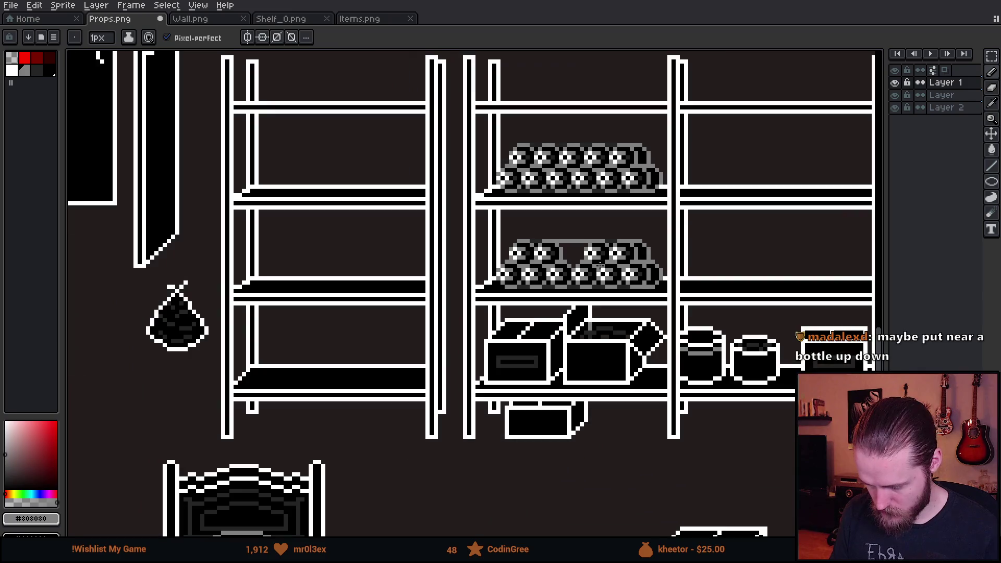
scroll(599, 266, "up", 4)
key("ctrl+z")
left_click(536, 186, "shift")
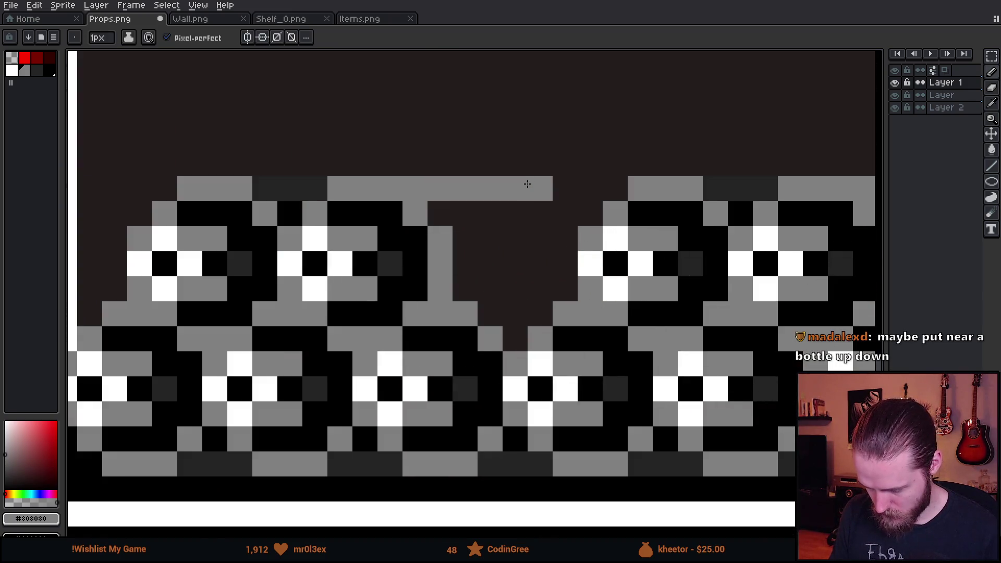
Outline the new roll's lower edge in grey and bucket-fill its hollow black with Contiguous on
left_click(553, 215)
mouse_move(490, 313)
left_mouse_down()
mouse_move(519, 313)
mouse_move(555, 334)
left_mouse_up()
key("g")
left_click(515, 339)
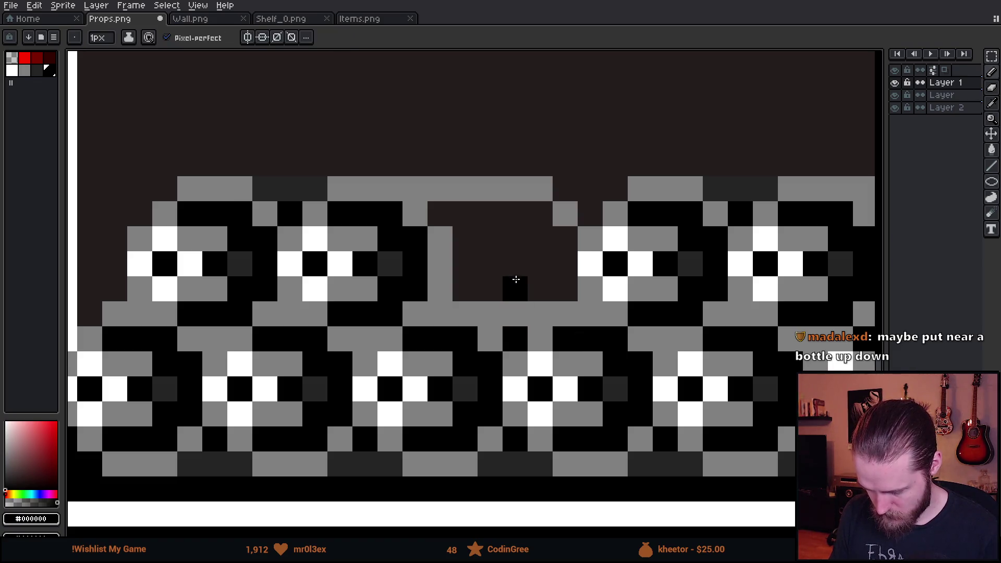
left_click(515, 282)
key("ctrl+z")
left_click(178, 38)
left_click(548, 271)
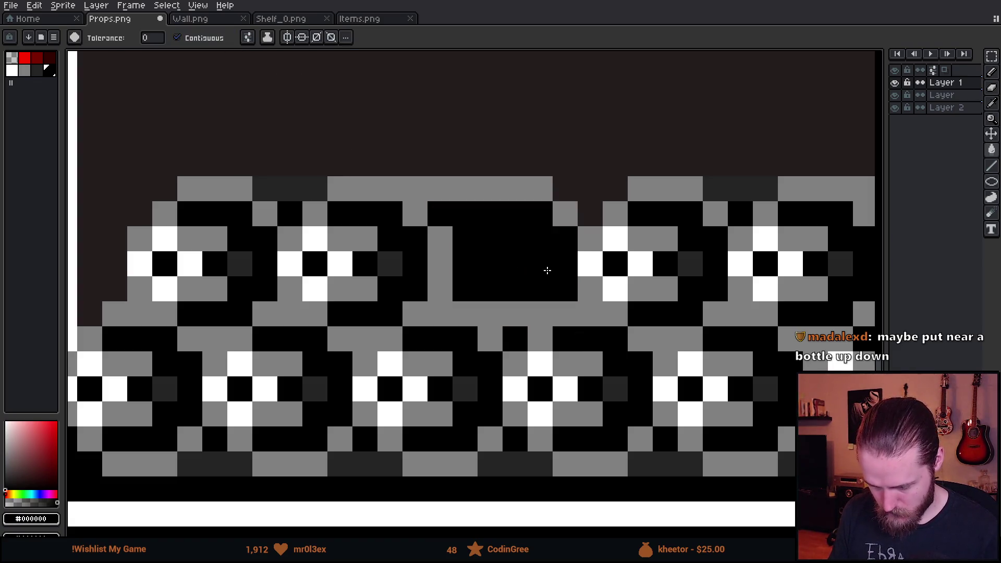
Paint several pixels inside the sideways roll black
scroll(600, 321, "down", 3)
scroll(602, 321, "up", 6)
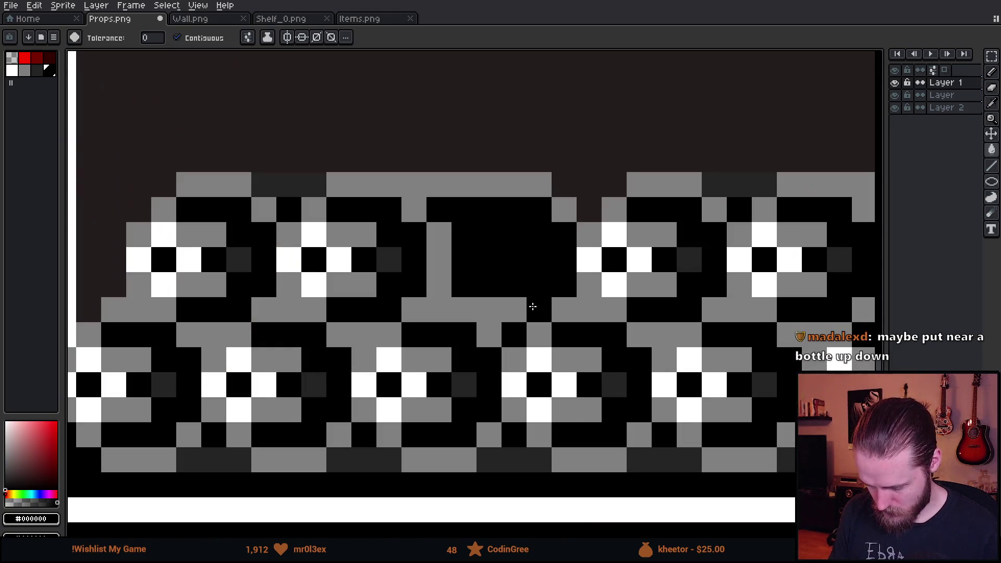
key("i")
left_click(537, 296)
key("b")
left_click(559, 290)
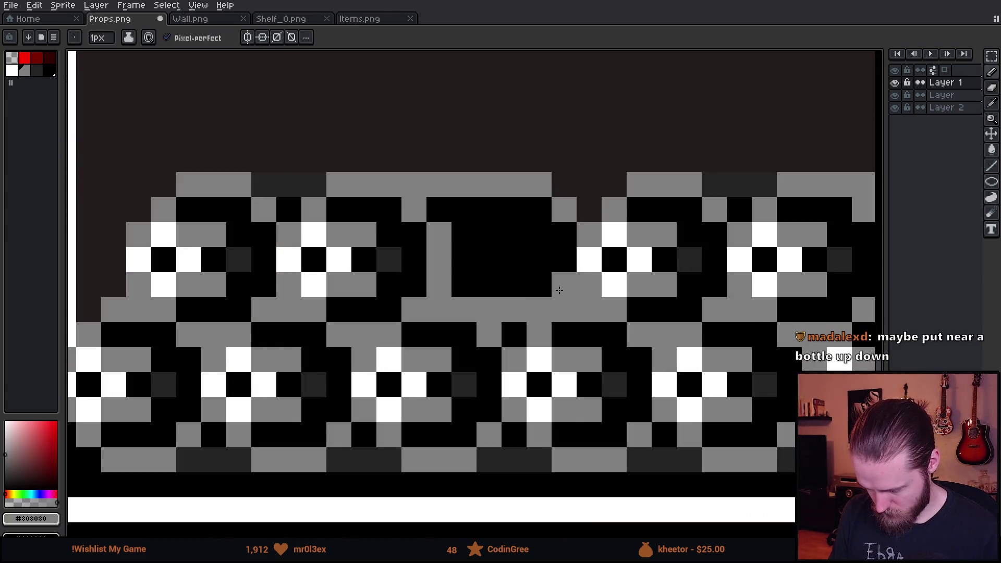
key("ctrl+z")
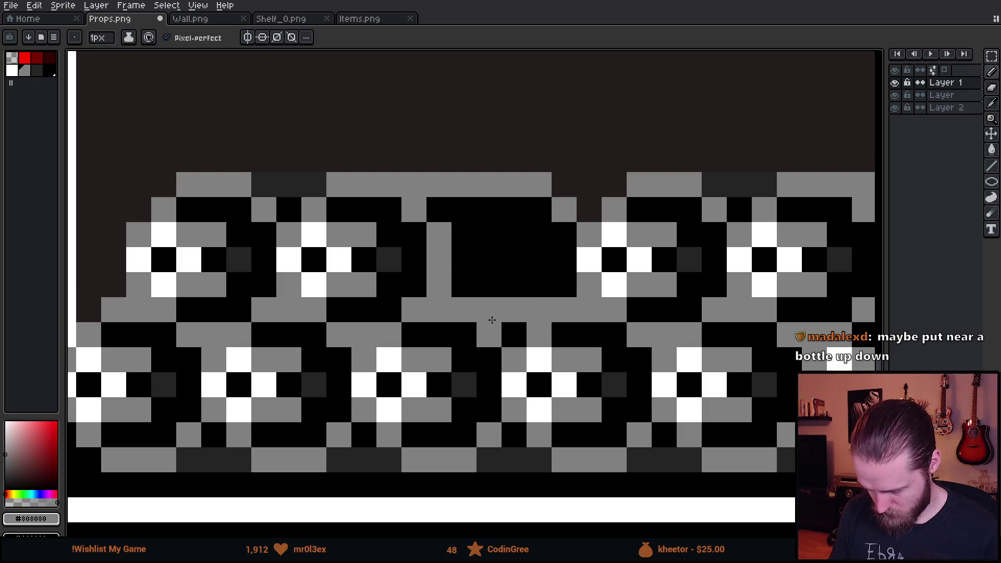
key("i")
left_click(485, 268)
key("b")
left_click_drag(505, 302, 496, 299)
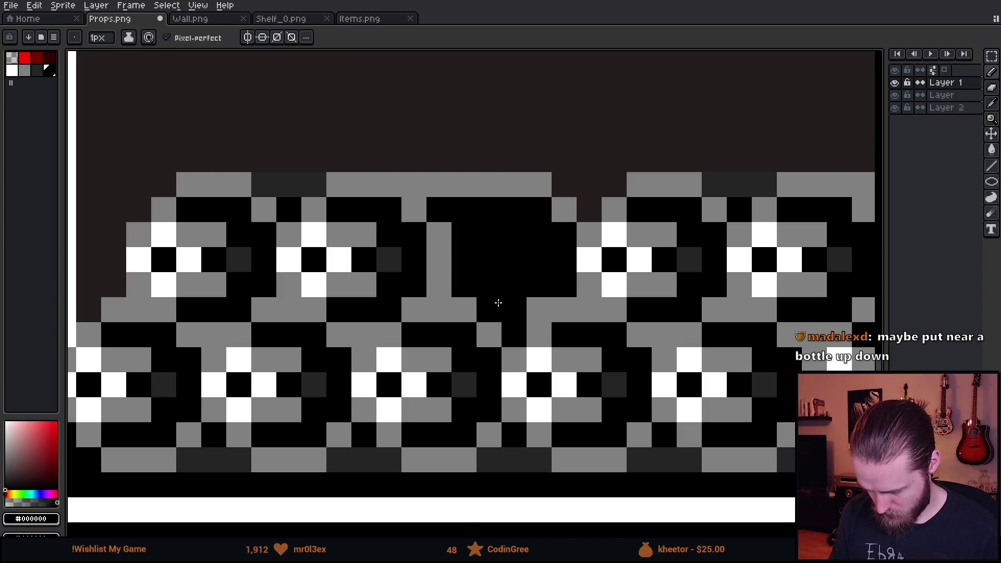
left_click(535, 304)
Shade two pixels under the roll dark grey #242424, then begin lasso-selecting the roll
key("i")
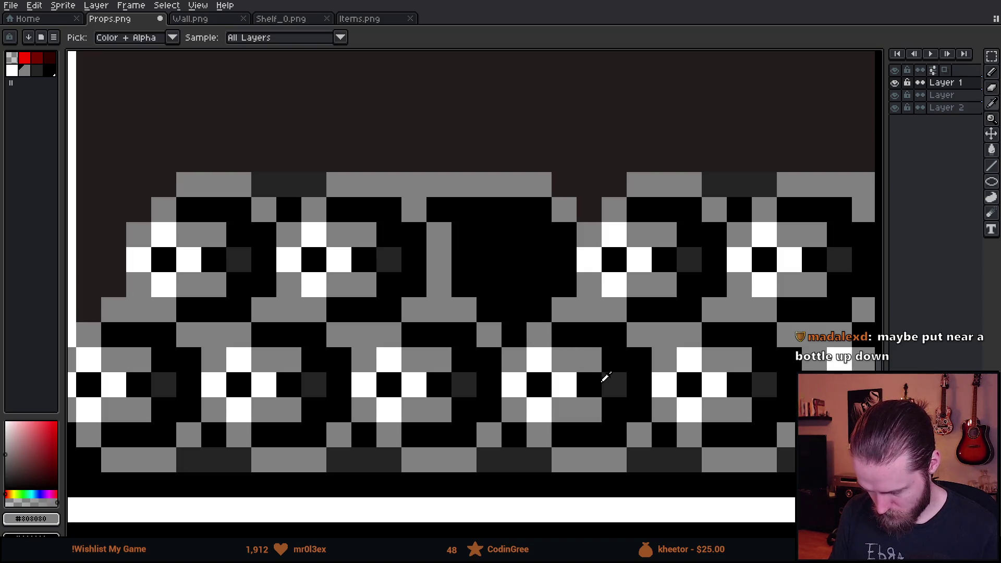
left_click(605, 381)
key("b")
left_click(522, 339)
left_click(539, 360)
scroll(539, 355, "down", 7)
scroll(553, 365, "up", 2)
scroll(560, 371, "up", 4)
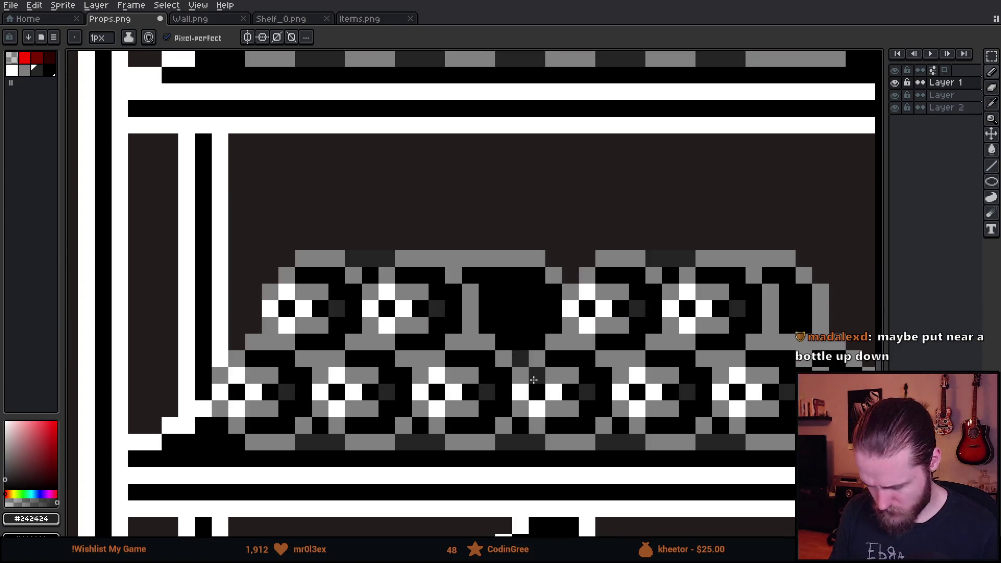
scroll(514, 349, "down", 5)
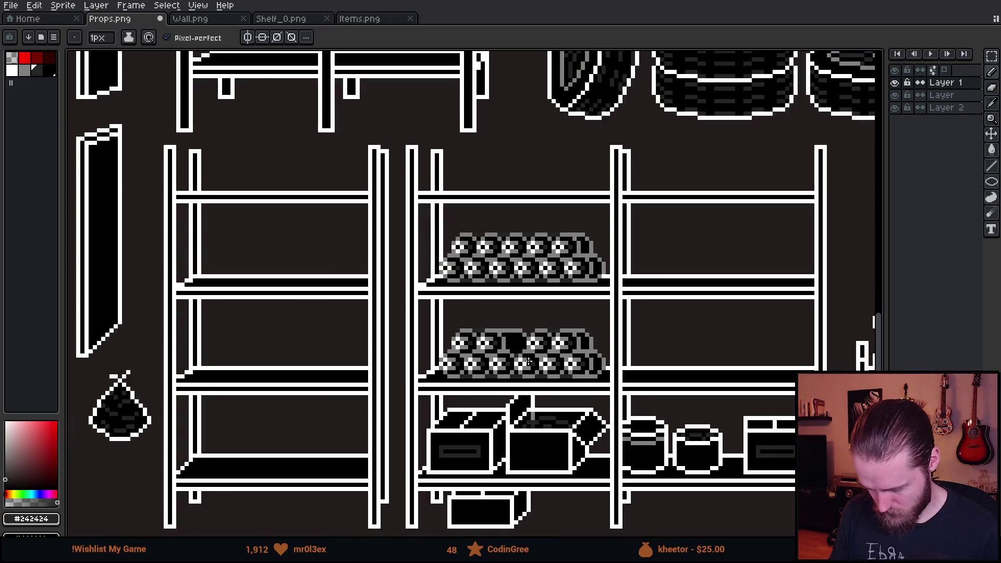
scroll(495, 292, "up", 6)
scroll(498, 313, "down", 6)
scroll(500, 324, "down", 2)
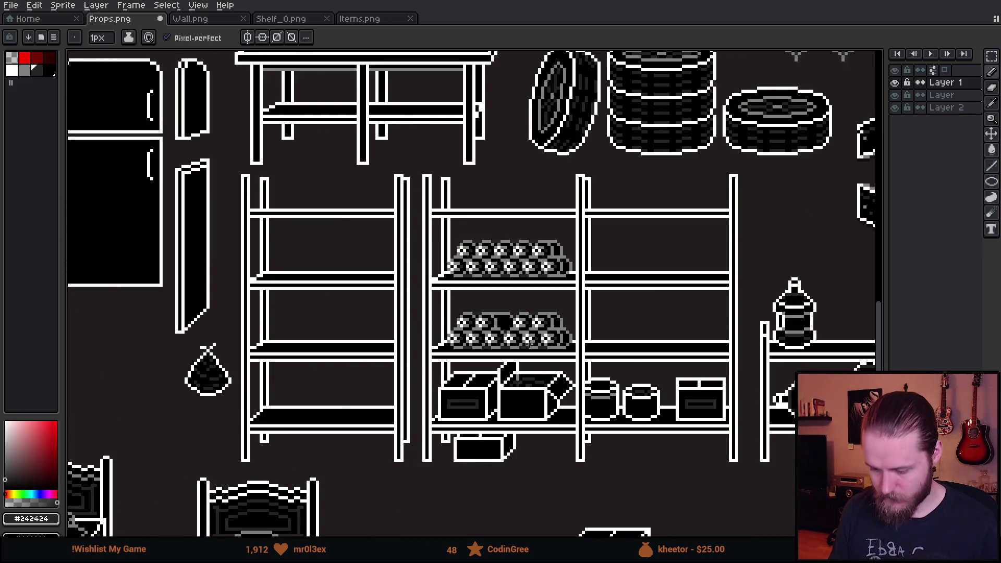
scroll(531, 344, "down", 1)
scroll(541, 353, "up", 2)
scroll(540, 353, "up", 5)
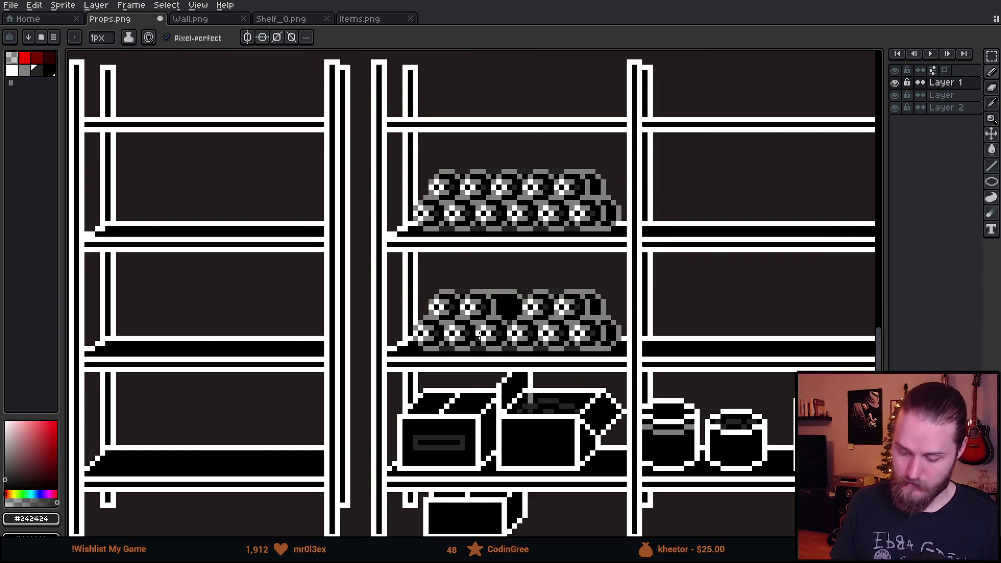
key("q")
mouse_move(497, 300)
left_mouse_down()
mouse_move(497, 360)
mouse_move(513, 361)
mouse_move(531, 341)
mouse_move(531, 266)
mouse_move(514, 271)
left_mouse_up()
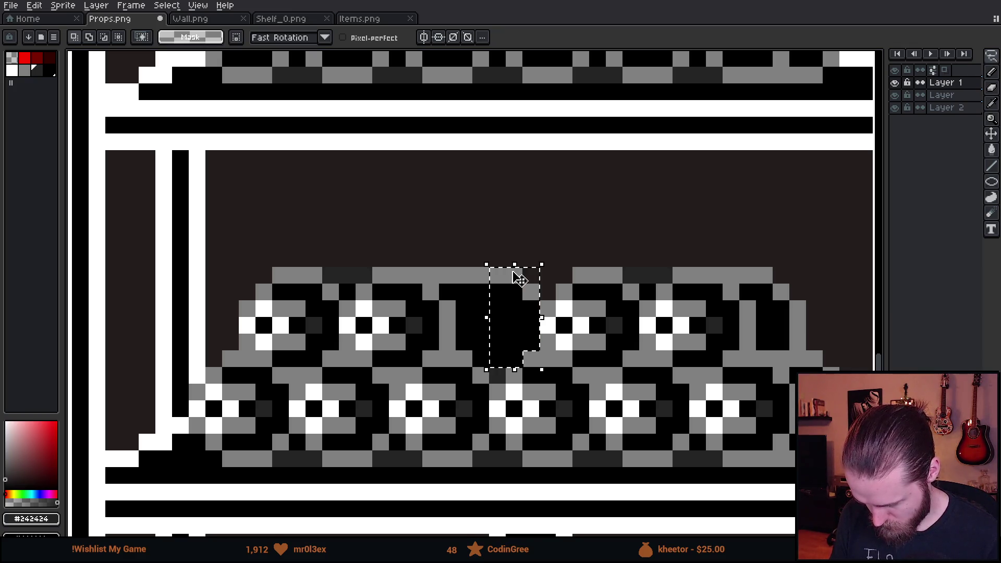
Move the sideways roll one pixel left
left_click(525, 326)
mouse_move(525, 327)
left_mouse_down()
mouse_move(487, 333)
mouse_move(516, 341)
left_mouse_up()
key("Return")
scroll(564, 392, "up", 1)
Patch the roll's edge with grey pixels and turn a dark-grey cell black
key("b")
left_click(497, 366)
left_click(443, 379)
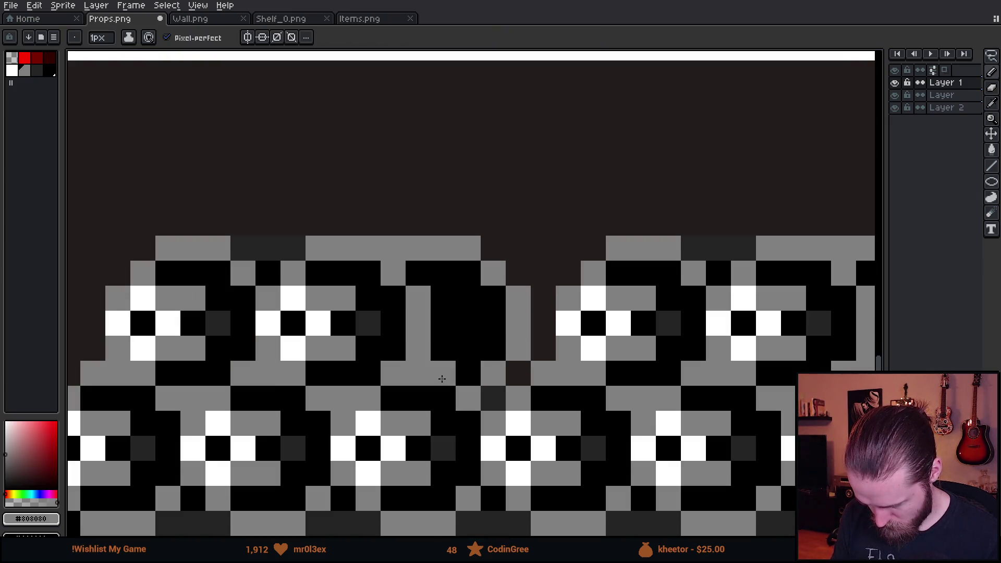
left_click(585, 402, "alt")
left_click(494, 398)
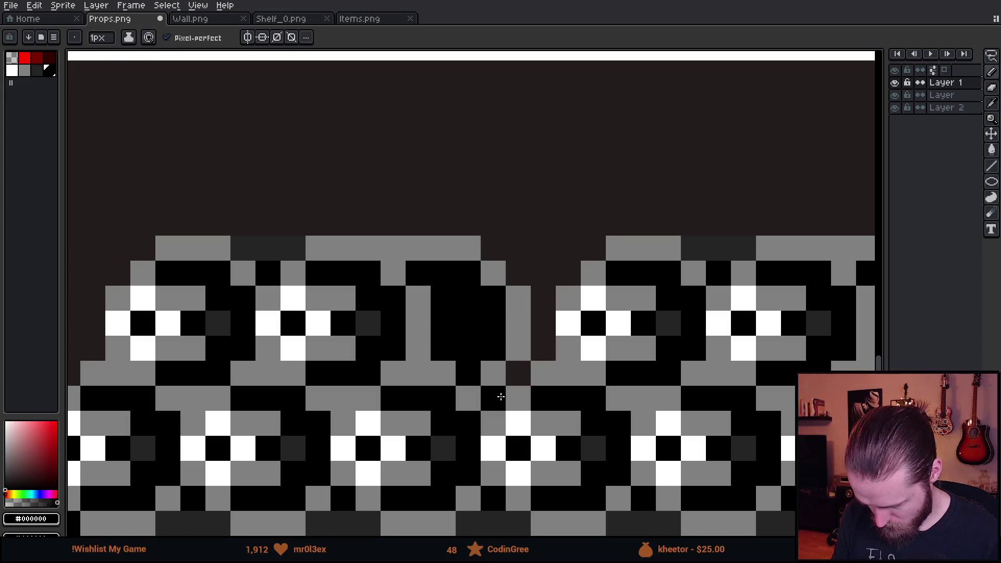
Save Props.png and switch to the Unity scene preview
scroll(517, 377, "down", 3)
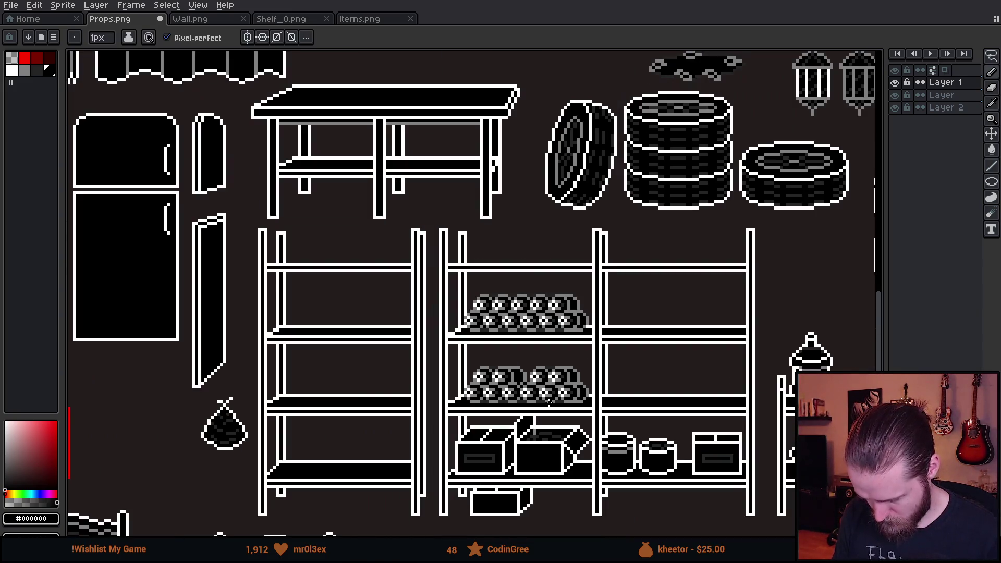
scroll(560, 412, "up", 2)
key("ctrl+s")
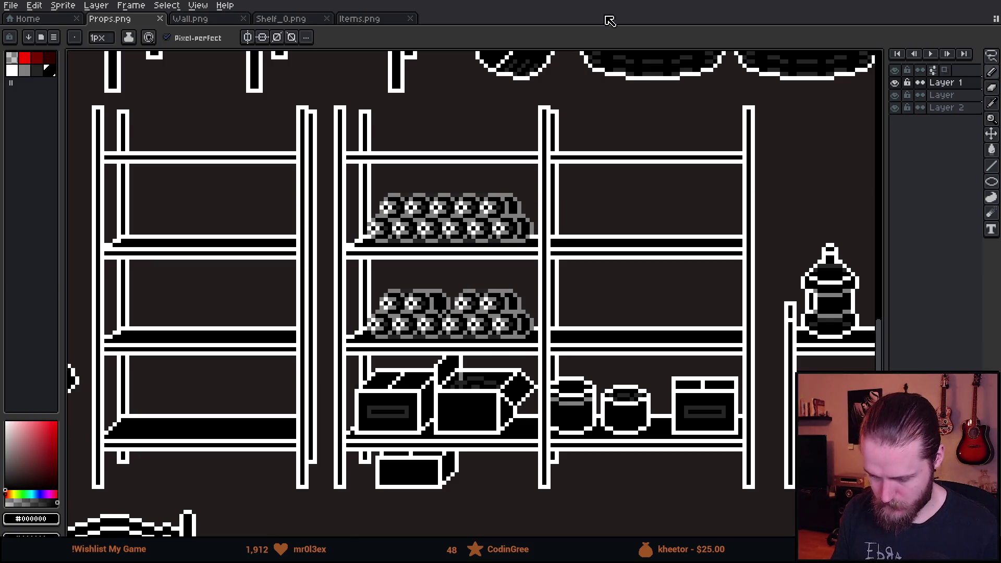
key("alt+Tab")
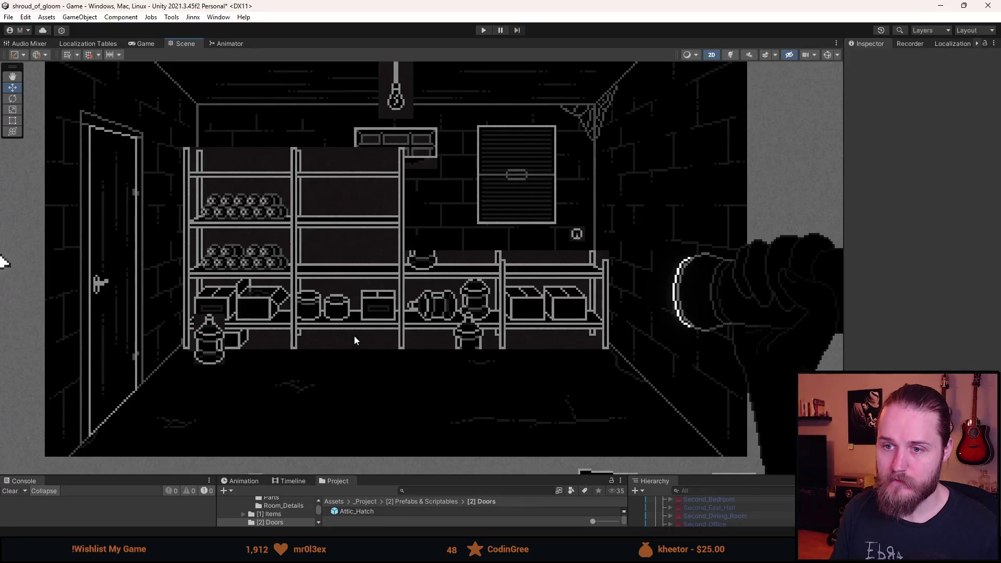
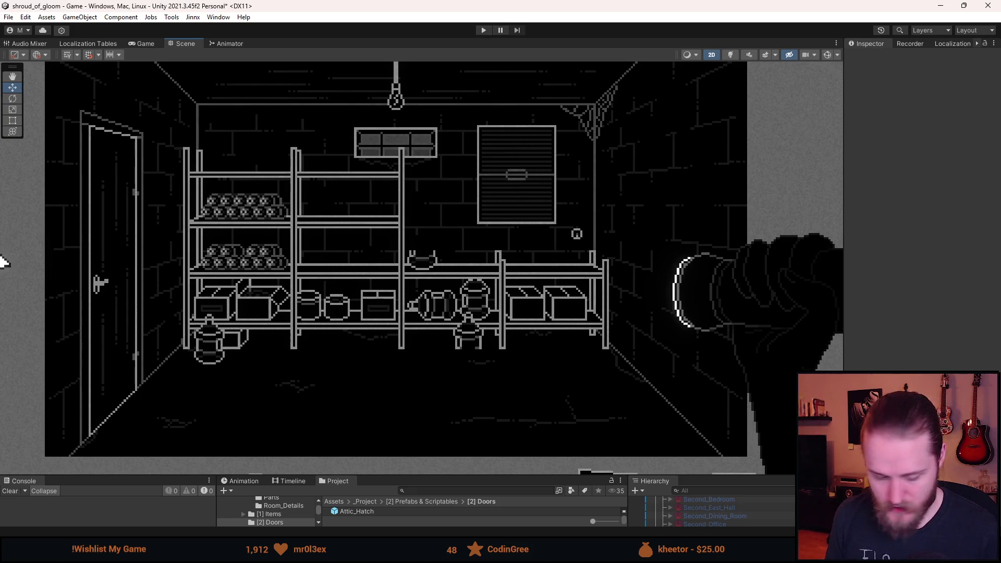
Switch from the Unity basement scene to the Props.png sprite sheet in Aseprite
key("alt+Tab")
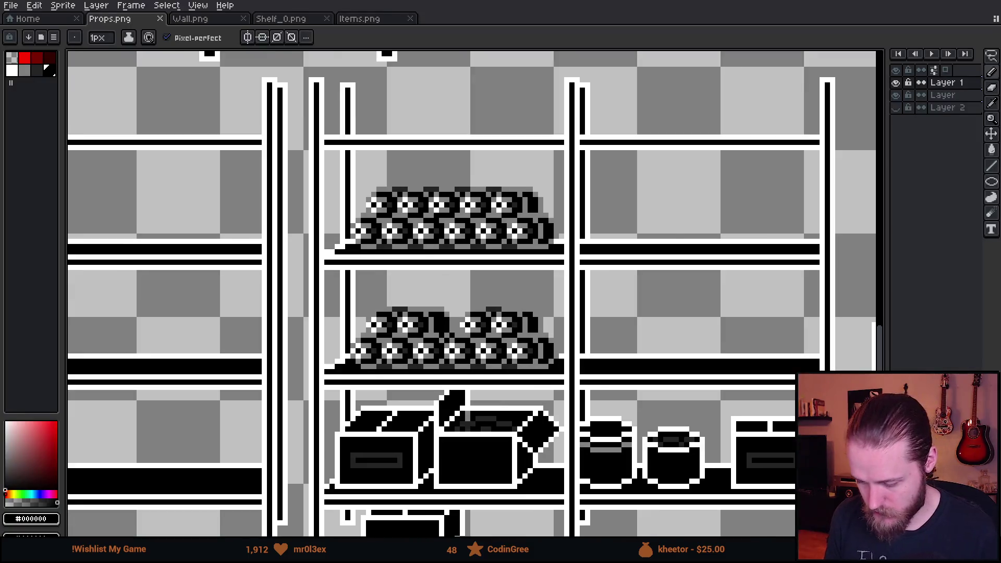
Show Layer 2 and fill it dark purple as a backdrop behind the shelf art
scroll(448, 251, "up", 1)
scroll(449, 251, "up", 1)
left_click_drag(464, 312, 416, 264)
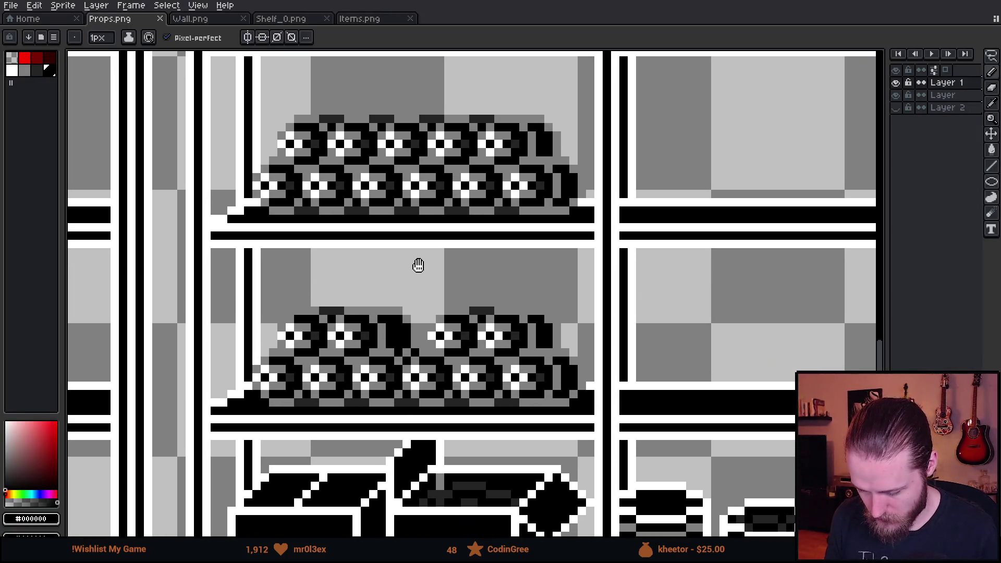
left_click(896, 107)
left_click(456, 274, "alt")
left_click(46, 494)
left_click(42, 469)
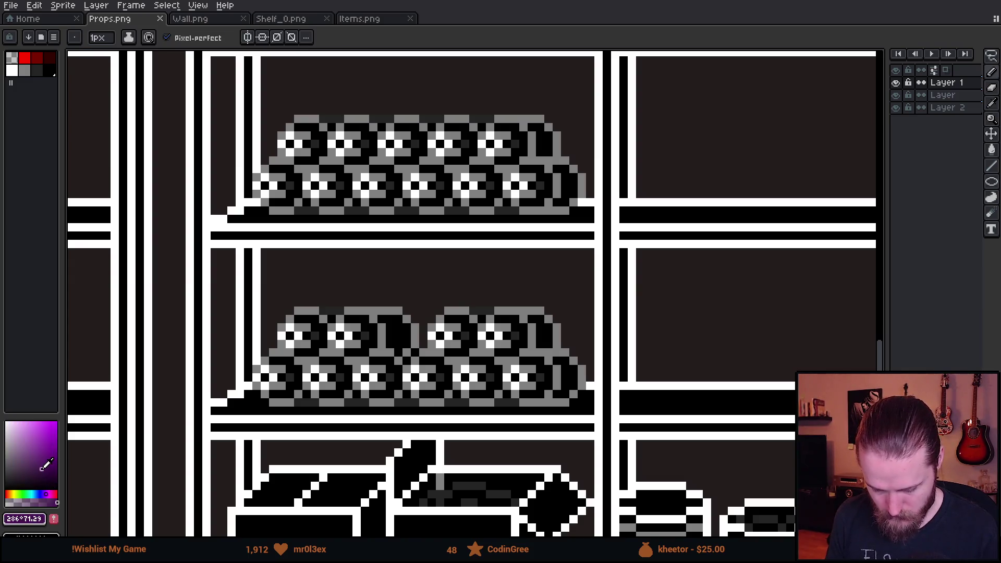
key("g")
left_click(344, 270)
key("ctrl+z")
left_click(944, 107)
left_click(806, 274)
left_click(944, 83)
Lasso the jar pile on the top shelf and shift it left, clear of the post
scroll(569, 195, "up", 1)
scroll(570, 195, "down", 2)
scroll(541, 280, "up", 2)
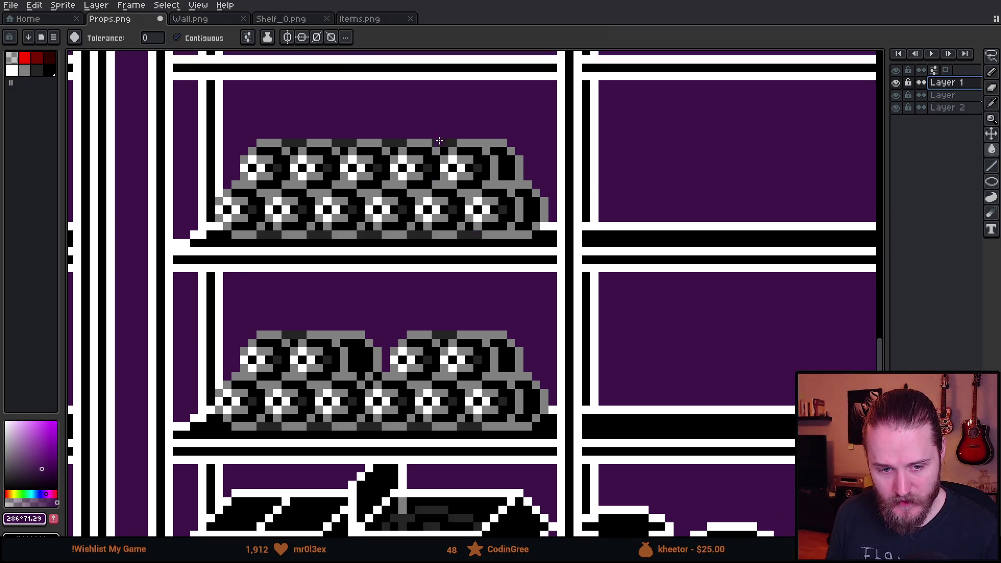
scroll(418, 167, "up", 1)
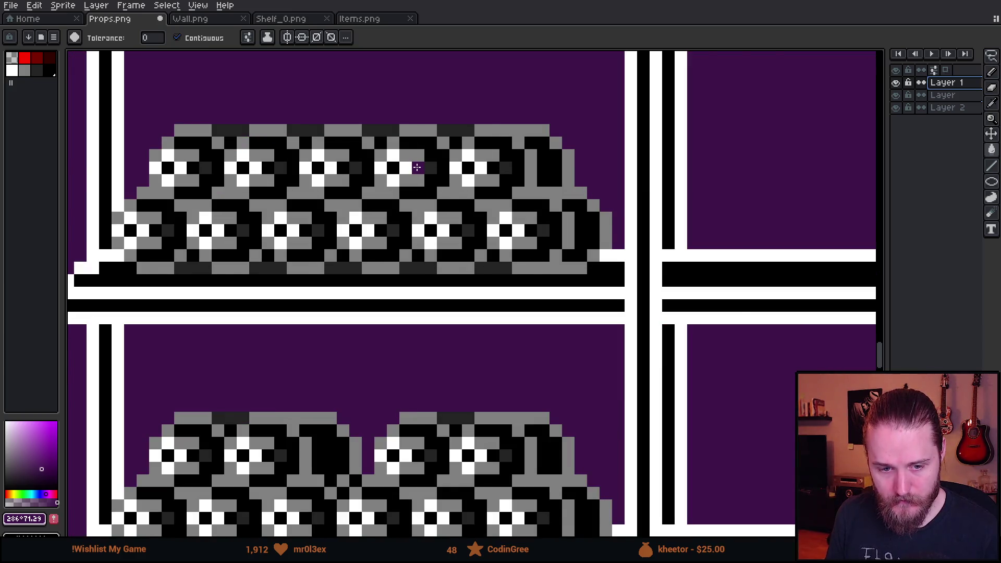
scroll(418, 167, "up", 1)
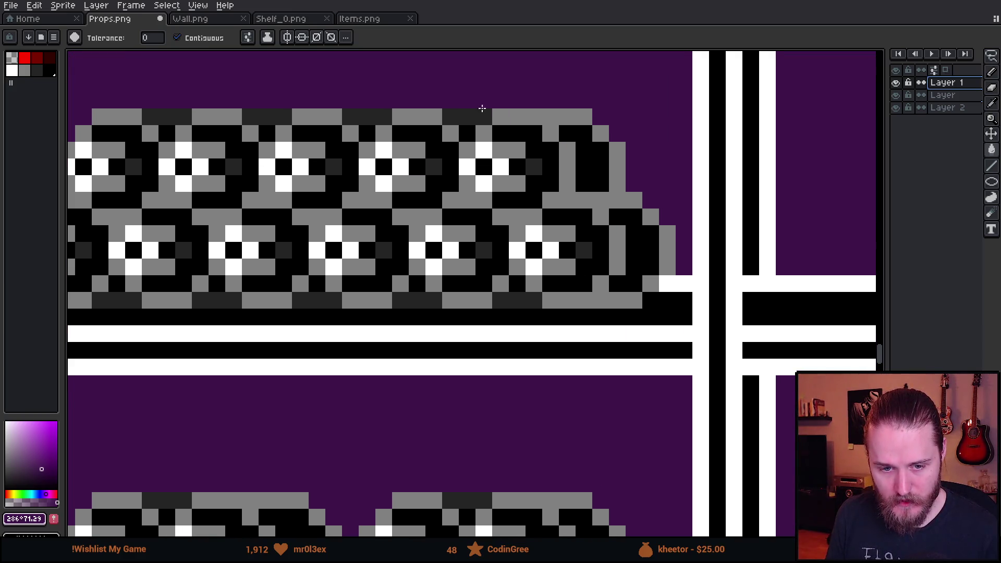
scroll(573, 162, "up", 1)
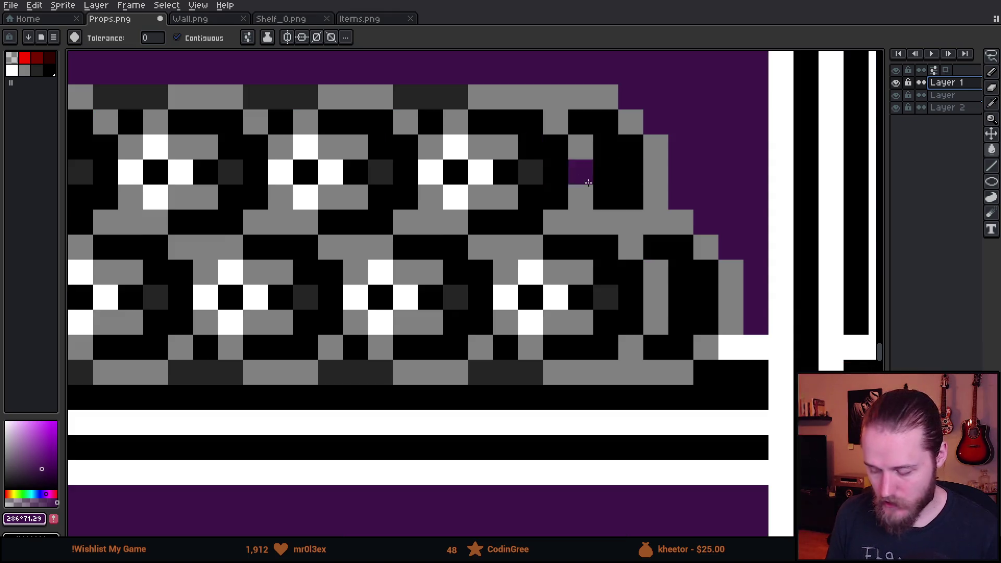
scroll(510, 141, "down", 2)
key("m")
scroll(514, 131, "up", 1)
scroll(504, 131, "up", 1)
mouse_move(499, 132)
left_mouse_down()
mouse_move(475, 107)
mouse_move(449, 132)
mouse_move(450, 207)
mouse_move(475, 233)
mouse_move(500, 232)
mouse_move(500, 258)
left_mouse_up()
key("ctrl+z")
key("ctrl+z")
key("ctrl+z")
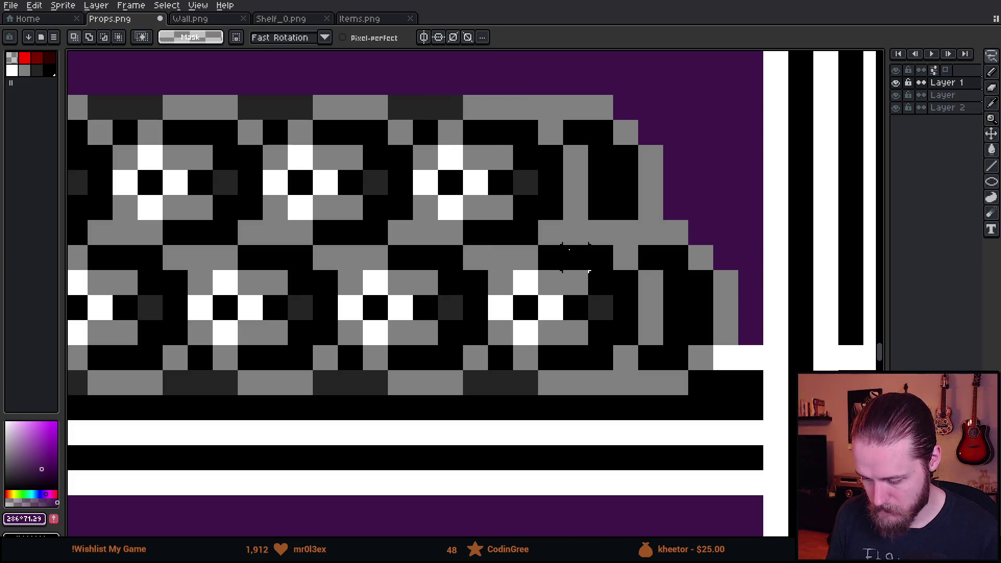
scroll(525, 238, "down", 2)
scroll(524, 237, "up", 1)
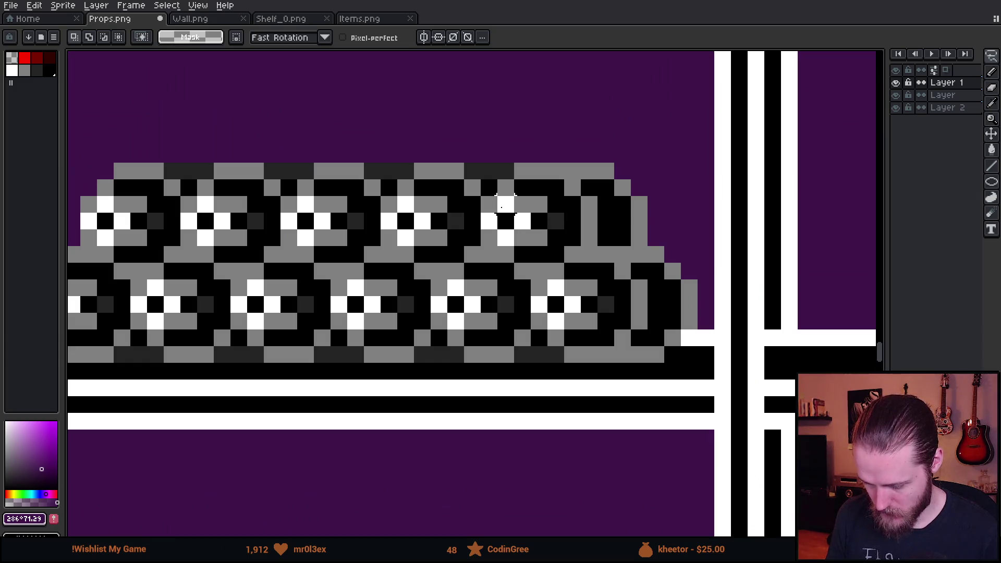
mouse_move(489, 255)
left_mouse_down()
mouse_move(488, 167)
mouse_move(715, 223)
mouse_move(608, 403)
mouse_move(556, 355)
mouse_move(556, 338)
mouse_move(540, 338)
mouse_move(531, 265)
mouse_move(498, 245)
mouse_move(482, 166)
left_mouse_up()
left_click_drag(648, 307, 544, 308)
key("Return")
Sample the grey from the jars as the drawing colour
scroll(574, 324, "down", 3)
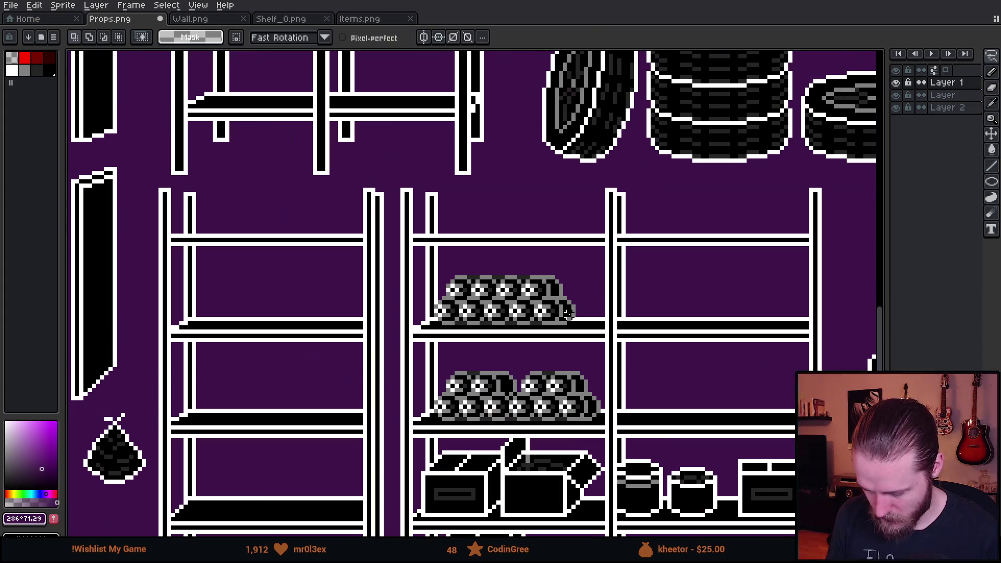
scroll(594, 339, "up", 1)
scroll(574, 295, "up", 2)
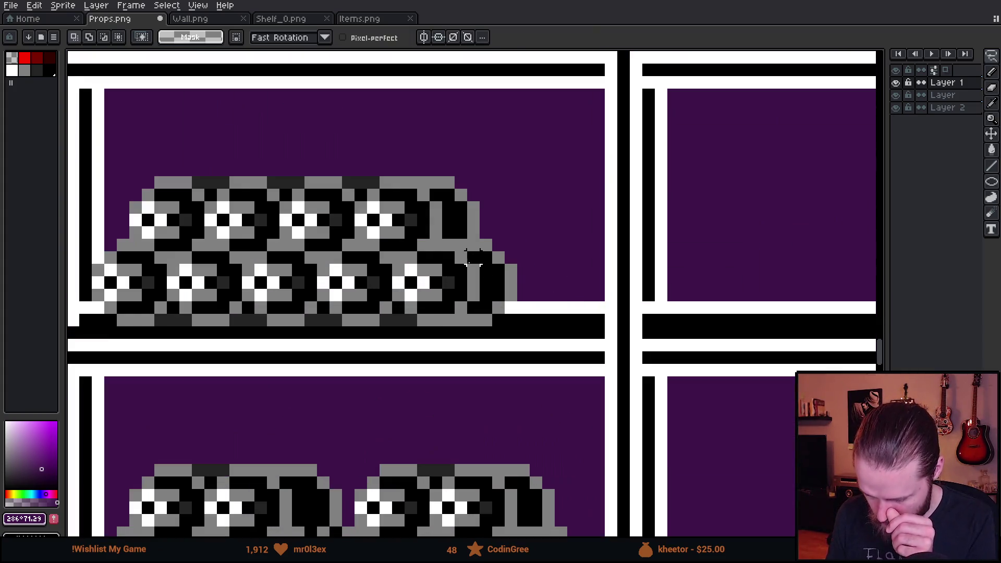
left_click_drag(244, 222, 344, 134)
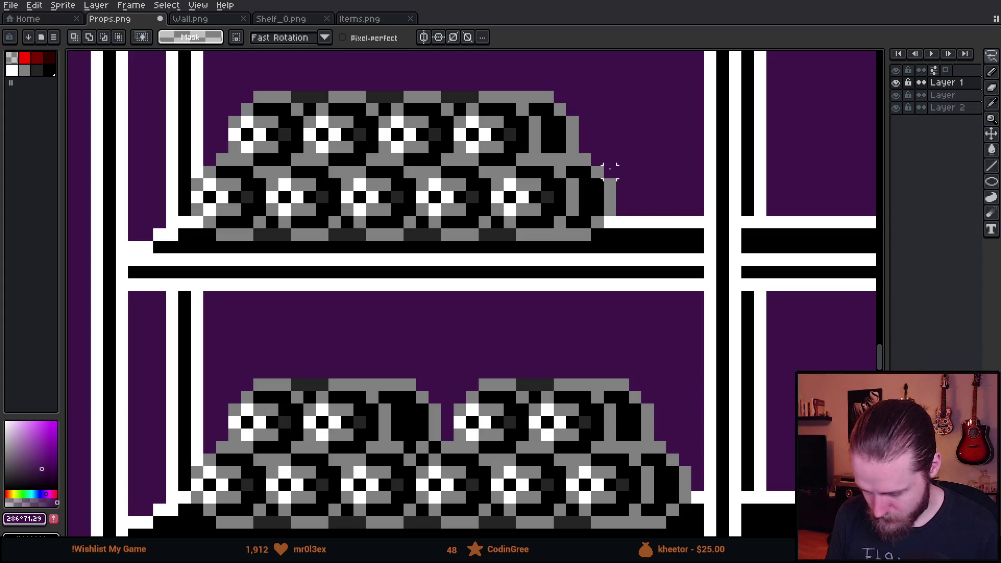
left_click(610, 186, "alt")
left_click_drag(628, 205, 408, 300)
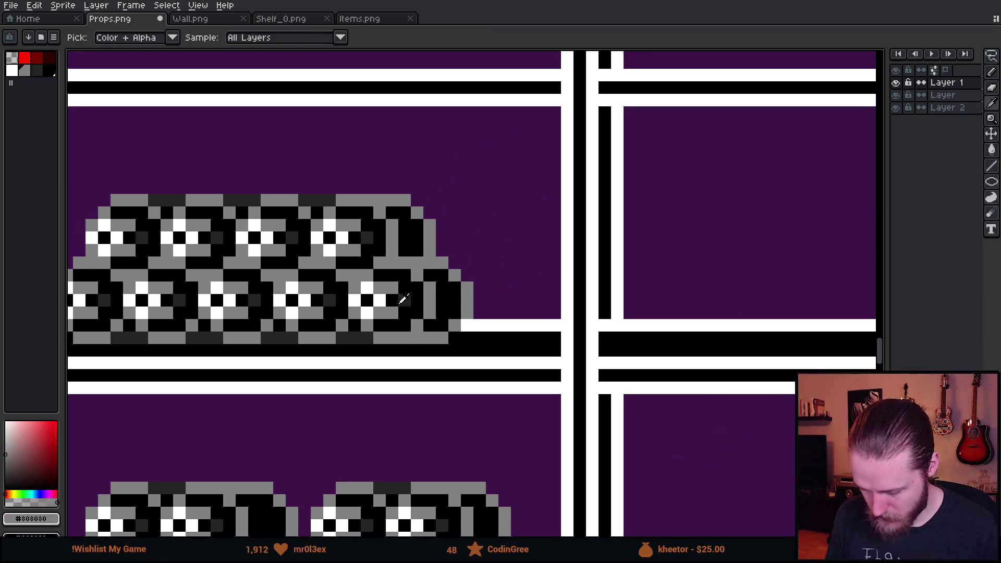
Outline a standing bottle in red pencil lines beside the jar pile on the top shelf
key("x")
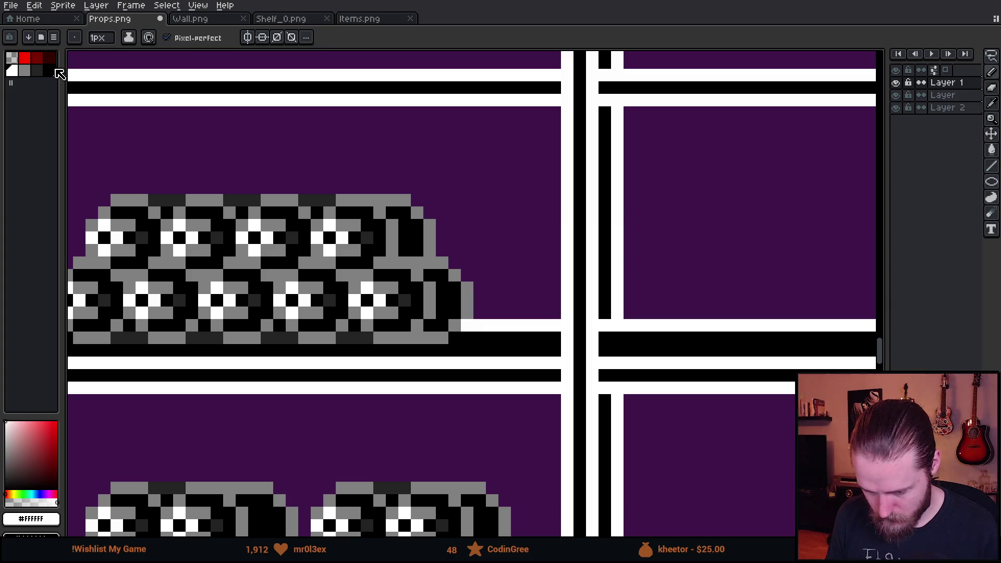
left_click(24, 57)
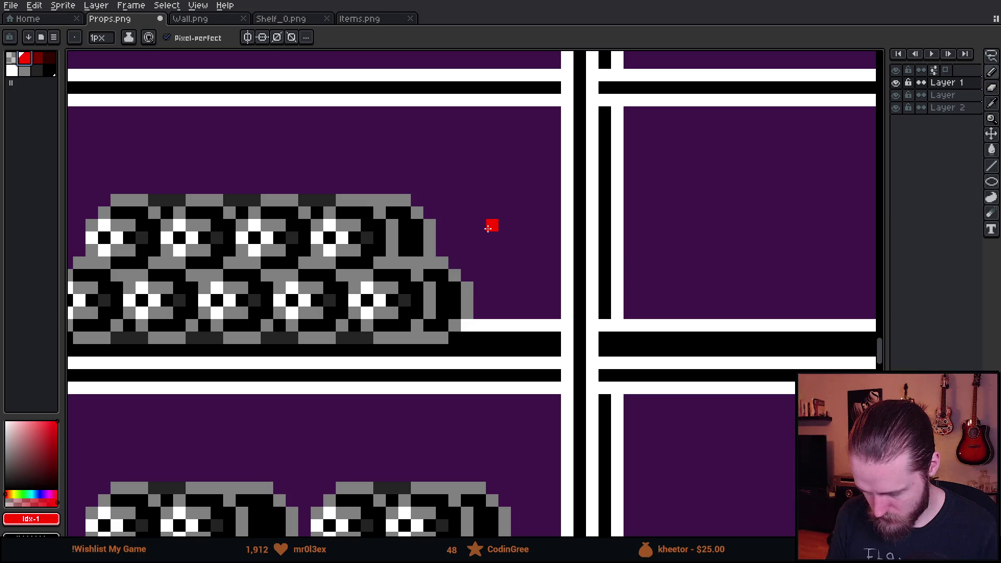
left_click(492, 238)
left_click(490, 330, "shift")
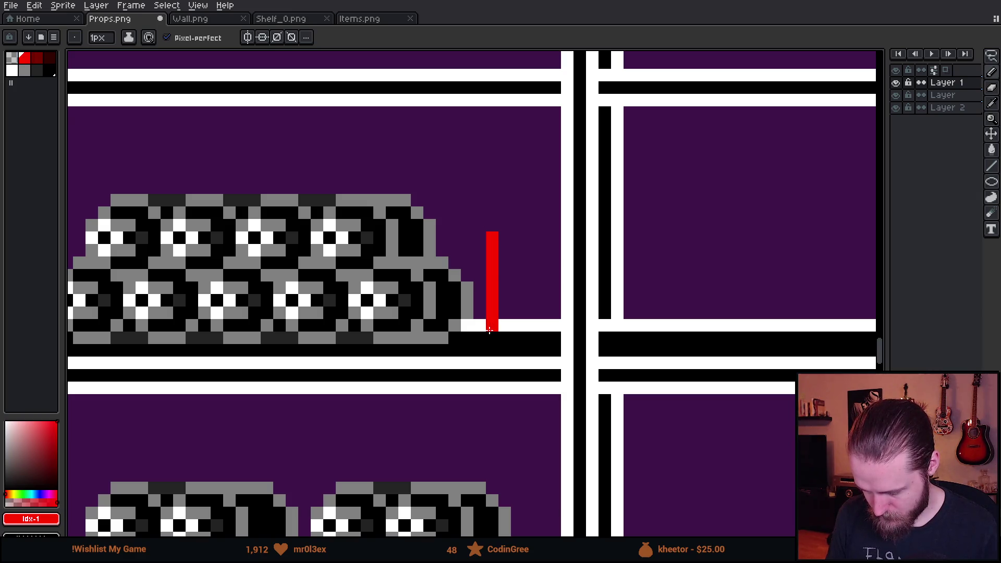
left_click_drag(504, 338, 547, 338)
left_click(554, 297, "shift")
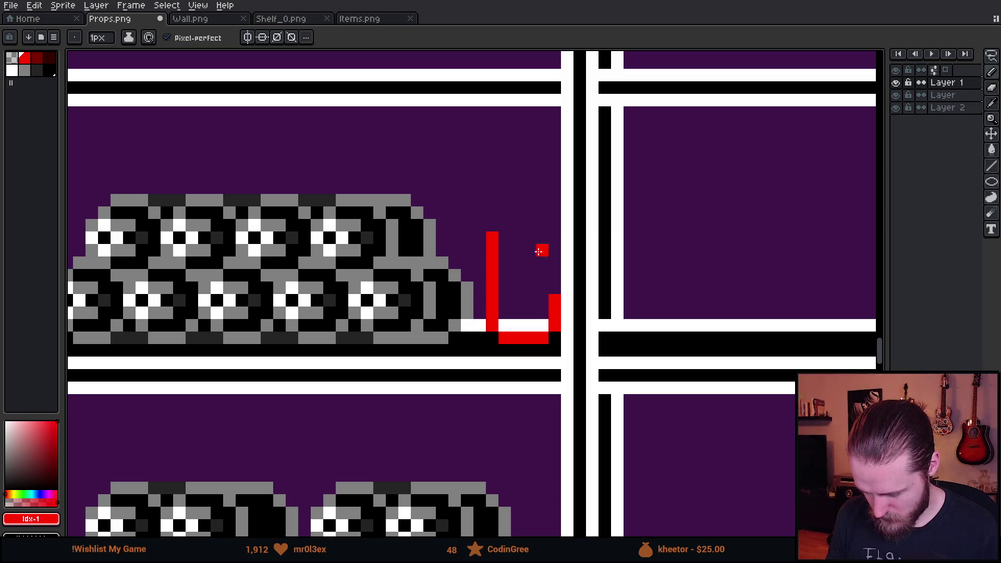
mouse_move(554, 287)
left_mouse_down()
mouse_move(554, 235)
mouse_move(533, 209)
mouse_move(500, 228)
mouse_move(505, 212)
mouse_move(543, 196)
left_mouse_up()
right_click(528, 211)
left_click_drag(505, 205, 519, 188)
left_click(530, 188)
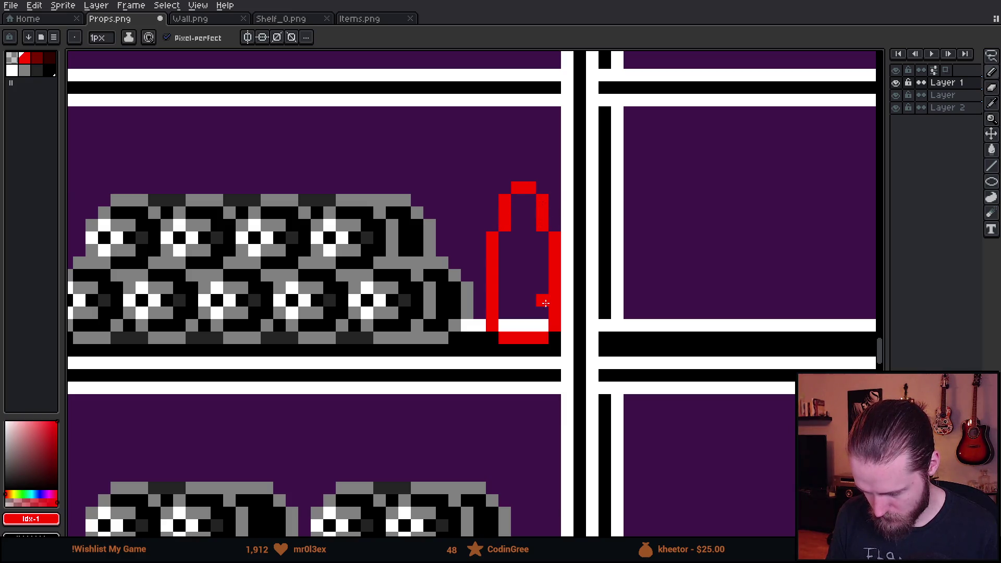
Touch up the red pixels around the bottle top, save the sheet, and return to Unity
scroll(542, 301, "down", 3)
scroll(542, 300, "up", 4)
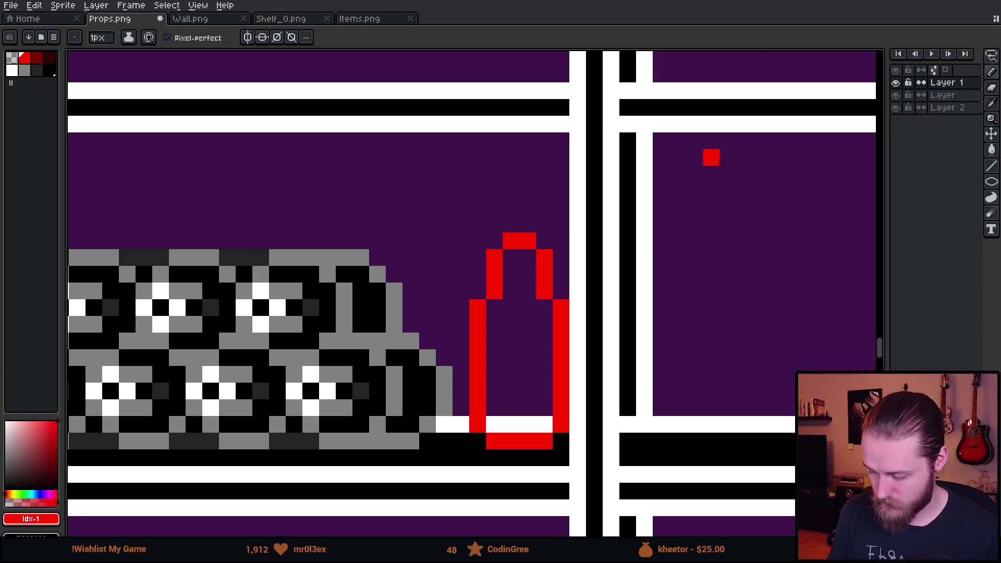
scroll(625, 156, "down", 1)
scroll(521, 157, "up", 1)
left_click(512, 155)
key("ctrl+z")
left_click(509, 141)
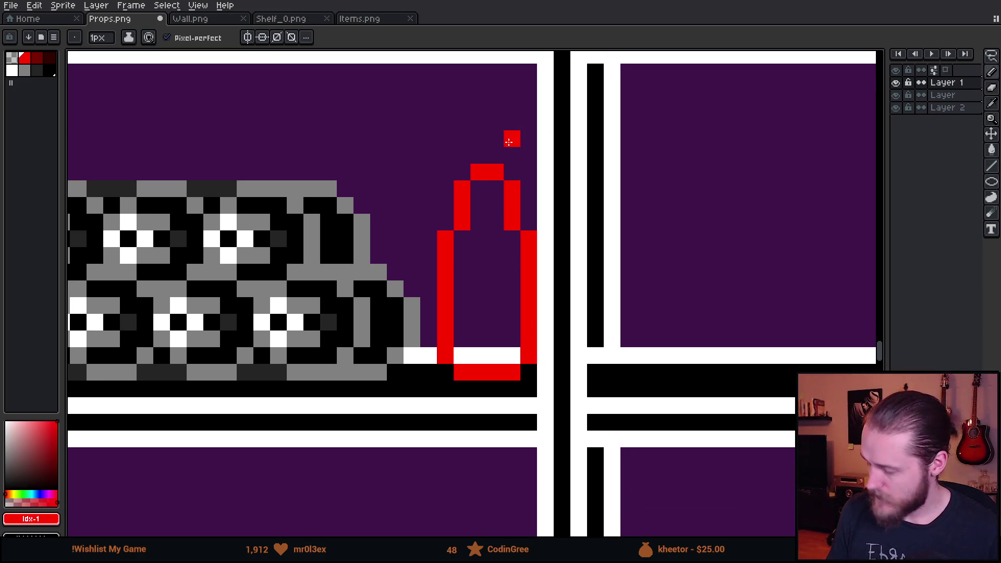
key("ctrl+z")
left_click(496, 255)
key("alt+Tab")
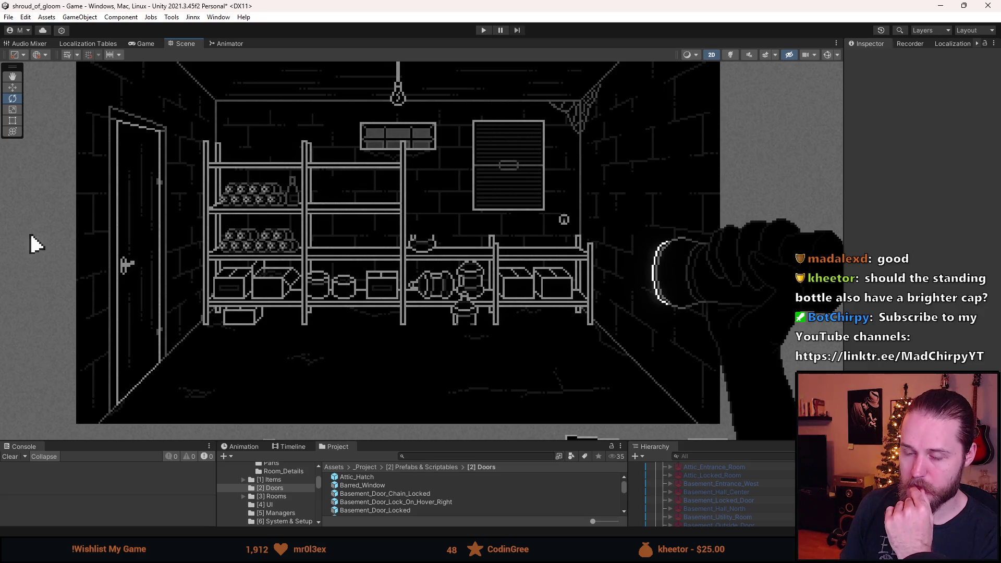
key("q")
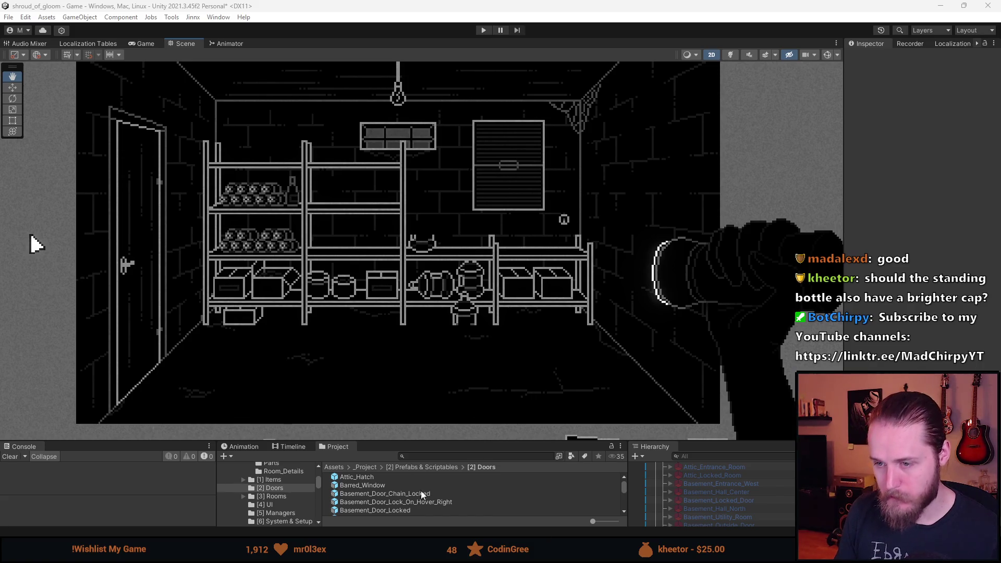
key("e")
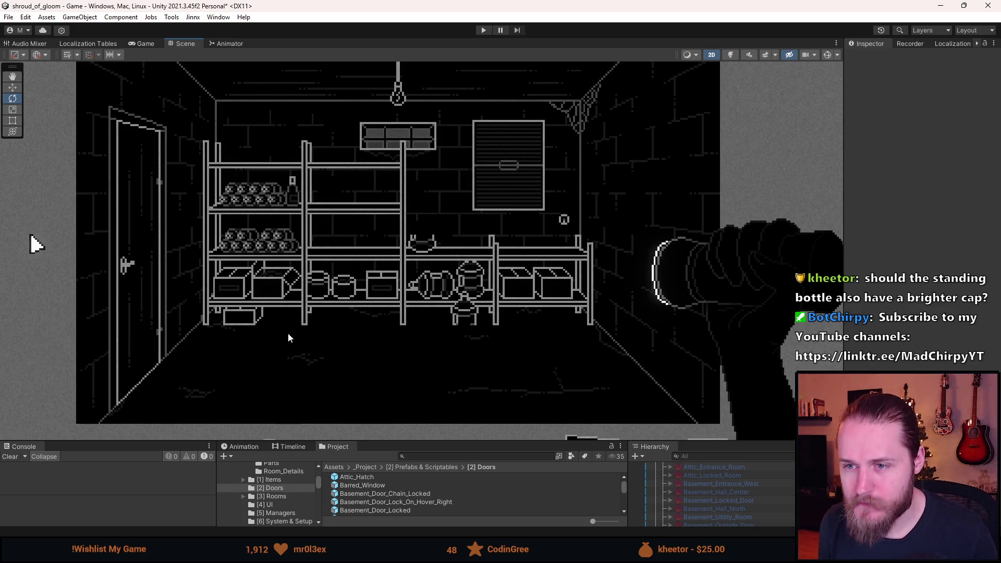
scroll(260, 193, "up", 3)
scroll(261, 182, "up", 2)
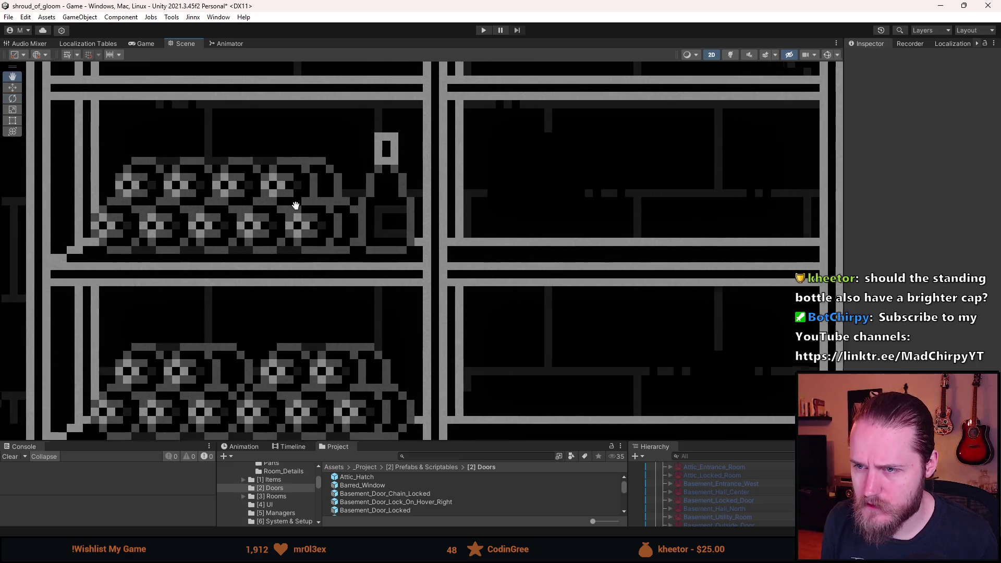
scroll(278, 199, "up", 2)
key("q")
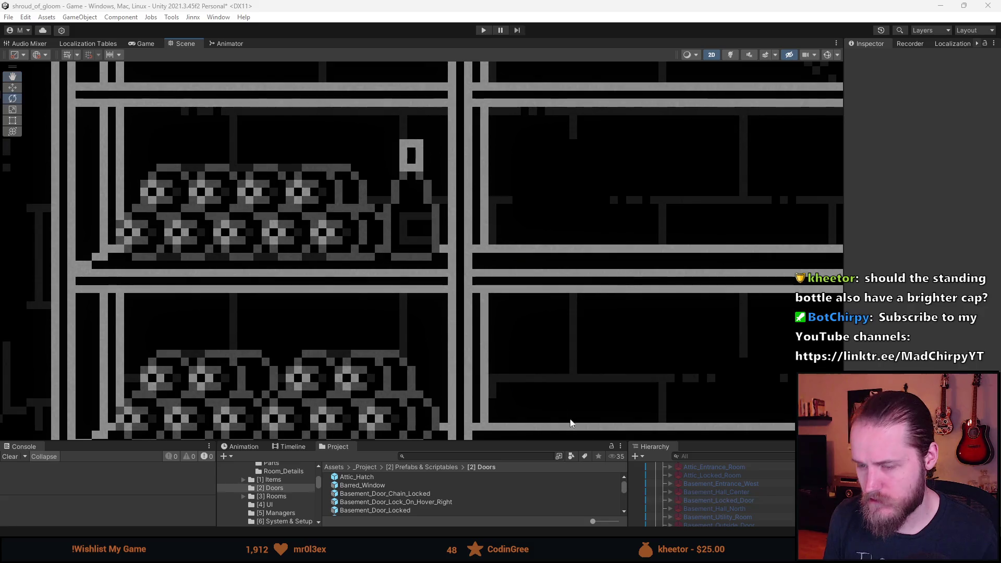
key("e")
left_click(521, 331)
scroll(480, 327, "down", 5)
scroll(481, 327, "down", 3)
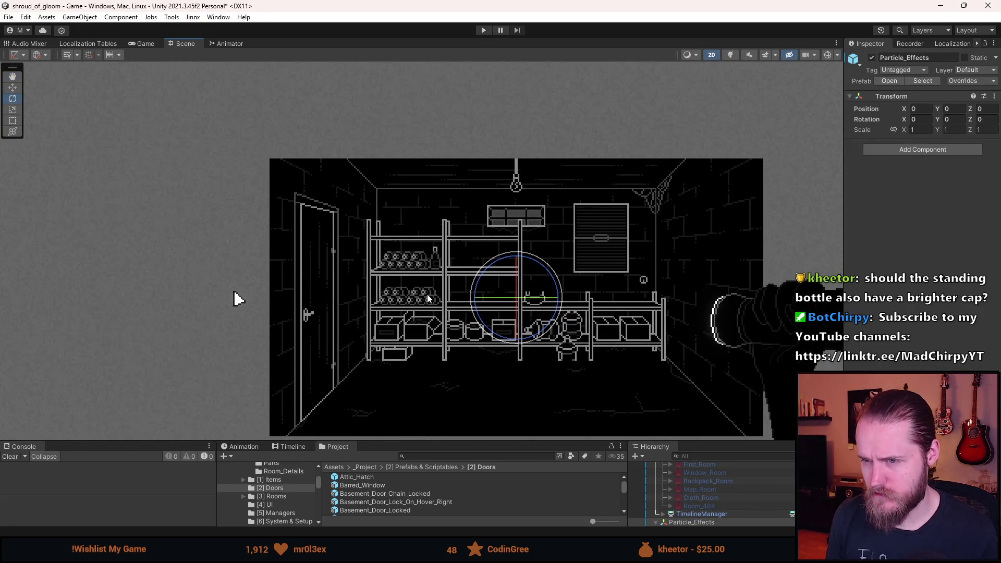
Preview the Game view, then pan the Scene view to centre the storage room
scroll(429, 294, "up", 3)
scroll(429, 292, "up", 1)
scroll(429, 291, "down", 3)
scroll(429, 289, "up", 2)
left_click(147, 44)
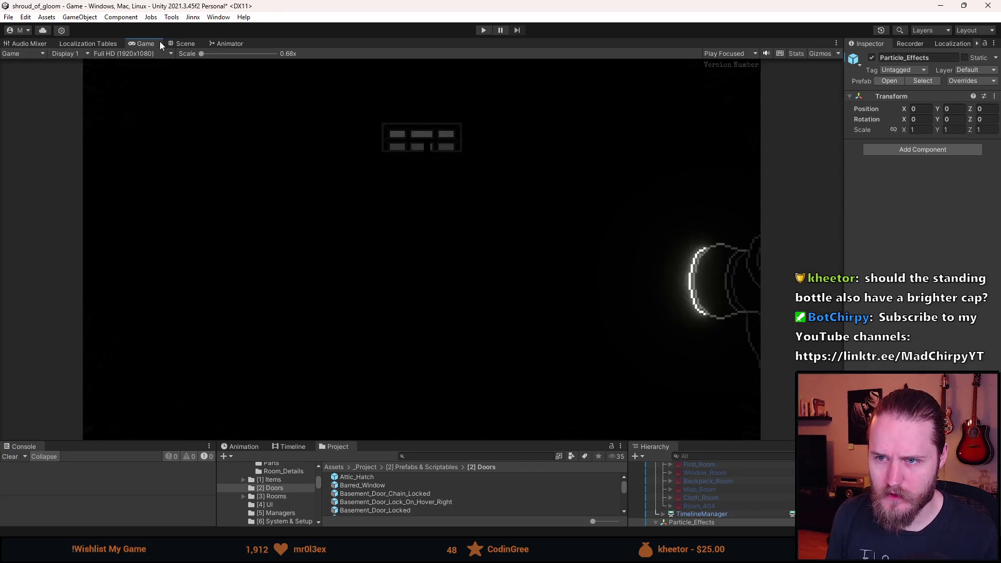
left_click(190, 44)
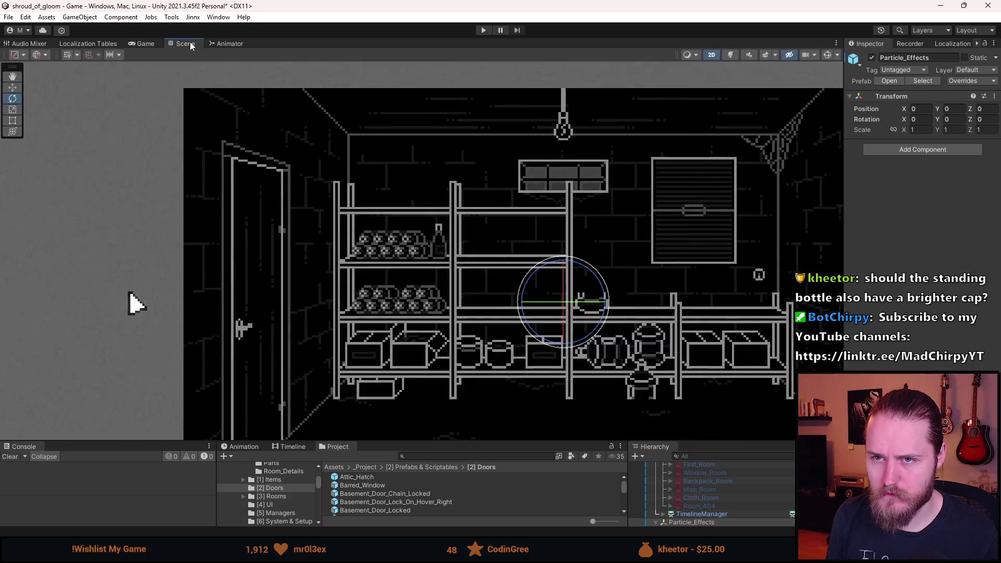
left_click_drag(430, 294, 387, 243)
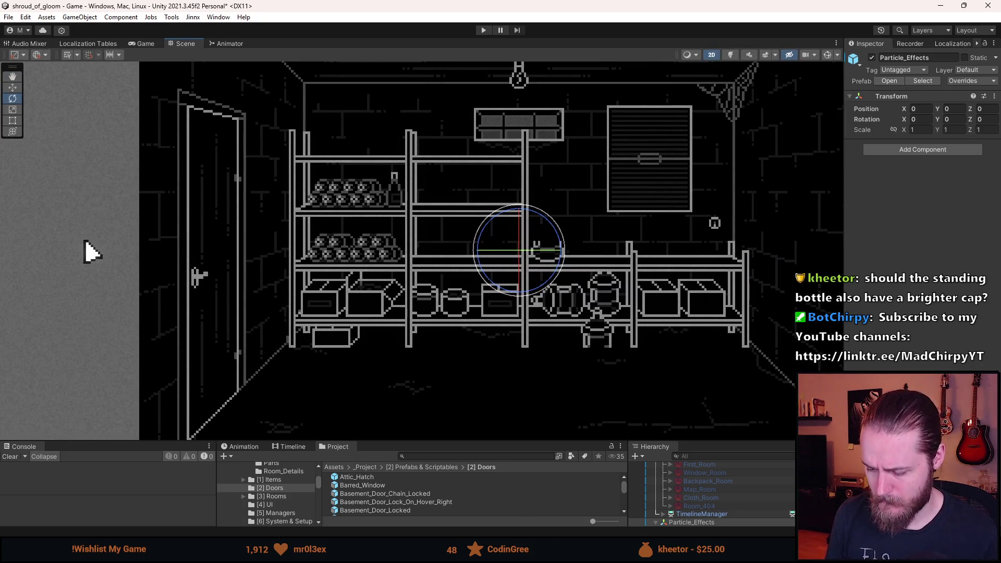
key("alt+Tab")
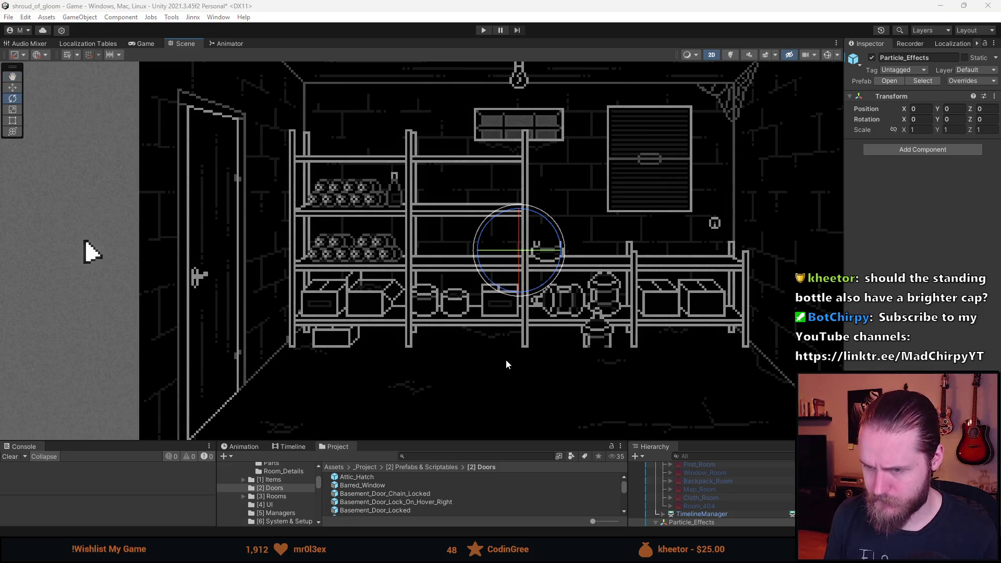
left_click(464, 338)
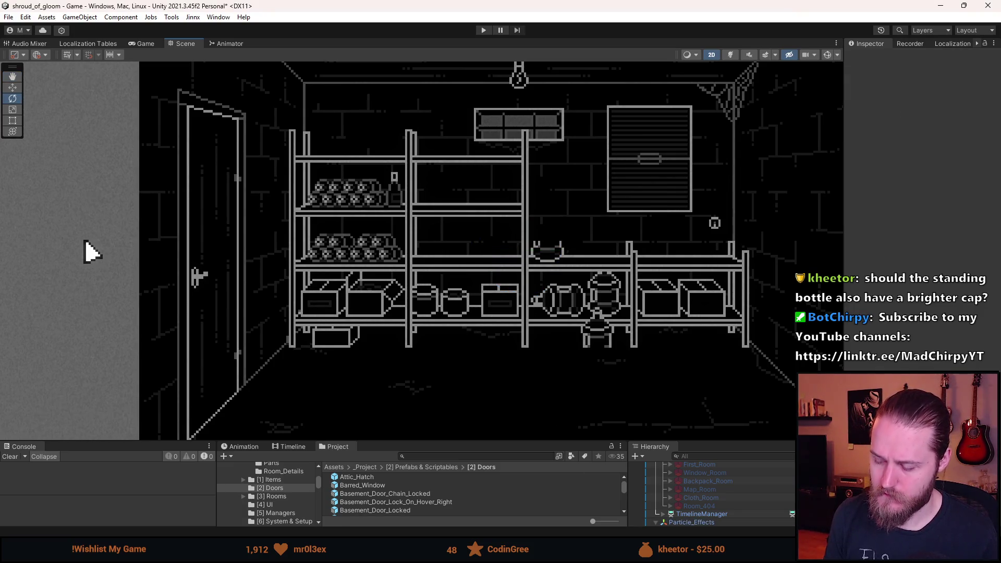
key("alt+Tab")
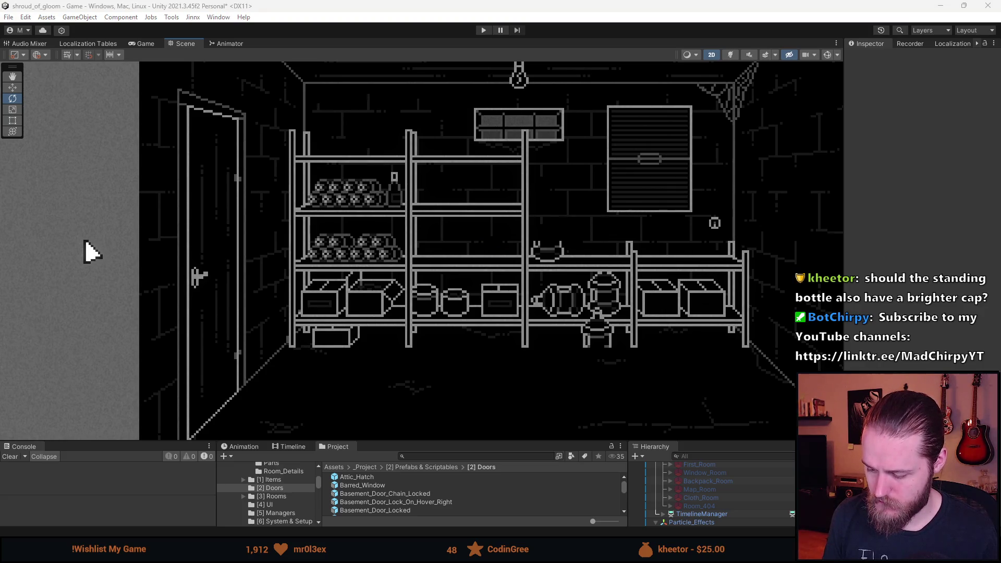
left_click(442, 347)
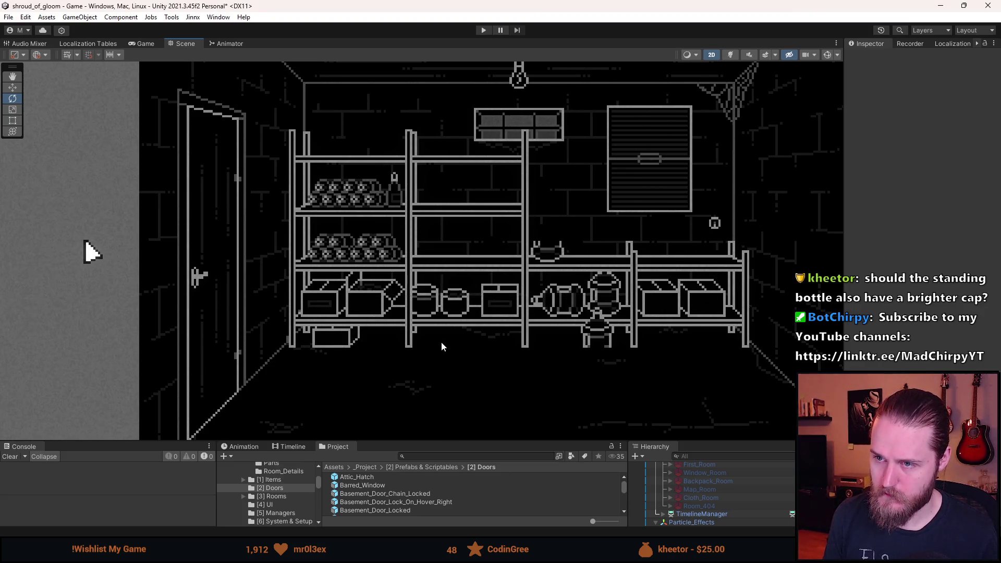
key("alt+Tab")
key("alt+Tab")
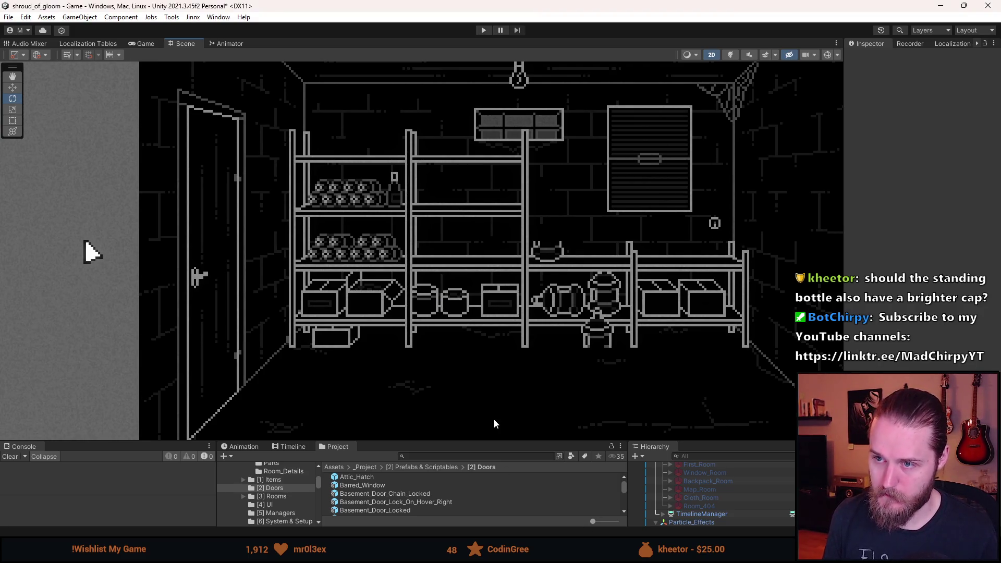
key("q")
key("alt+Tab")
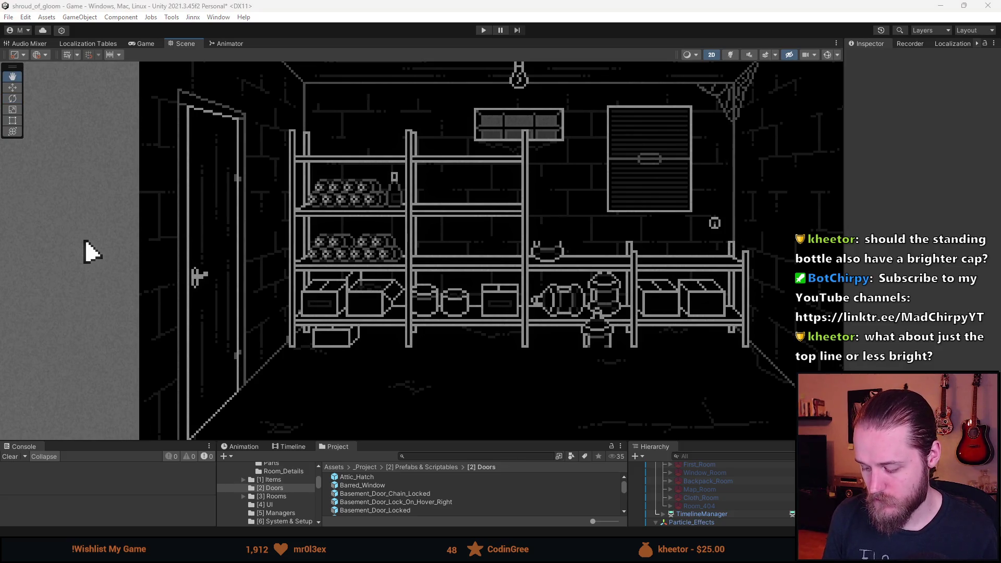
key("e")
key("alt+Tab")
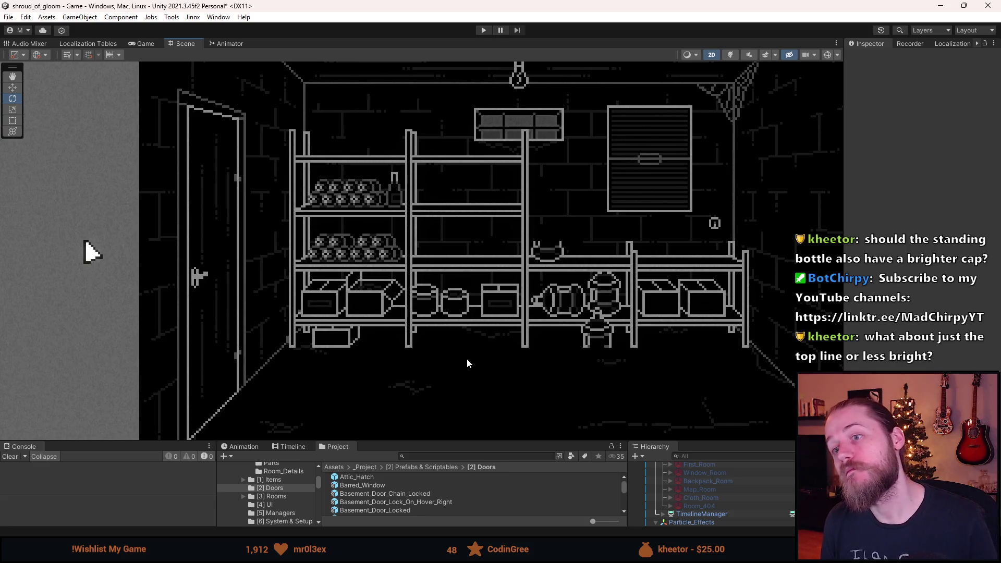
key("q")
key("alt+Tab")
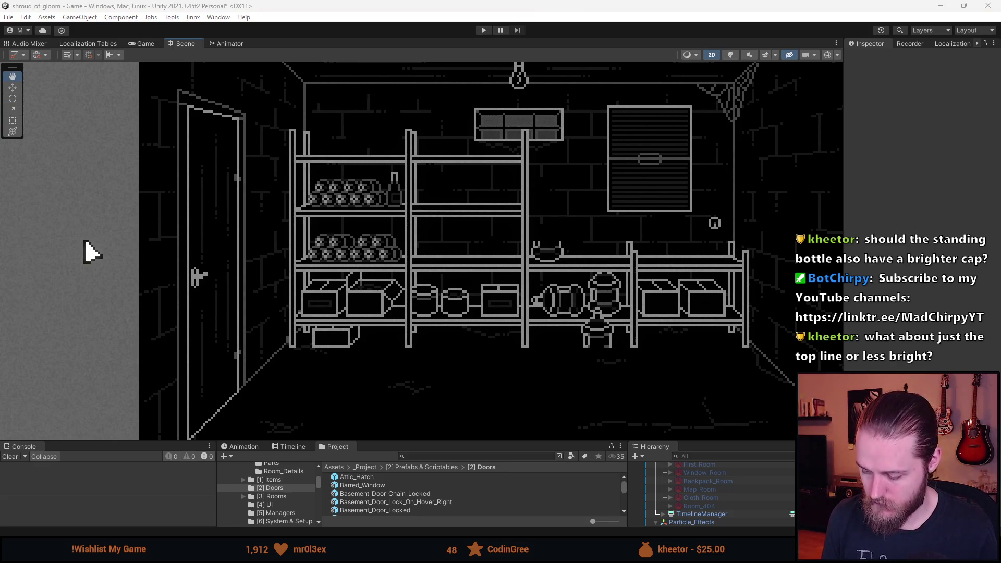
key("e")
left_click(514, 395)
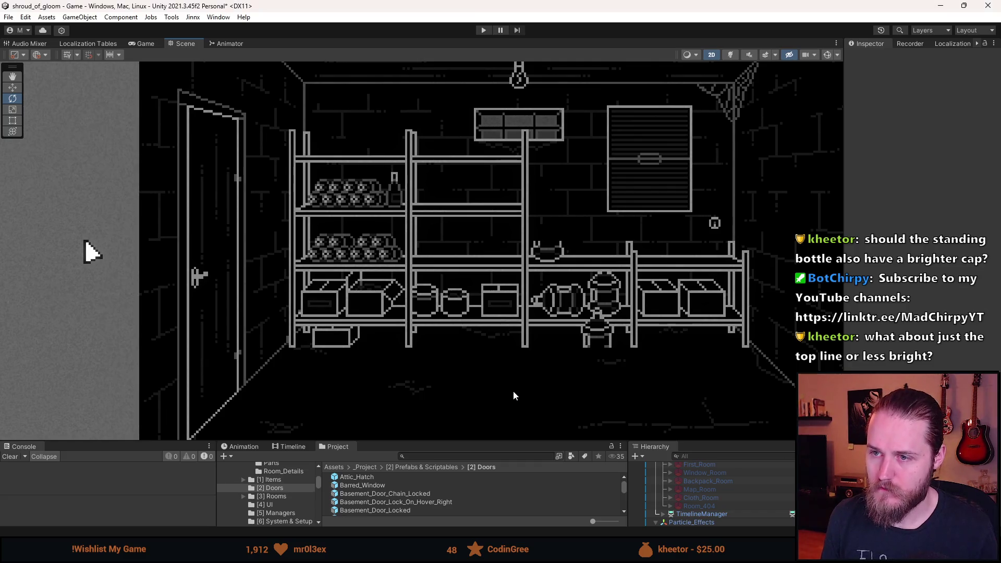
Zoom and pan the Scene view to frame the stocked shelves, boxes and jars
scroll(470, 349, "down", 3)
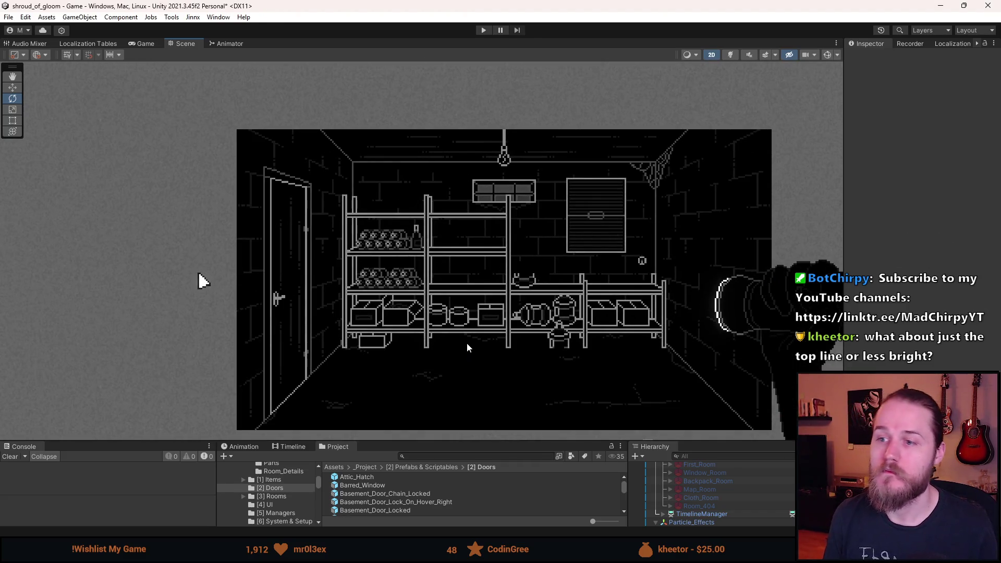
scroll(425, 273, "up", 4)
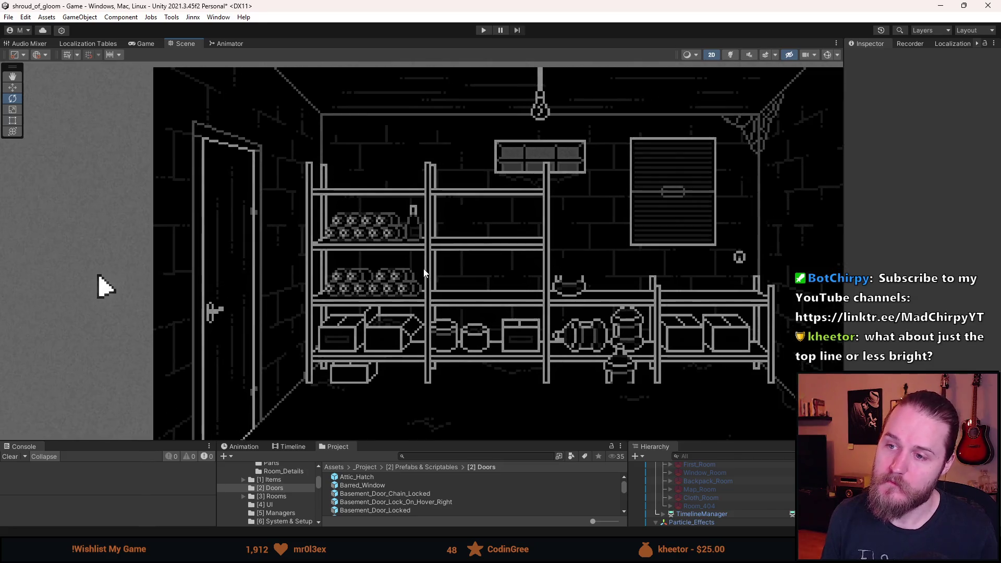
scroll(425, 274, "up", 1)
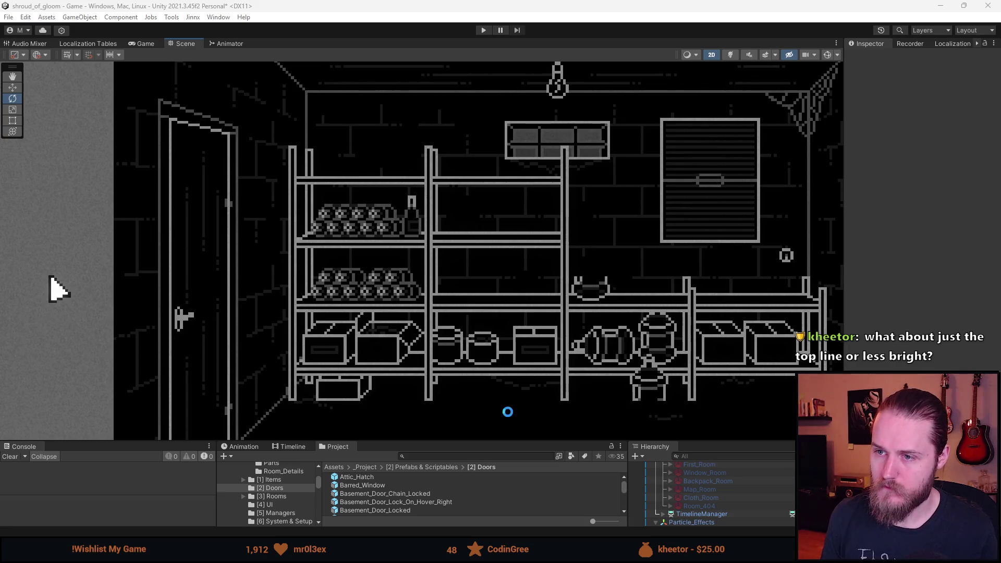
scroll(505, 406, "down", 3)
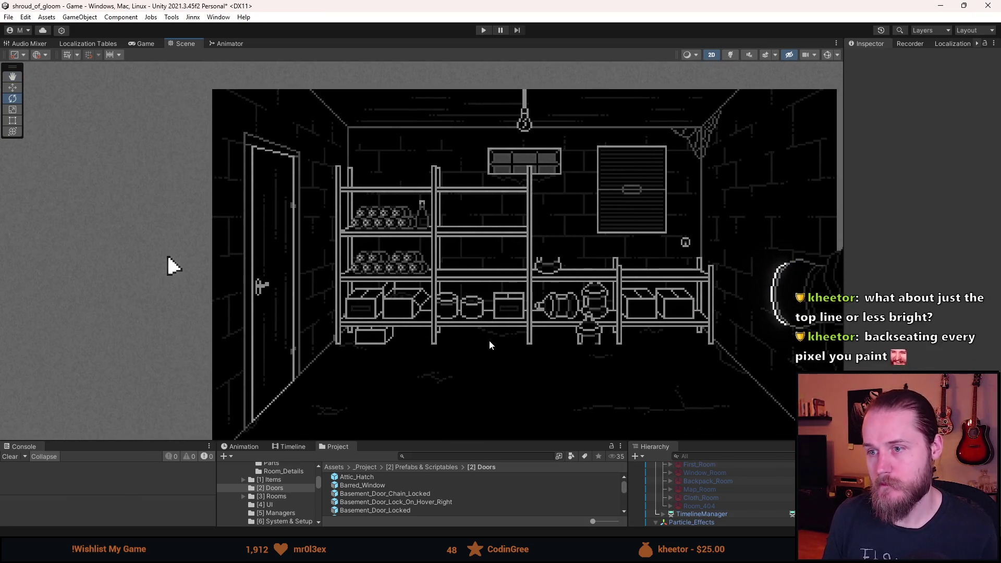
scroll(446, 313, "up", 1)
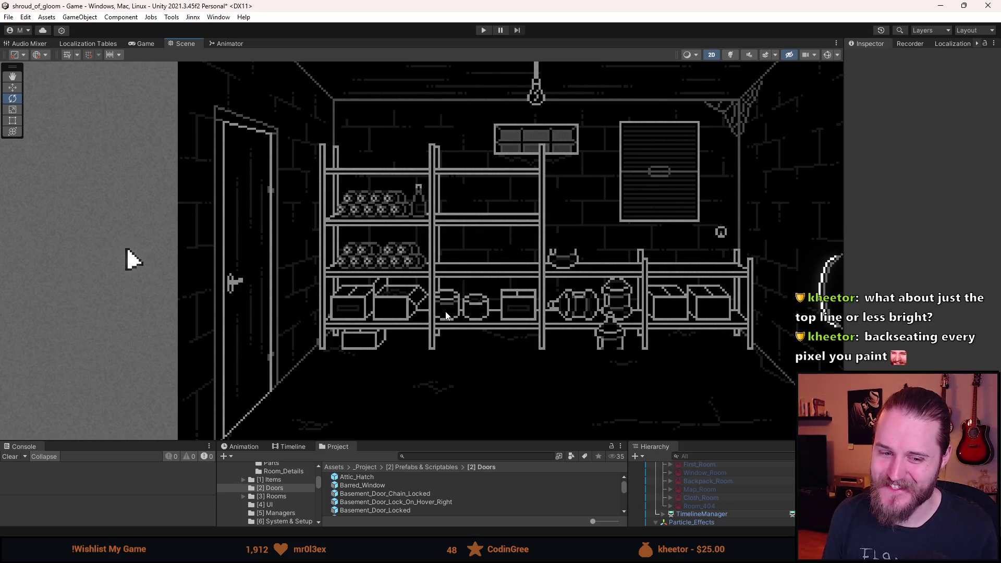
left_click(438, 290)
left_click(438, 290)
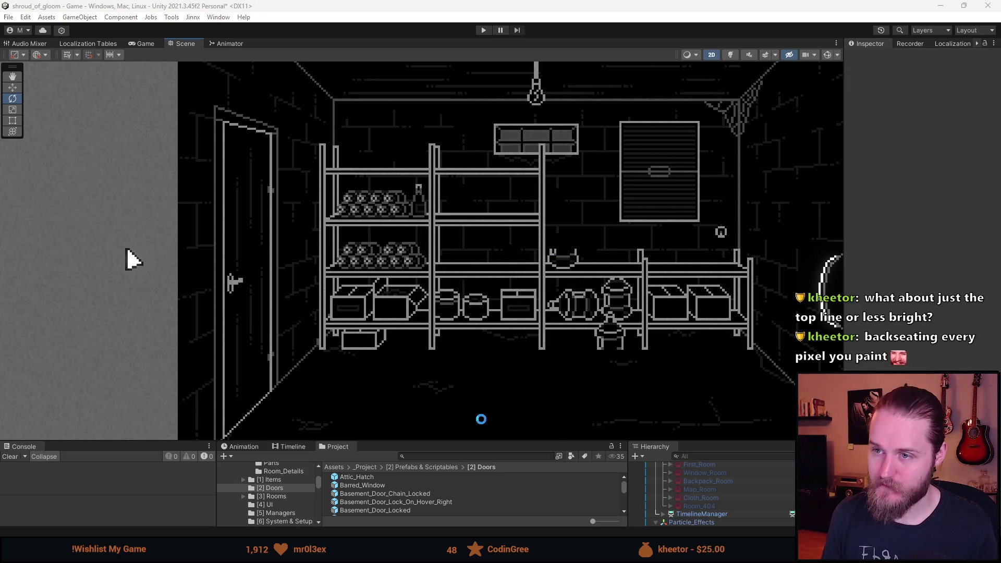
scroll(483, 364, "down", 2)
scroll(483, 364, "up", 3)
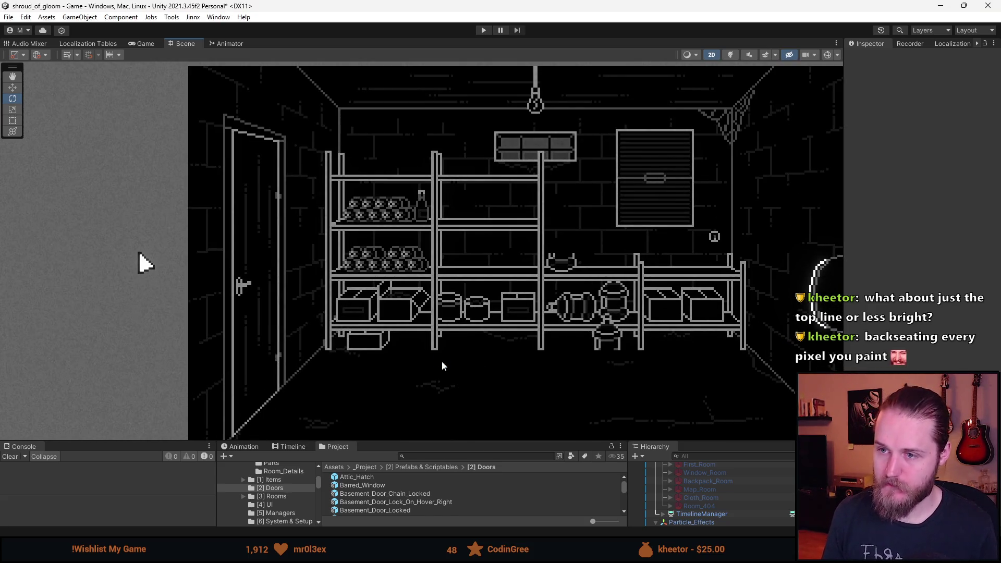
scroll(442, 361, "down", 2)
mouse_move(459, 340)
left_mouse_down()
mouse_move(438, 302)
mouse_move(449, 322)
left_mouse_up()
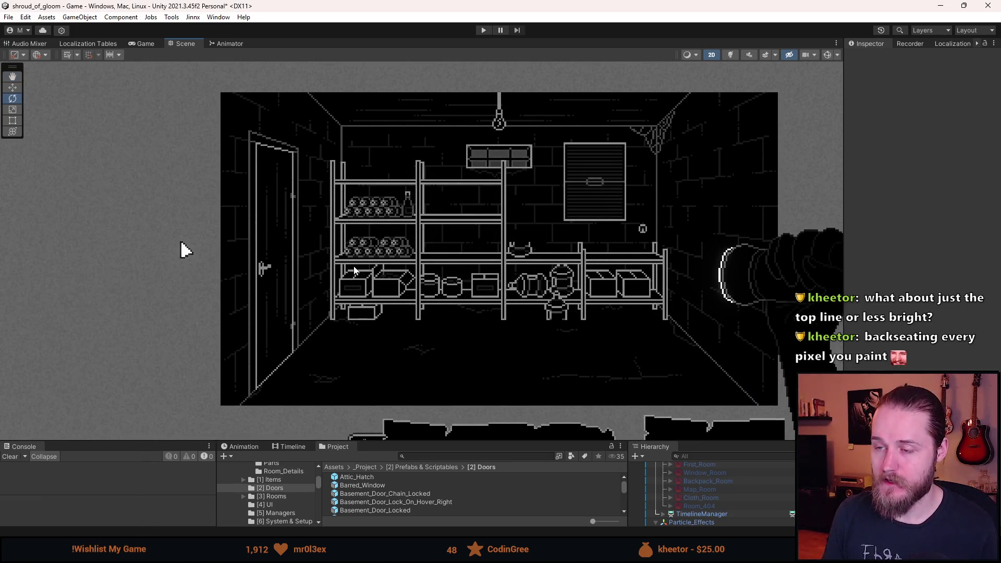
scroll(412, 266, "up", 2)
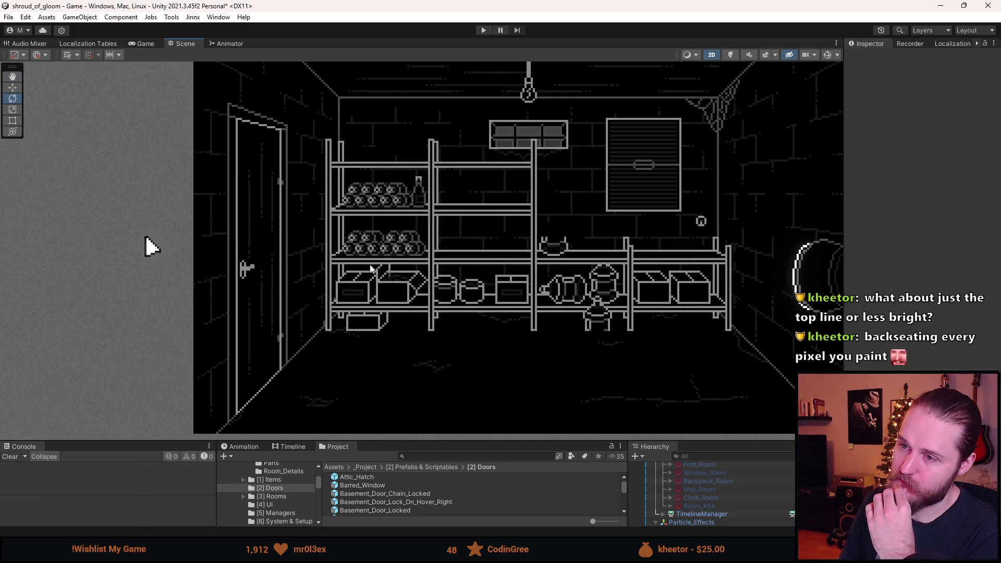
mouse_move(520, 349)
left_mouse_down()
mouse_move(504, 332)
mouse_move(476, 346)
mouse_move(466, 367)
left_mouse_up()
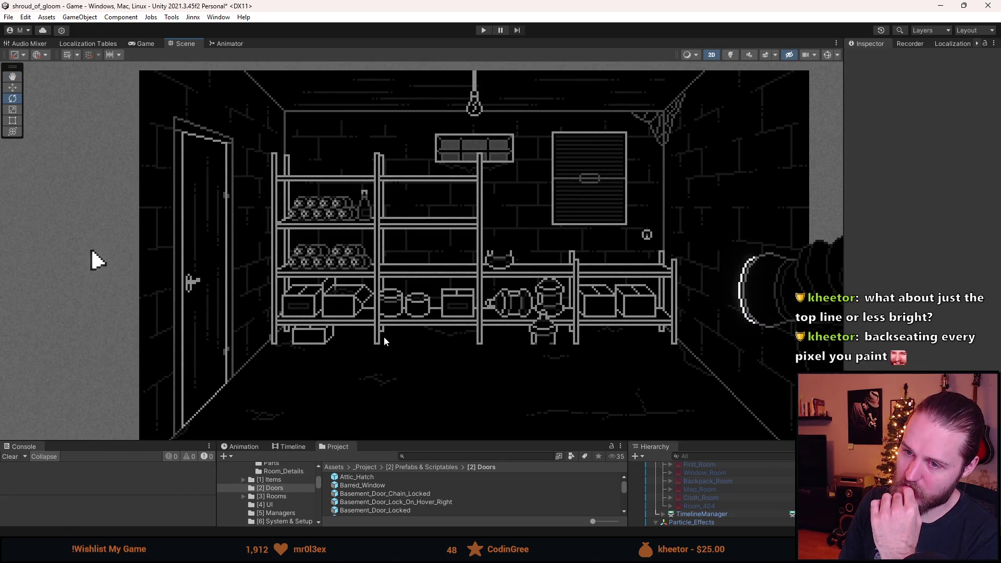
scroll(383, 339, "down", 2)
scroll(384, 339, "up", 1)
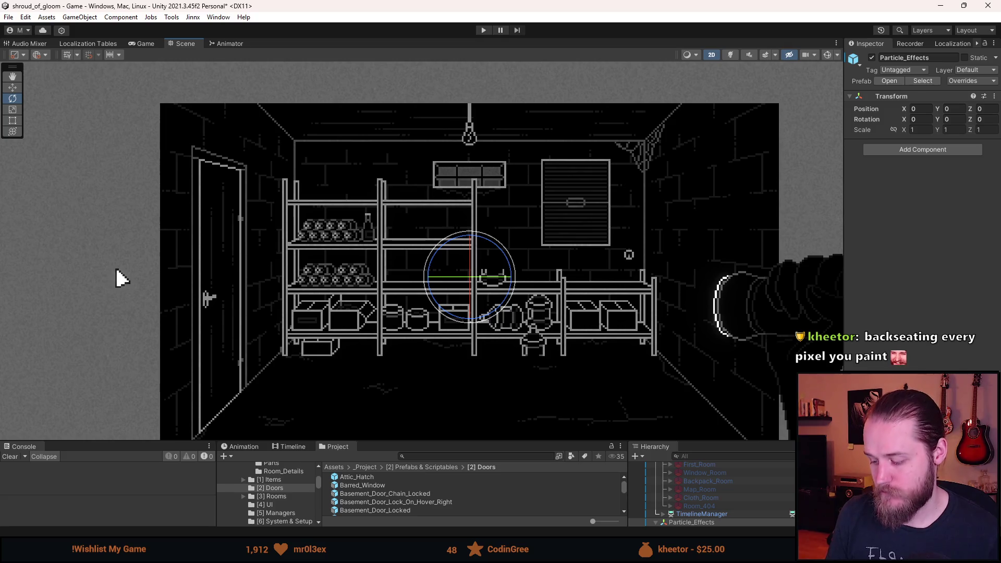
Deselect Particle_Effects and recentre the whole storage room in the Scene view
left_click(444, 316)
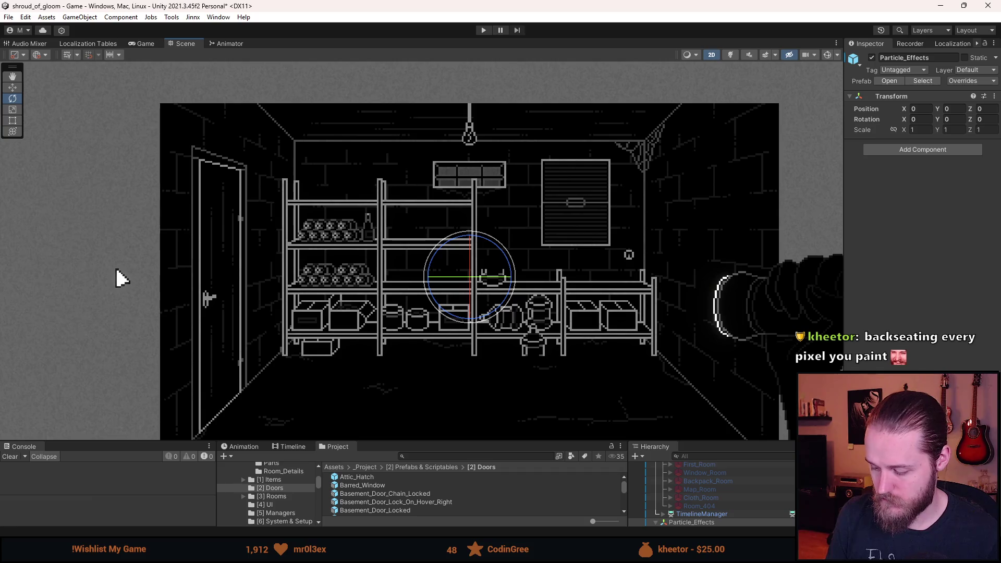
left_click(409, 316)
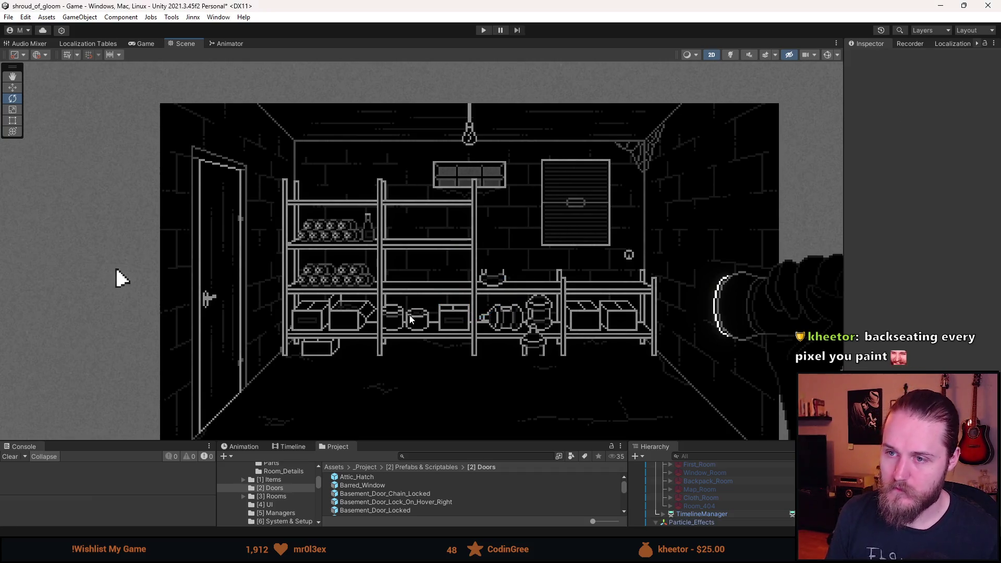
scroll(410, 316, "down", 4)
scroll(409, 319, "up", 5)
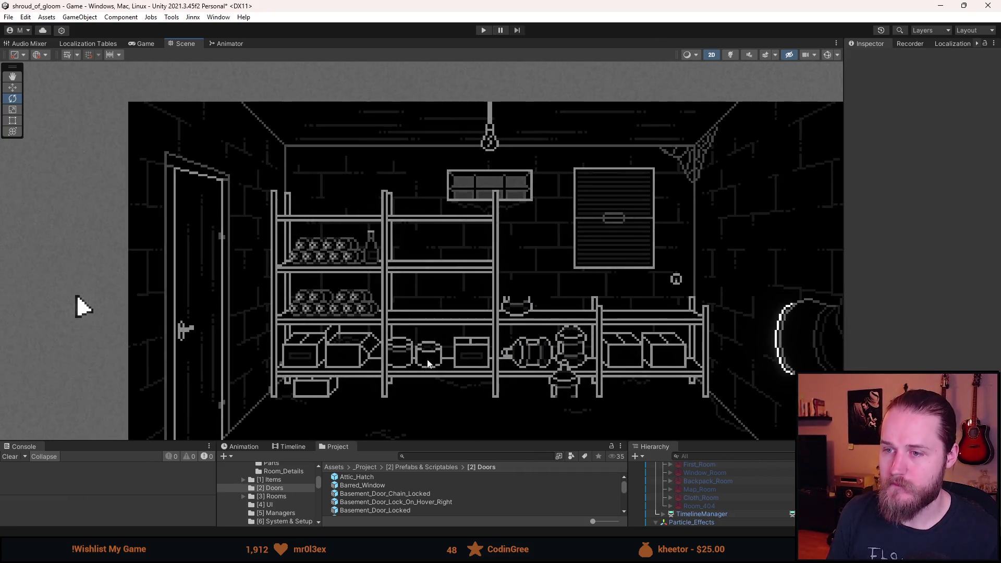
key("q")
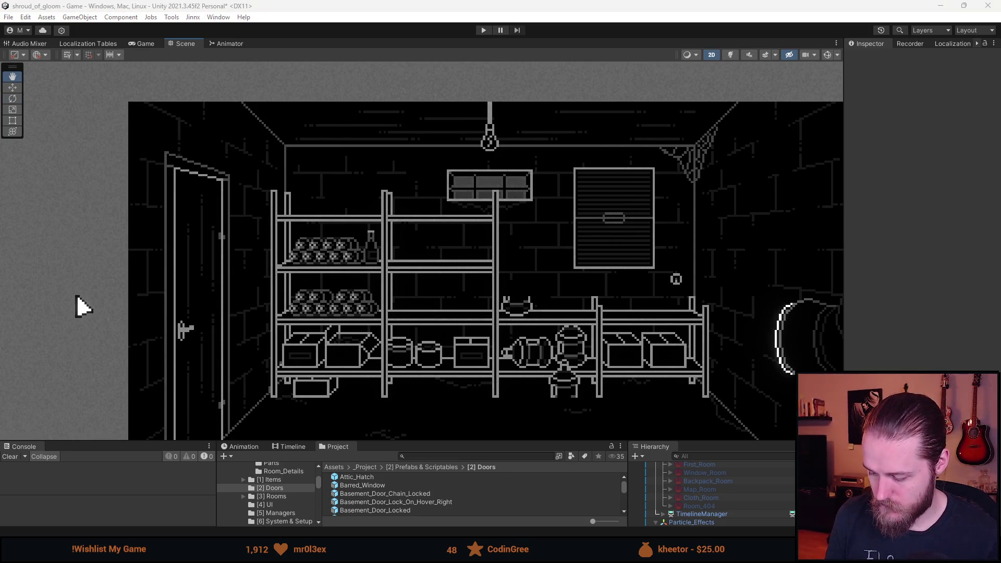
scroll(78, 297, "down", 3)
mouse_move(77, 297)
left_mouse_down()
mouse_move(172, 305)
mouse_move(162, 243)
left_mouse_up()
scroll(380, 211, "up", 3)
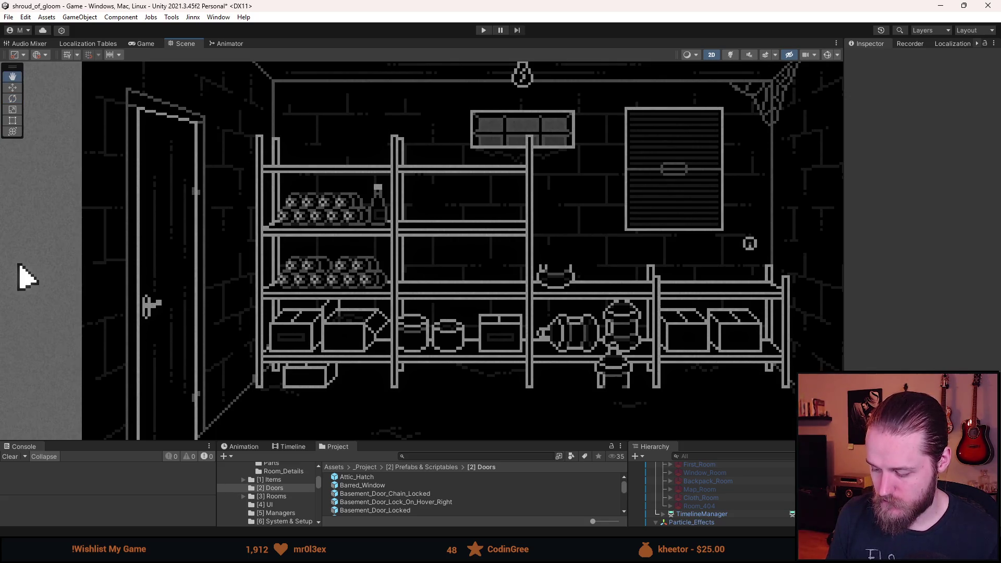
left_click(479, 329)
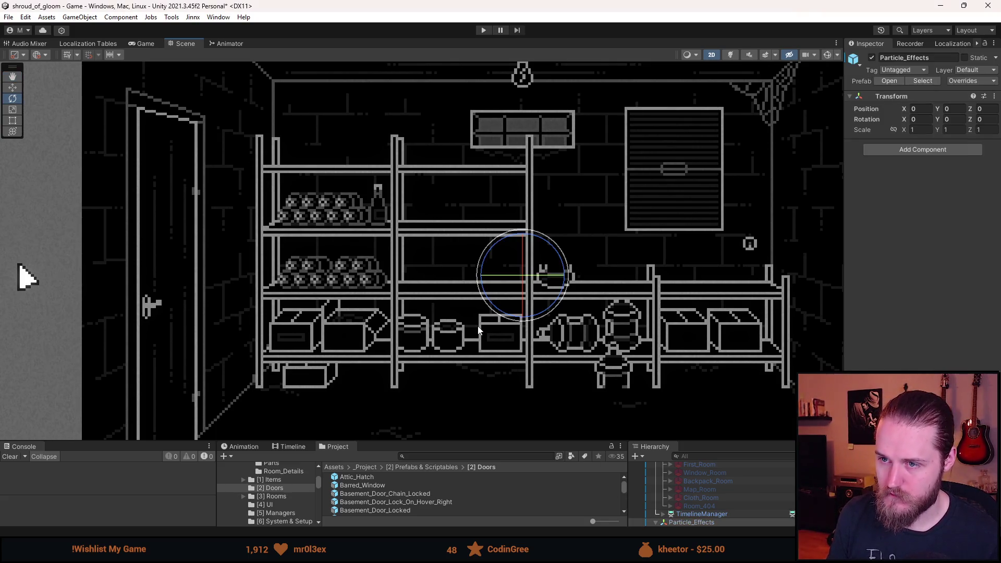
scroll(477, 368, "down", 4)
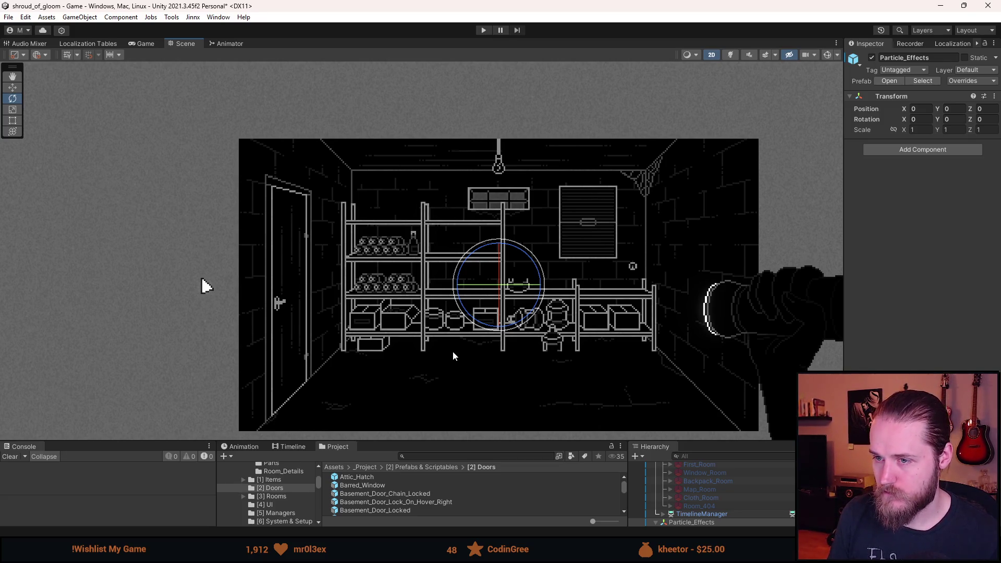
key("q")
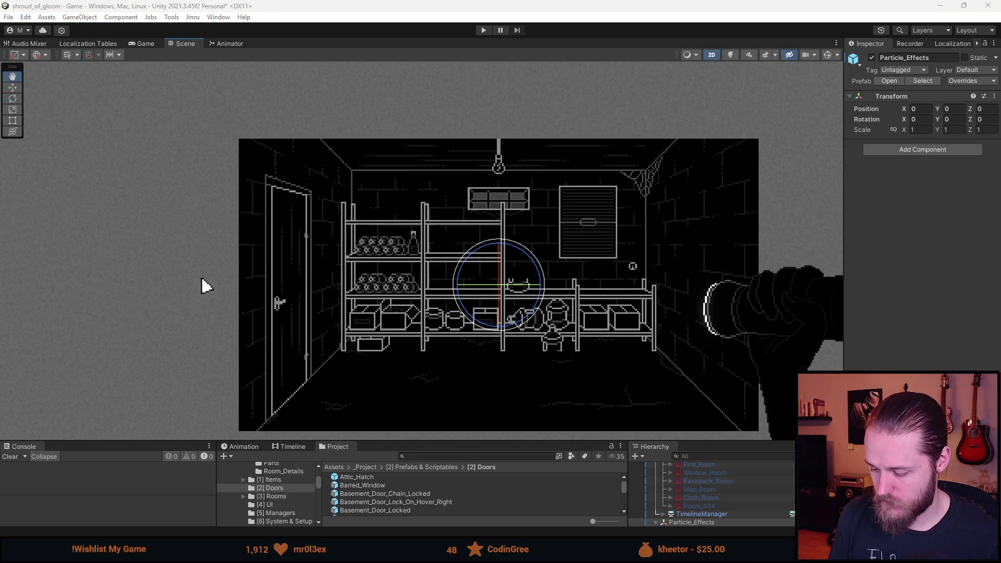
left_click(465, 342)
scroll(461, 343, "up", 3)
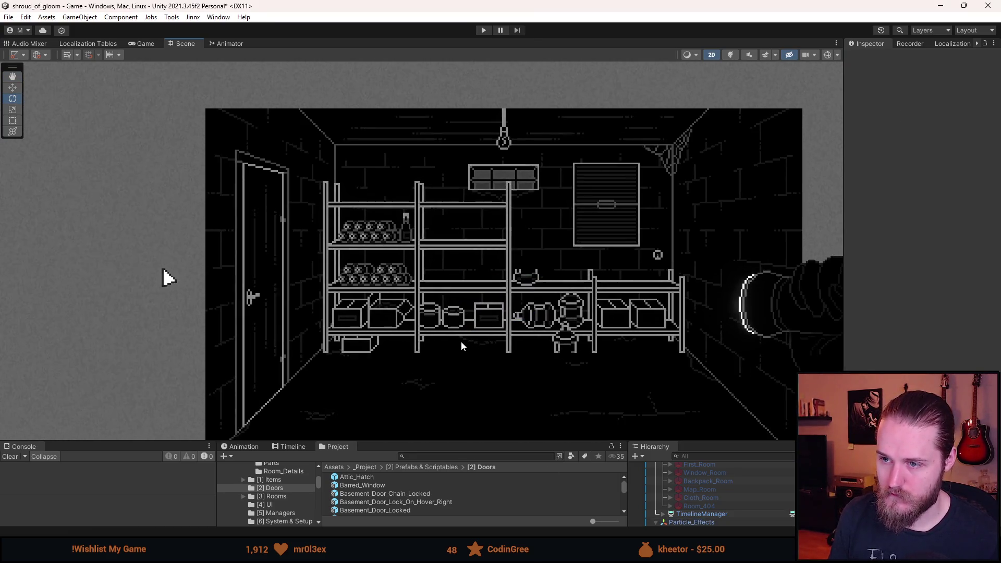
key("ctrl+z")
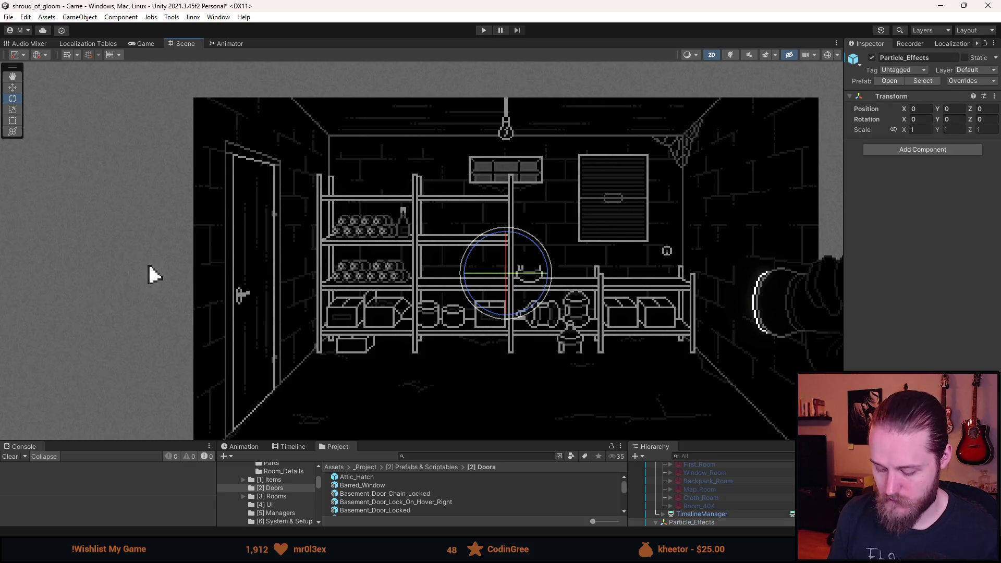
key("ctrl+y")
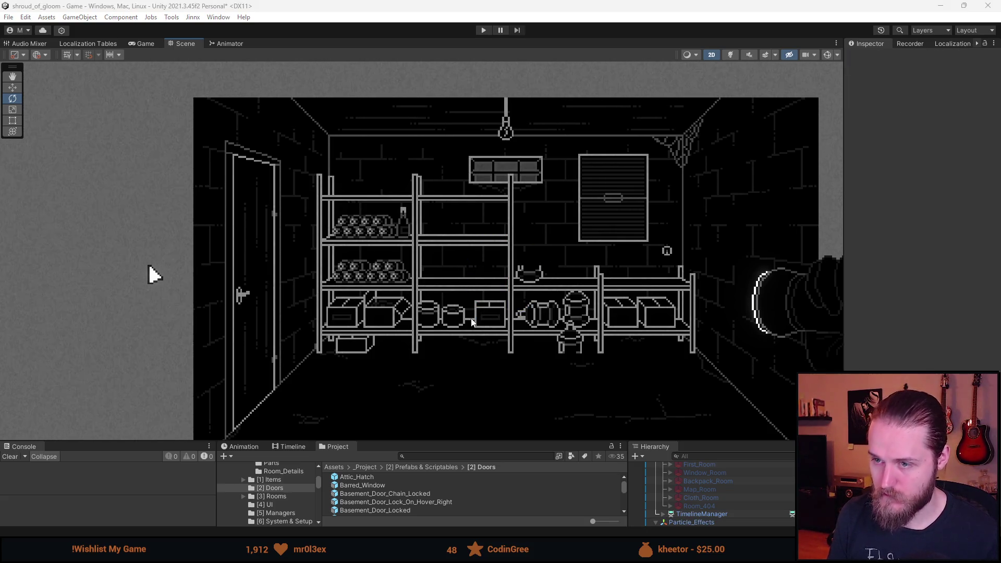
scroll(476, 336, "down", 2)
scroll(480, 349, "up", 3)
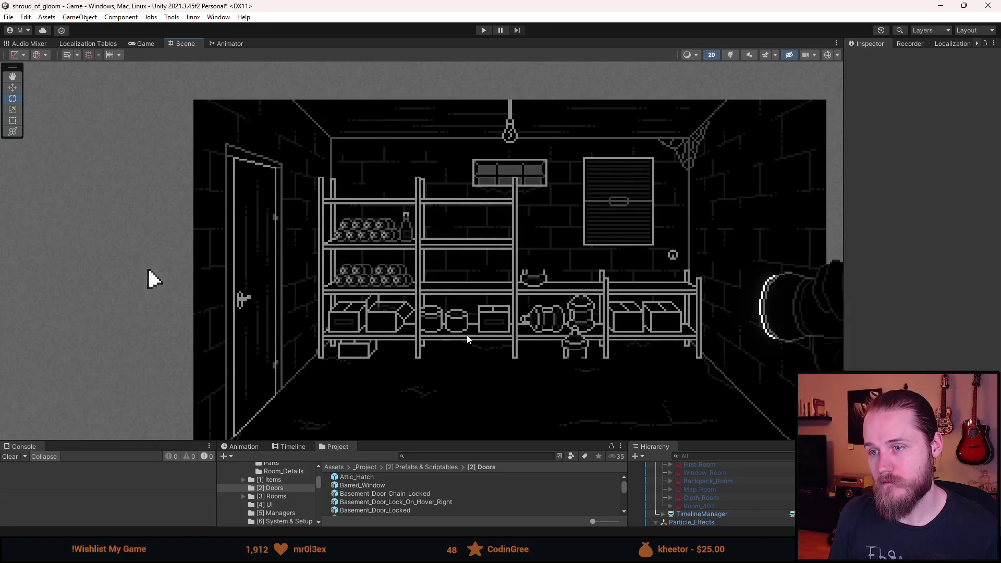
left_click_drag(439, 321, 445, 285)
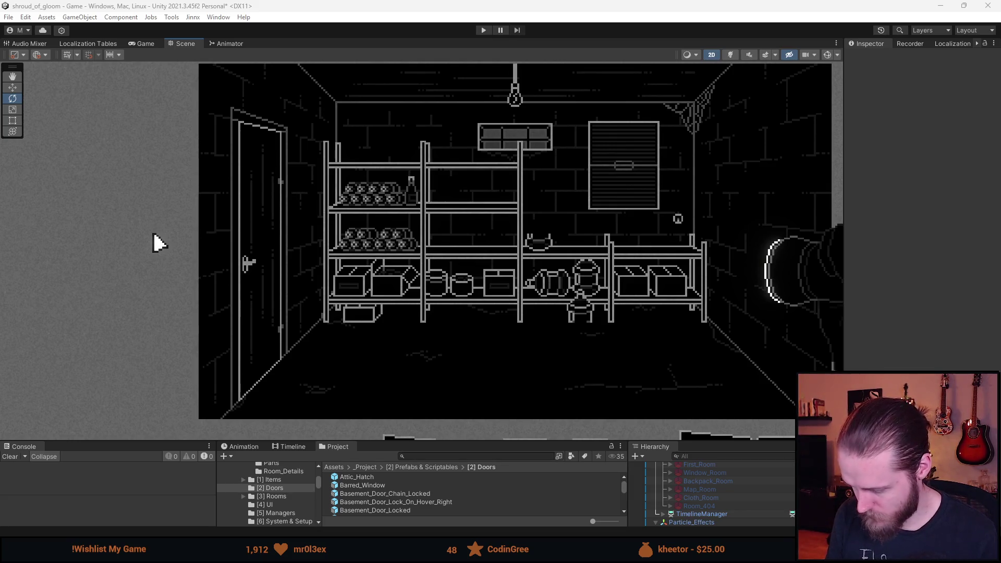
Back in Aseprite, marquee-select the two small jar sprites on the props sheet
key("alt+Tab")
scroll(419, 232, "up", 2)
left_click_drag(388, 219, 467, 423)
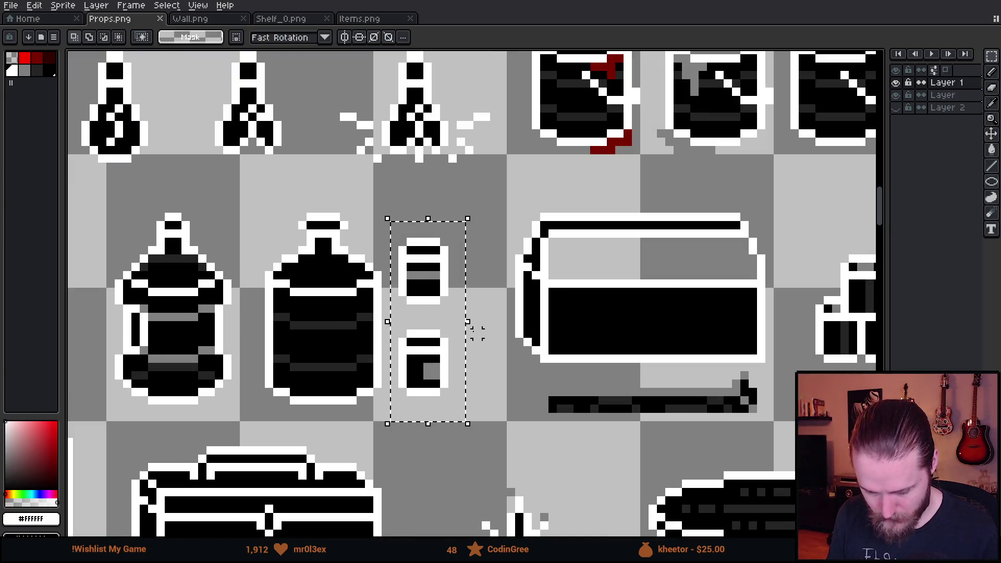
scroll(427, 272, "down", 1)
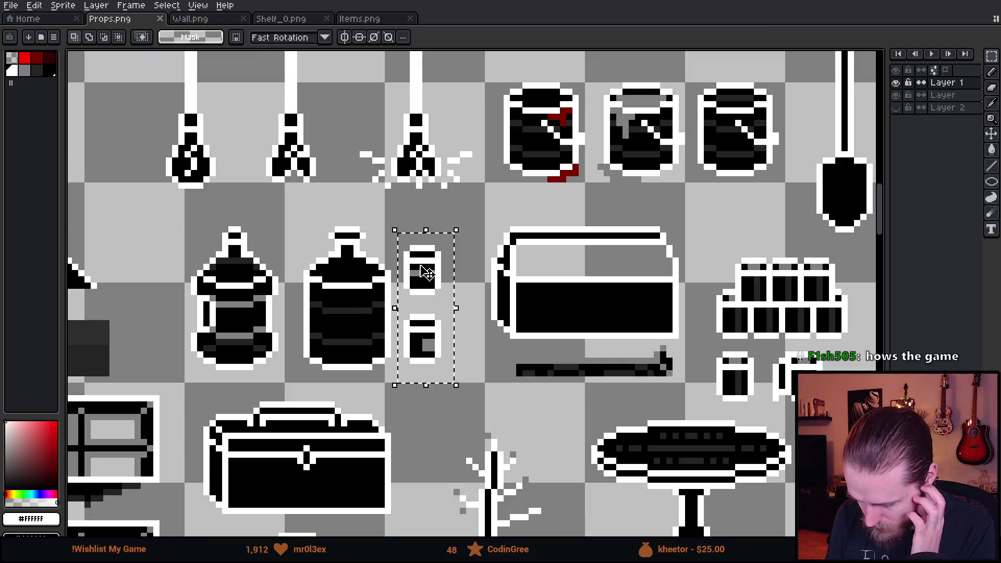
scroll(422, 265, "down", 1)
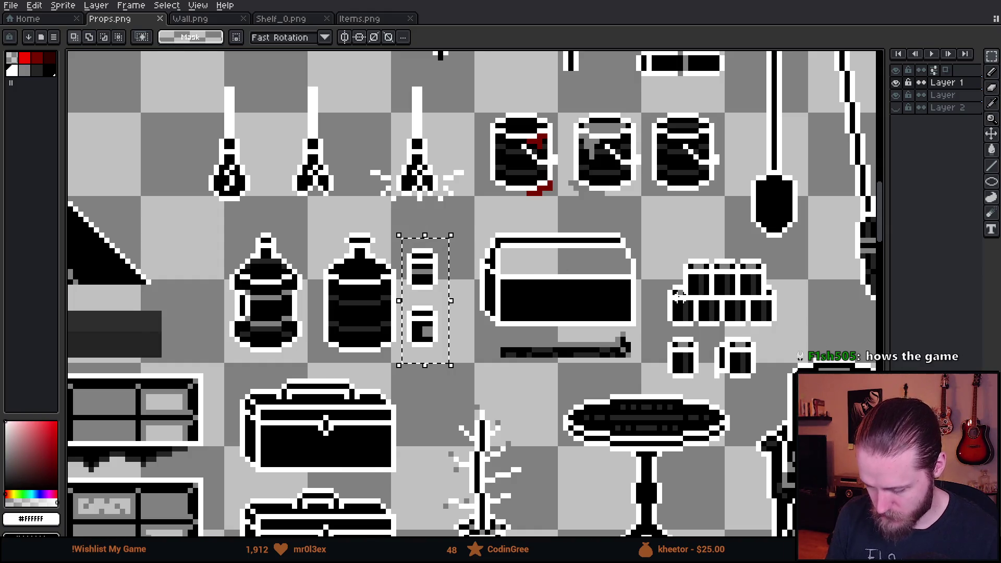
scroll(680, 296, "down", 3)
mouse_move(679, 296)
left_mouse_down()
mouse_move(643, 277)
mouse_move(365, 269)
left_mouse_up()
scroll(244, 301, "up", 2)
mouse_move(662, 402)
left_mouse_down()
mouse_move(481, 230)
mouse_move(475, 178)
mouse_move(485, 153)
left_mouse_up()
scroll(532, 296, "up", 3)
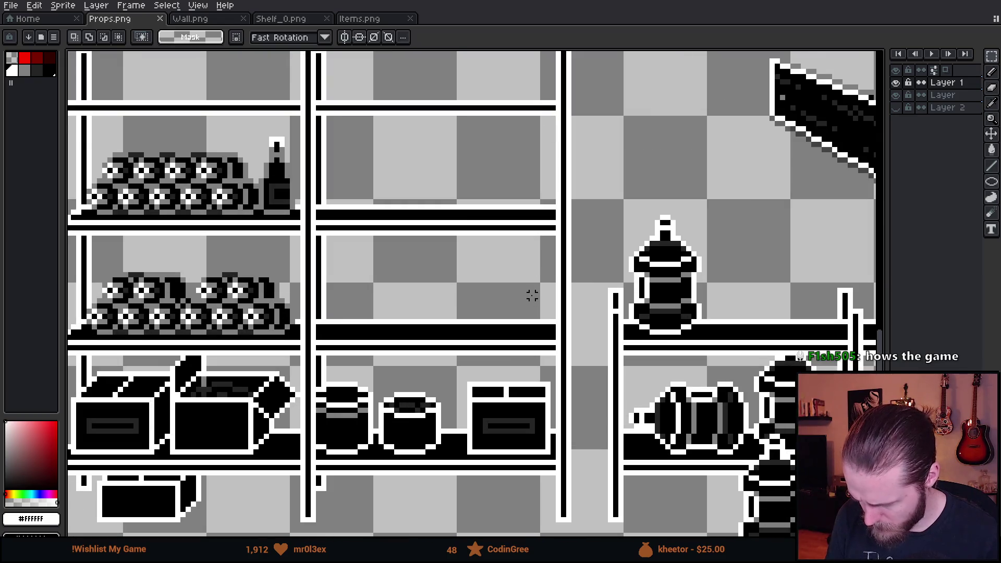
scroll(511, 275, "down", 4)
left_click_drag(511, 275, 360, 313)
scroll(360, 313, "up", 4)
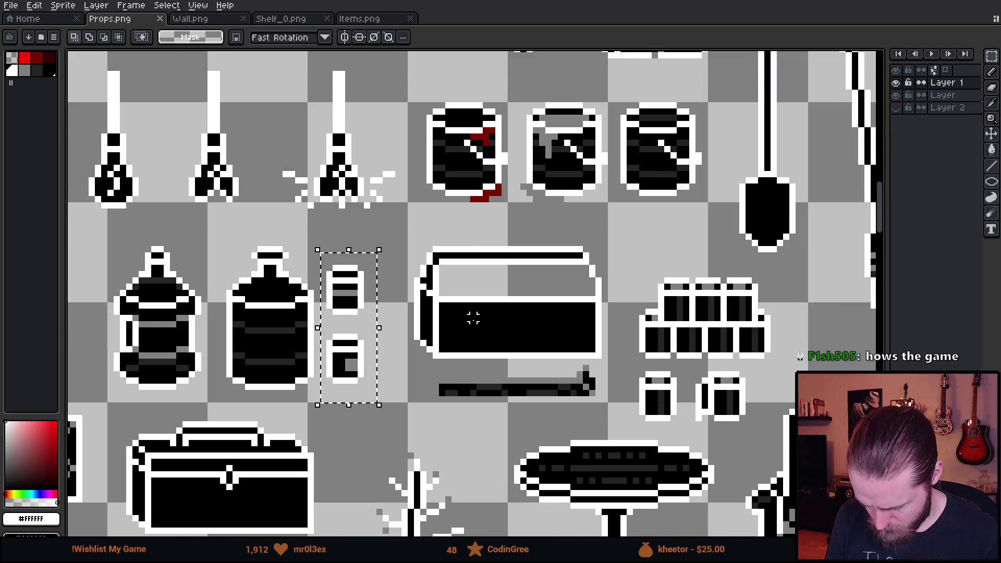
left_click(943, 94)
left_click(373, 268)
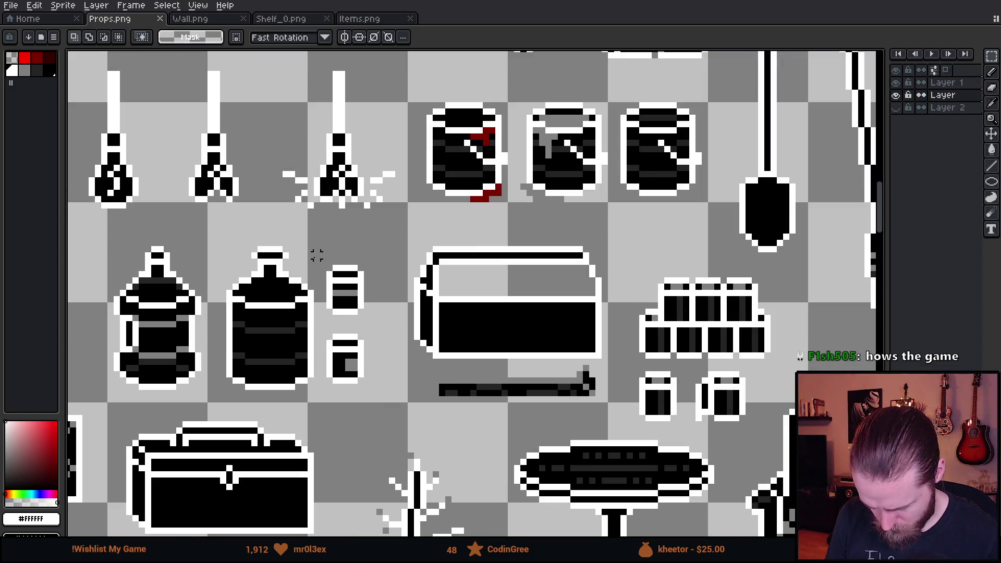
mouse_move(316, 249)
left_mouse_down()
mouse_move(356, 375)
mouse_move(386, 408)
left_mouse_up()
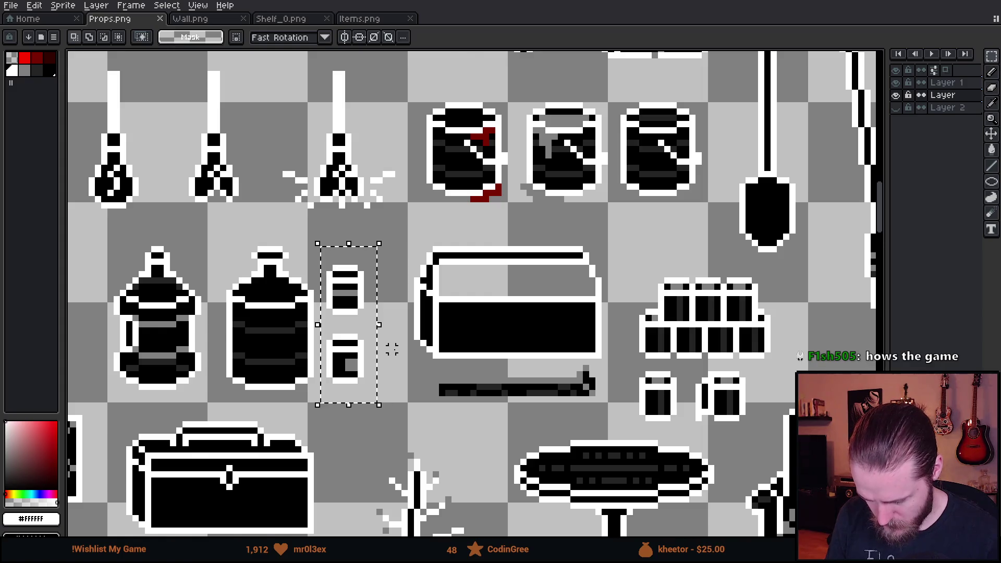
scroll(392, 348, "down", 2)
scroll(393, 349, "down", 2)
left_click_drag(730, 444, 407, 253)
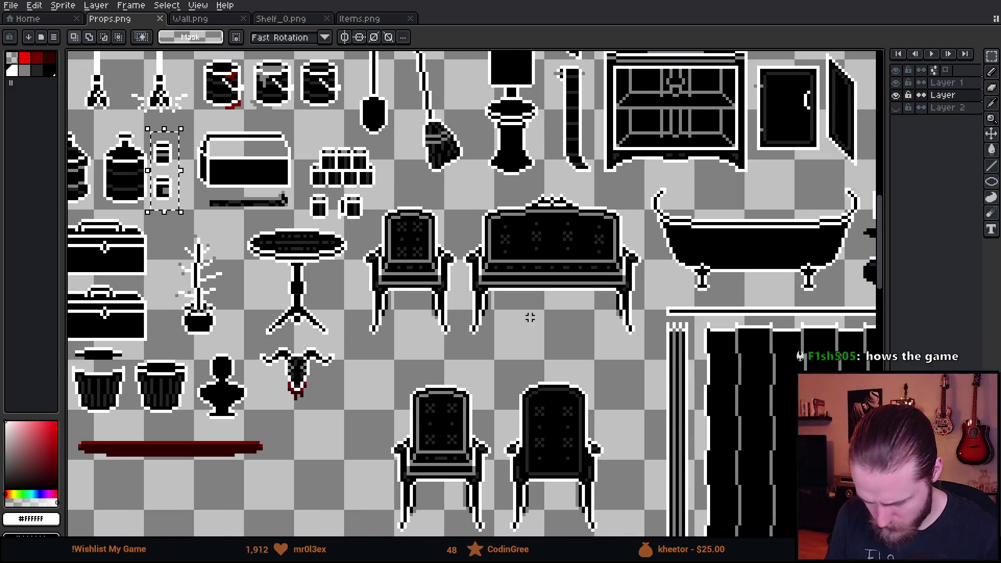
scroll(756, 261, "up", 3)
Paste the two jars onto Layer 1 beside the black box below the shelves
left_click(943, 83)
mouse_move(626, 495)
left_mouse_down()
mouse_move(558, 71)
mouse_move(532, 33)
left_mouse_up()
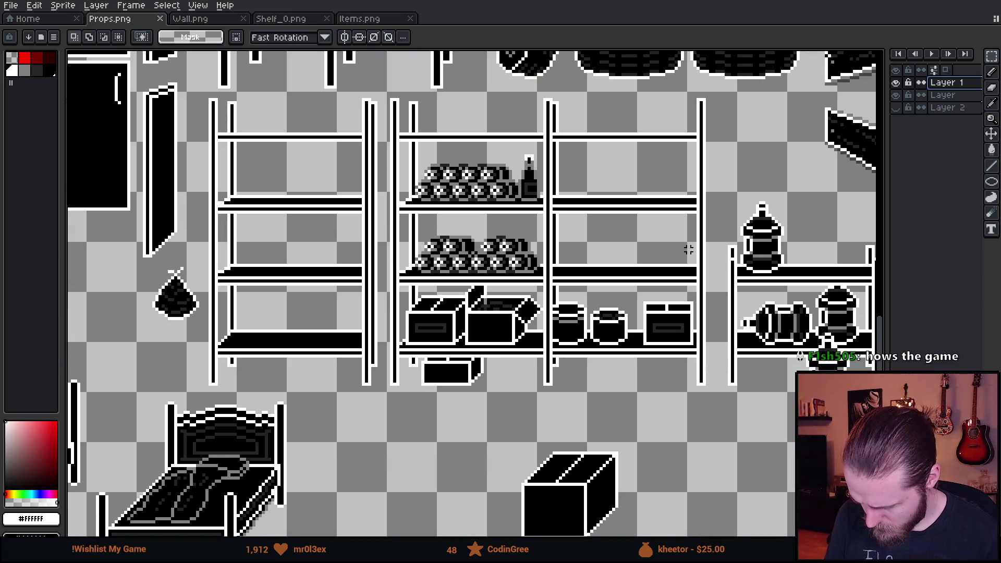
left_click_drag(691, 364, 546, 238)
key("ctrl+v")
left_click_drag(472, 292, 595, 387)
key("Return")
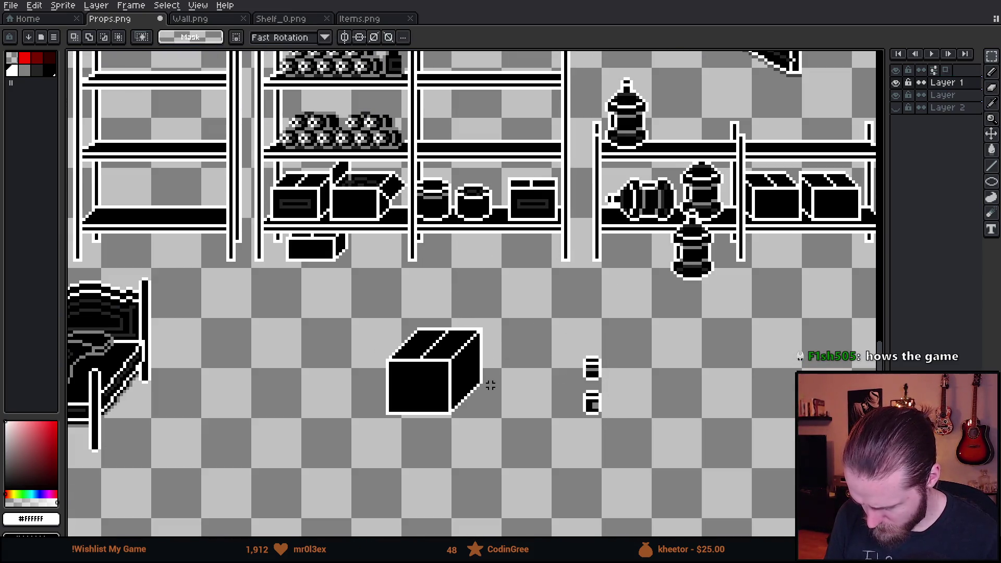
left_click(950, 95)
scroll(469, 313, "down", 3)
scroll(558, 383, "up", 4)
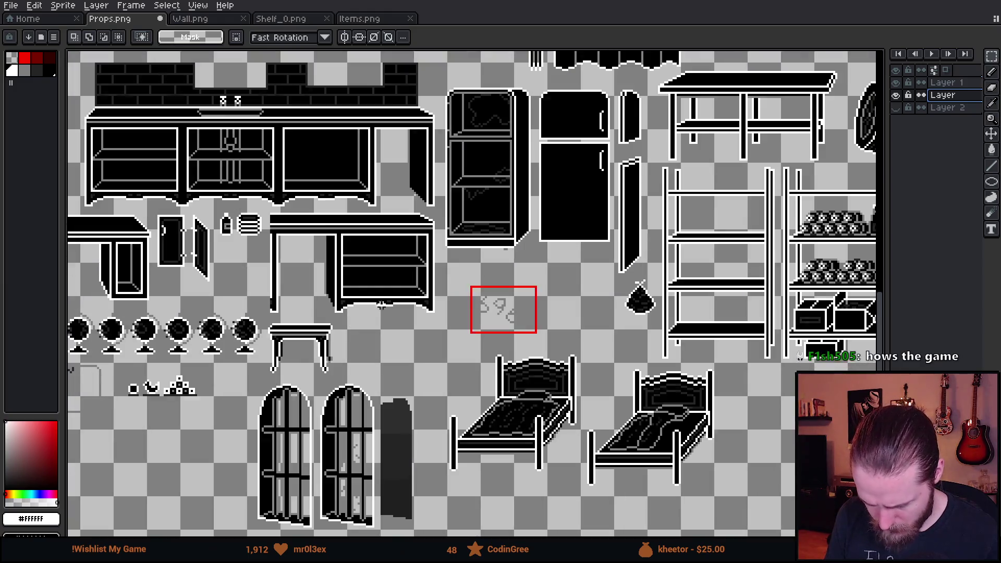
scroll(521, 292, "up", 5)
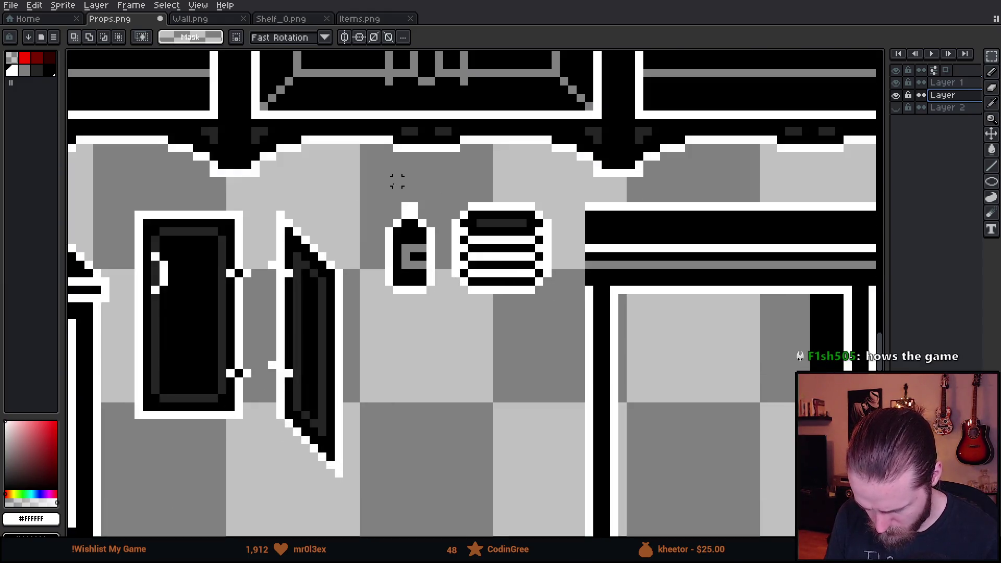
Copy the small bottle and paste it onto Layer 1 beside the copied jars
left_click_drag(438, 330, 437, 329)
left_click_drag(376, 202, 421, 303)
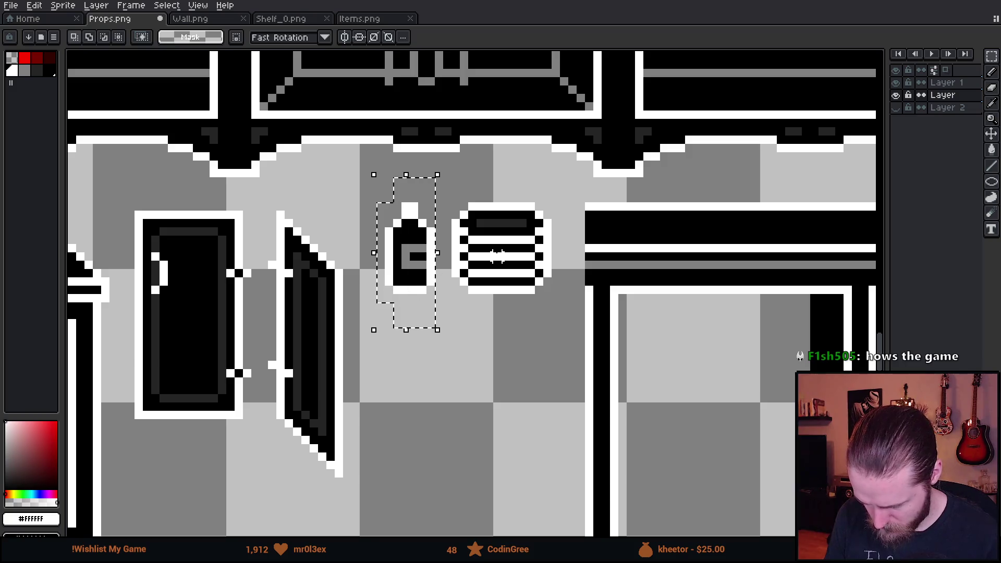
left_click(947, 83)
scroll(704, 308, "down", 3)
scroll(355, 234, "up", 2)
left_click_drag(355, 234, 94, 114)
left_click_drag(720, 326, 381, 298)
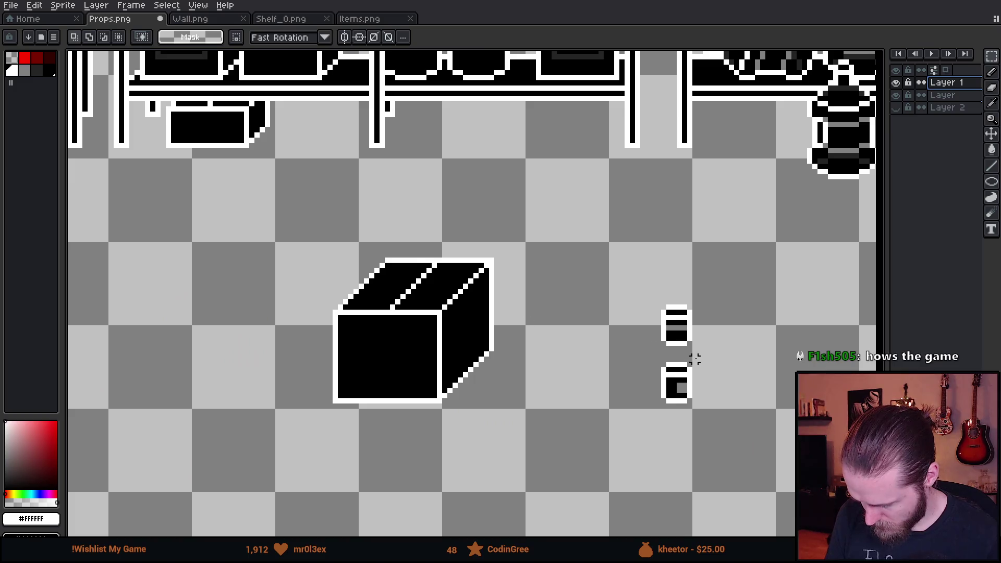
scroll(634, 359, "up", 1)
key("ctrl+t")
left_click_drag(480, 292, 549, 292)
Hide and re-show Layer 1 to check its contents, then frame the bottle and jars
left_click(693, 339)
left_click(896, 83)
left_click(896, 83)
scroll(669, 263, "down", 3)
left_click_drag(529, 215, 588, 278)
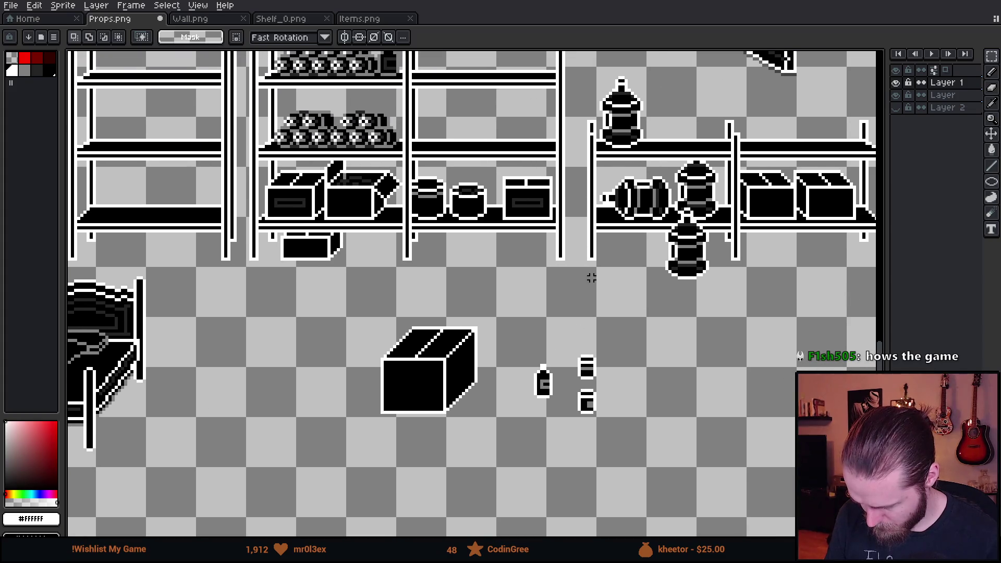
scroll(571, 305, "up", 2)
scroll(571, 305, "down", 1)
mouse_move(527, 365)
left_mouse_down()
mouse_move(521, 503)
mouse_move(537, 436)
mouse_move(537, 481)
mouse_move(518, 280)
left_mouse_up()
scroll(500, 378, "up", 1)
scroll(494, 358, "up", 2)
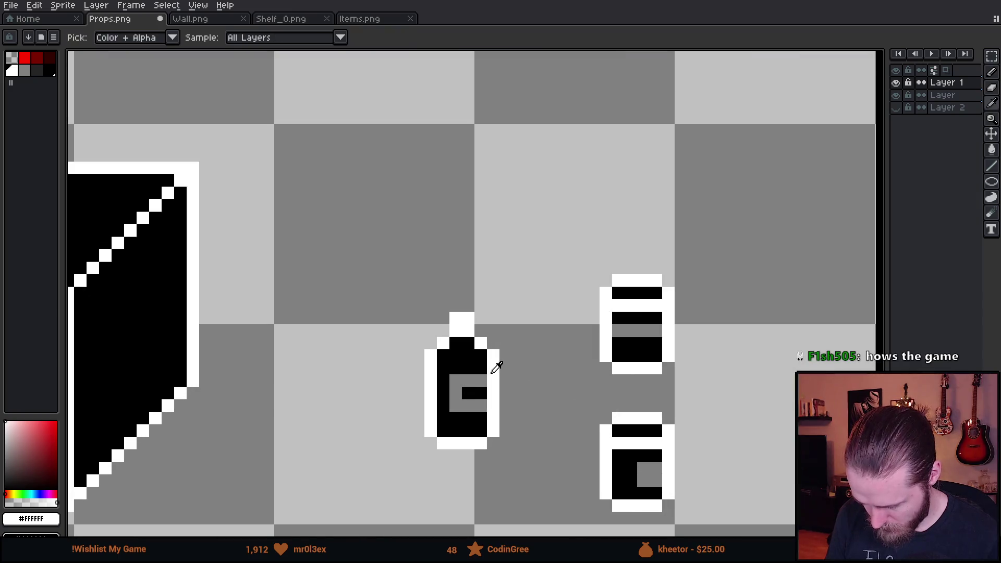
left_click_drag(328, 389, 382, 377)
Draw a white outline of a new empty jar next to the bottle
left_click(361, 338)
left_click(359, 433, "shift")
mouse_move(359, 434)
left_mouse_down()
mouse_move(420, 440)
mouse_move(441, 427)
mouse_move(437, 439)
mouse_move(447, 428)
mouse_move(449, 346)
mouse_move(436, 317)
left_mouse_up()
mouse_move(374, 318)
left_mouse_down()
mouse_move(363, 313)
mouse_move(384, 305)
mouse_move(449, 305)
left_mouse_up()
scroll(438, 379, "down", 5)
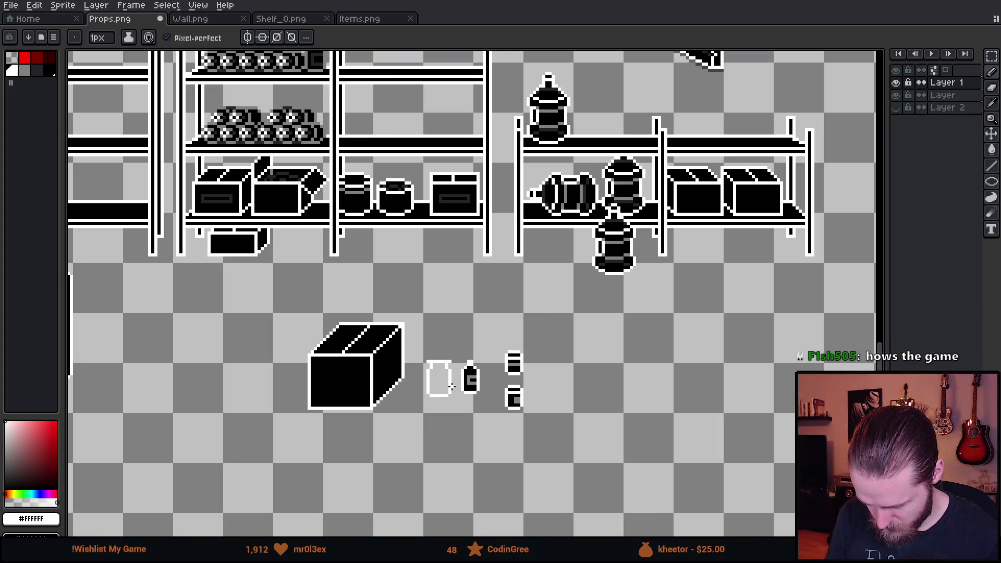
Draw a lid on the new jar and redraw its top rim row
scroll(437, 379, "up", 4)
scroll(437, 379, "up", 2)
mouse_move(407, 204)
left_mouse_down()
mouse_move(391, 201)
mouse_move(511, 204)
left_mouse_up()
key("e")
mouse_move(412, 252)
left_mouse_down()
mouse_move(485, 228)
mouse_move(510, 252)
left_mouse_up()
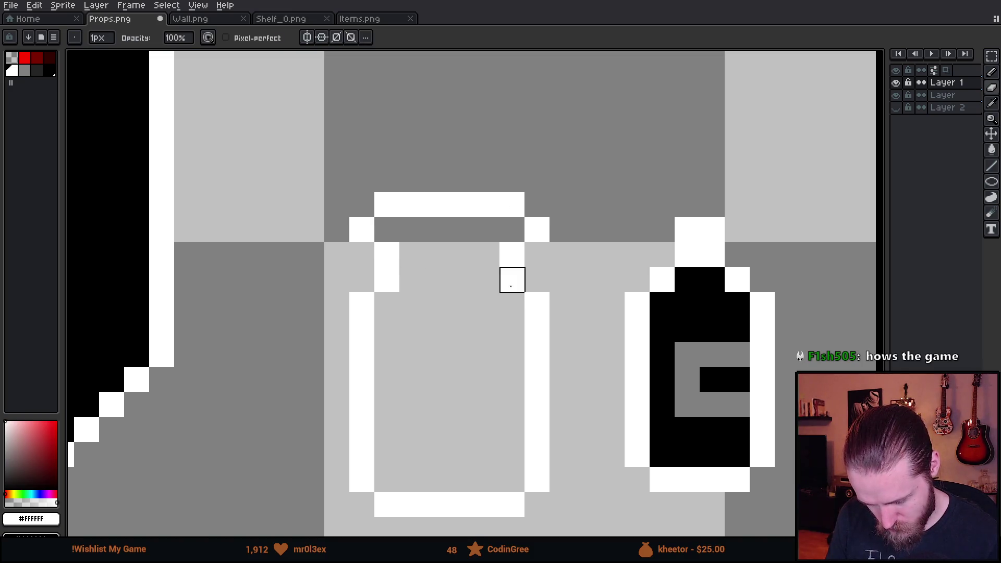
scroll(554, 380, "down", 4)
scroll(554, 380, "up", 4)
key("ctrl+z")
key("ctrl+z")
key("ctrl+z")
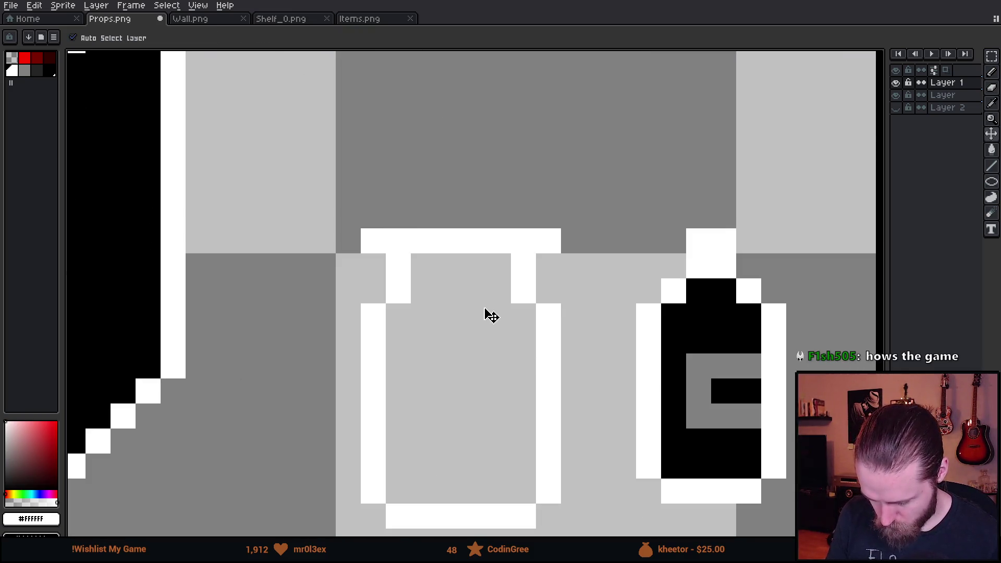
key("v")
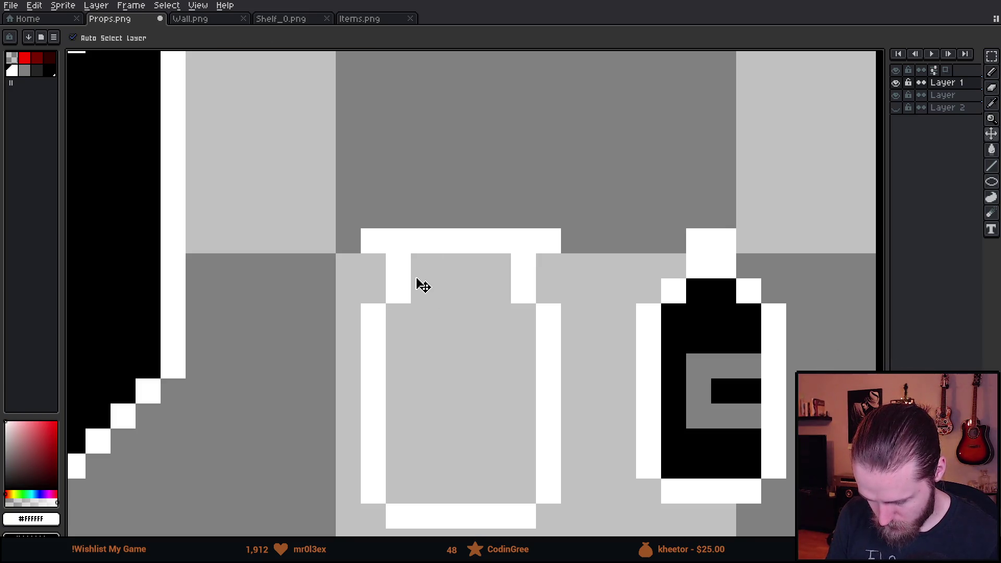
key("ctrl+y")
key("ctrl+y")
key("b")
left_click_drag(398, 241, 498, 241)
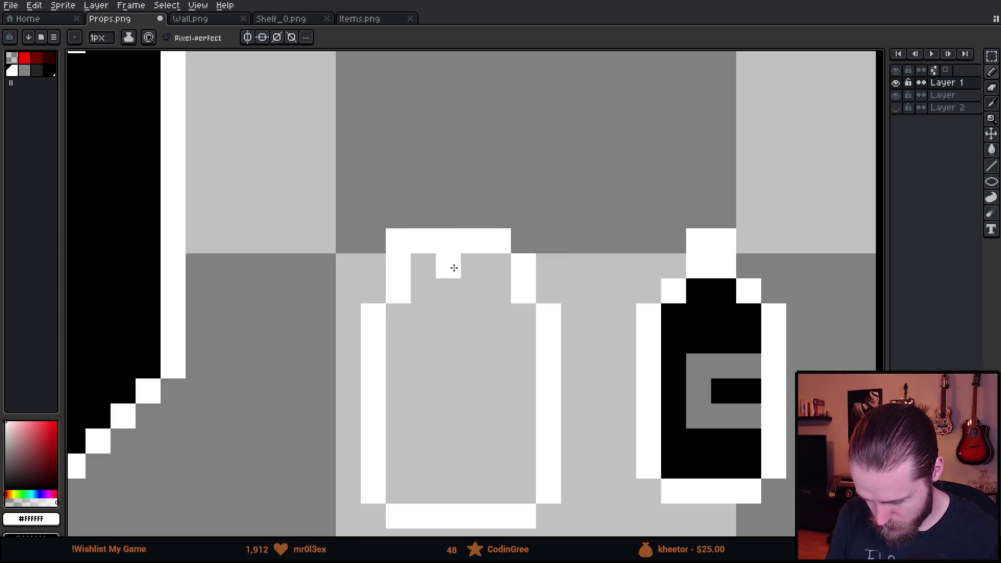
Refine the jar's neck walls and neck row with the Pencil and Eraser
left_click_drag(423, 291, 519, 286)
key("ctrl+z")
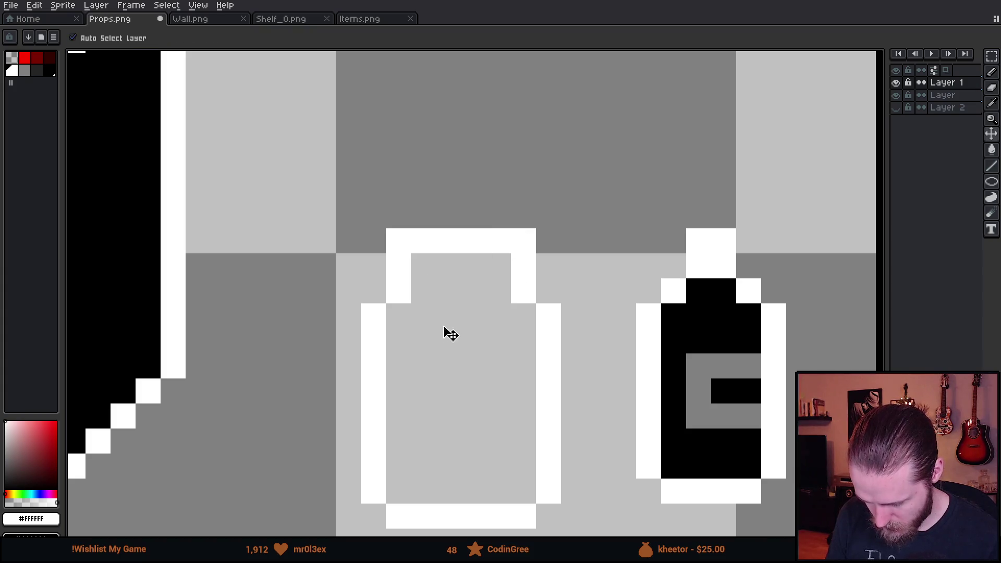
left_click(398, 316)
key("e")
left_click(374, 316)
key("b")
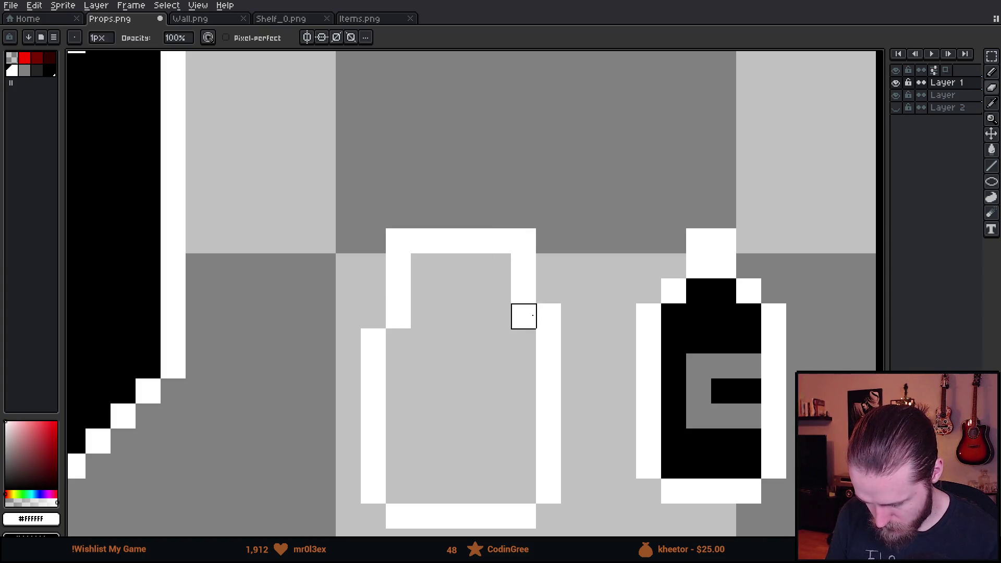
left_click(523, 316)
key("e")
left_click(548, 316)
key("b")
mouse_move(474, 291)
left_mouse_down()
mouse_move(405, 283)
mouse_move(415, 259)
mouse_move(398, 240)
left_mouse_up()
key("e")
Draw a grey #808080 C-shaped label inside the jar
scroll(615, 304, "down", 5)
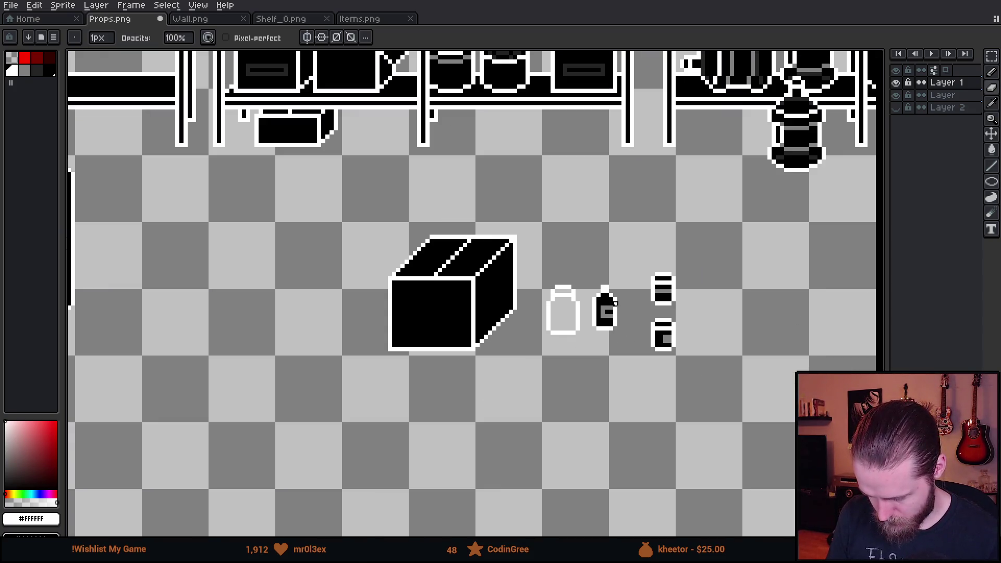
scroll(615, 304, "up", 5)
key("b")
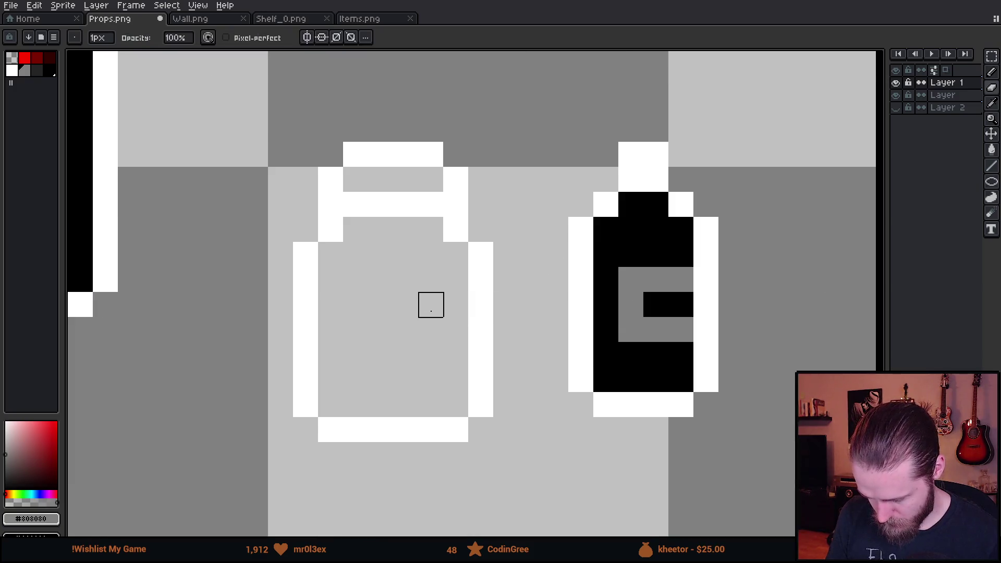
left_click(456, 305)
mouse_move(451, 301)
left_mouse_down()
mouse_move(384, 301)
mouse_move(386, 369)
mouse_move(455, 369)
left_mouse_up()
Fill the jar's top strip and body black with a 4-Connected Paint Bucket
key("g")
key("x")
left_click(386, 255)
key("ctrl+z")
left_click(247, 37)
left_click(282, 109)
left_click(394, 184)
left_click(407, 255)
scroll(426, 295, "down", 3)
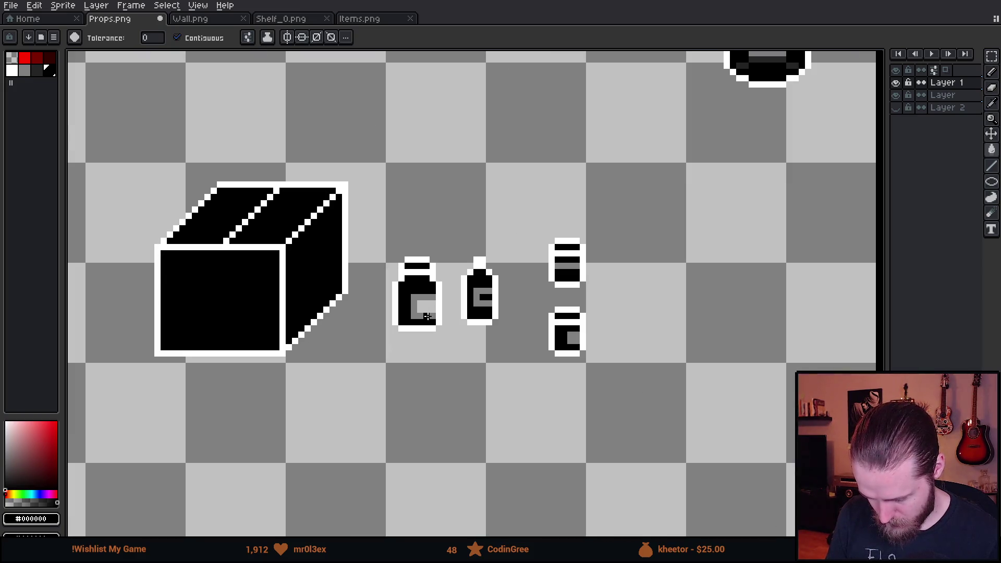
Repaint the larger jar's label grey and reshape it into a spiral using black
scroll(440, 304, "down", 2)
scroll(475, 304, "down", 1)
scroll(462, 263, "up", 2)
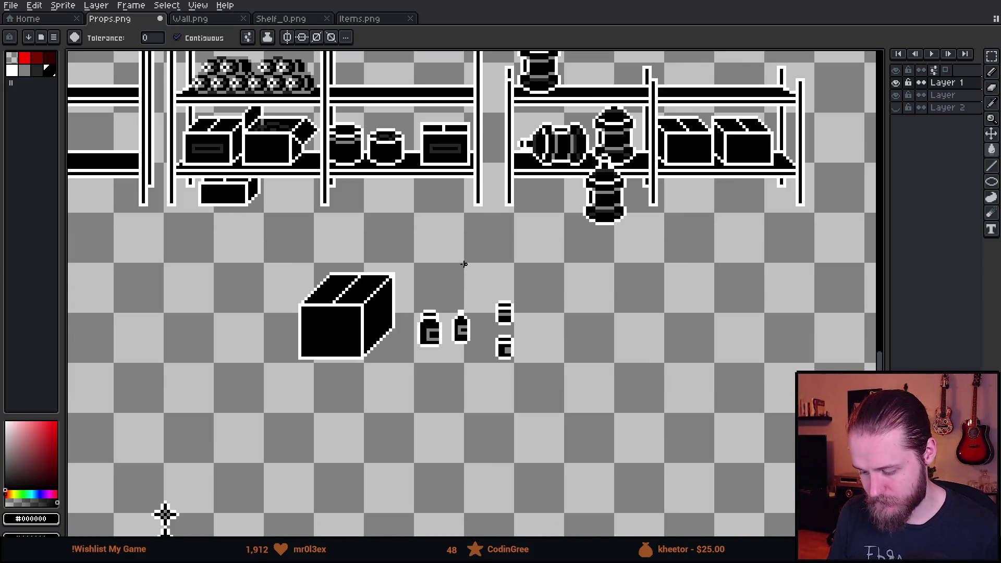
scroll(483, 360, "up", 1)
scroll(458, 336, "down", 2)
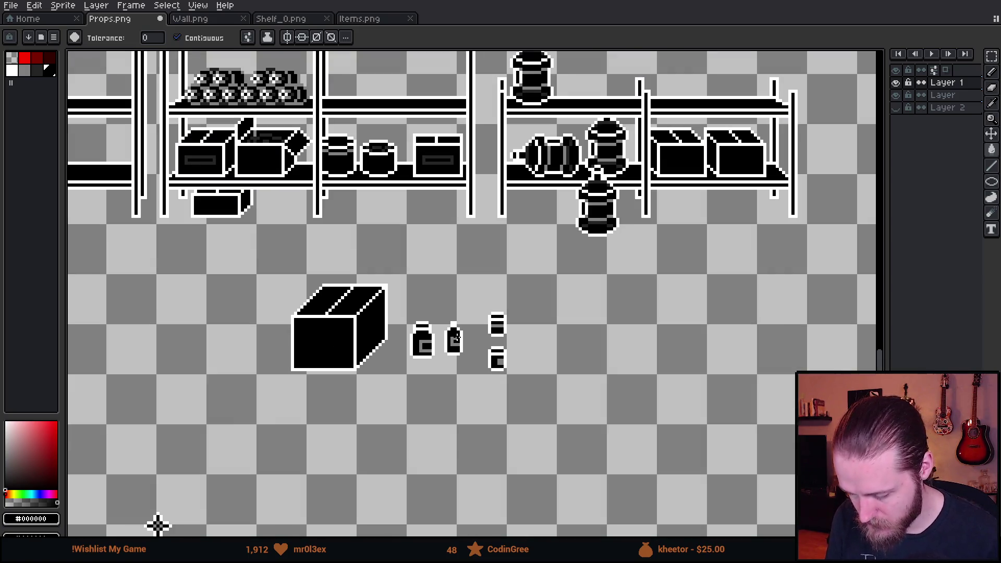
scroll(496, 313, "up", 1)
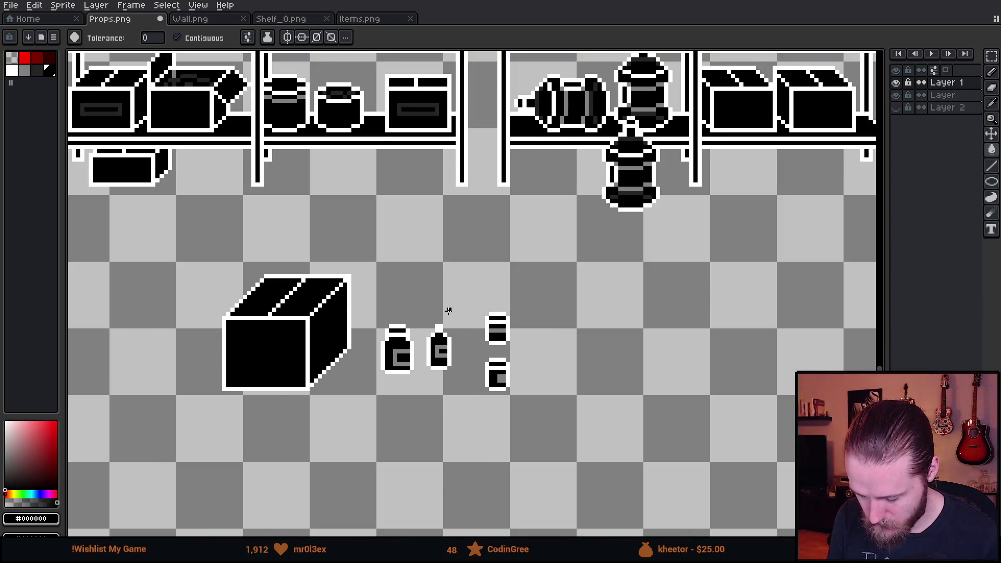
scroll(449, 311, "down", 1)
scroll(397, 355, "up", 5)
key("b")
left_click(417, 261, "alt")
left_click_drag(374, 250, 391, 250)
left_click_drag(366, 324, 391, 324)
left_click_drag(441, 274, 441, 298)
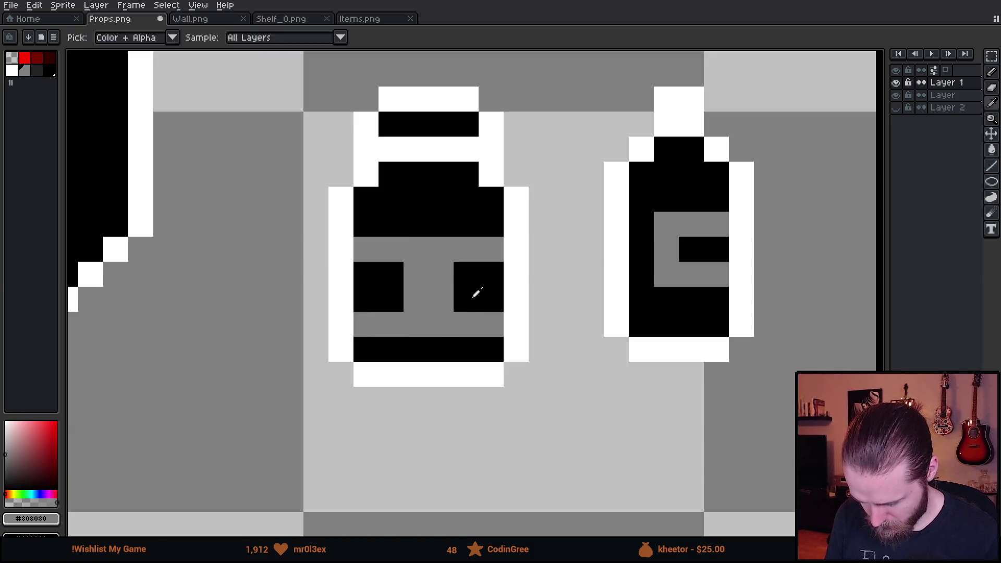
left_click(476, 296, "alt")
mouse_move(492, 249)
left_mouse_down()
mouse_move(480, 329)
mouse_move(467, 324)
left_mouse_up()
left_click_drag(412, 274, 411, 289)
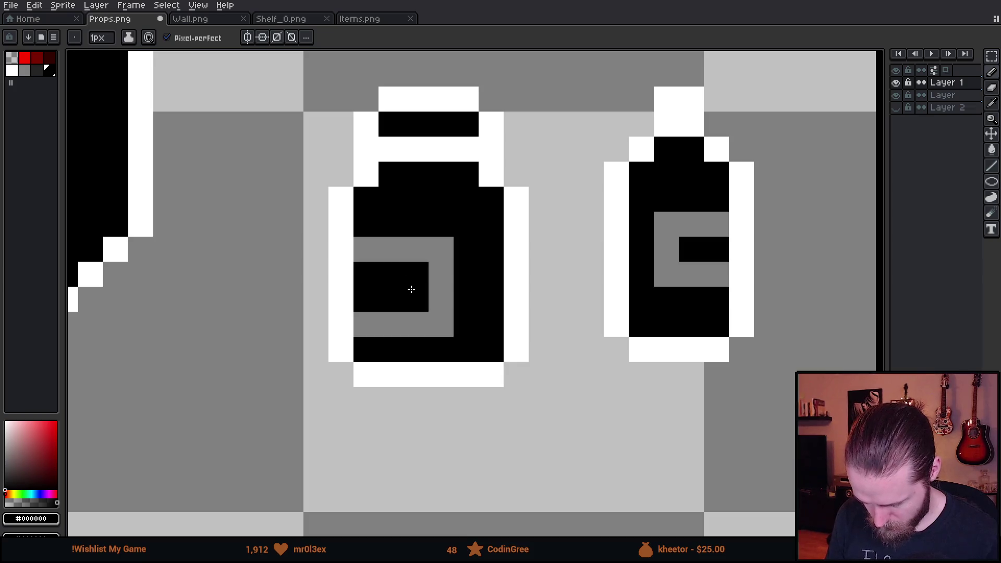
Draw a small white rectangular item with a middle divider and fill its gaps black
scroll(411, 290, "down", 4)
scroll(428, 323, "down", 1)
left_click_drag(523, 292, 524, 341)
left_click_drag(520, 294, 525, 358)
scroll(427, 448, "up", 4)
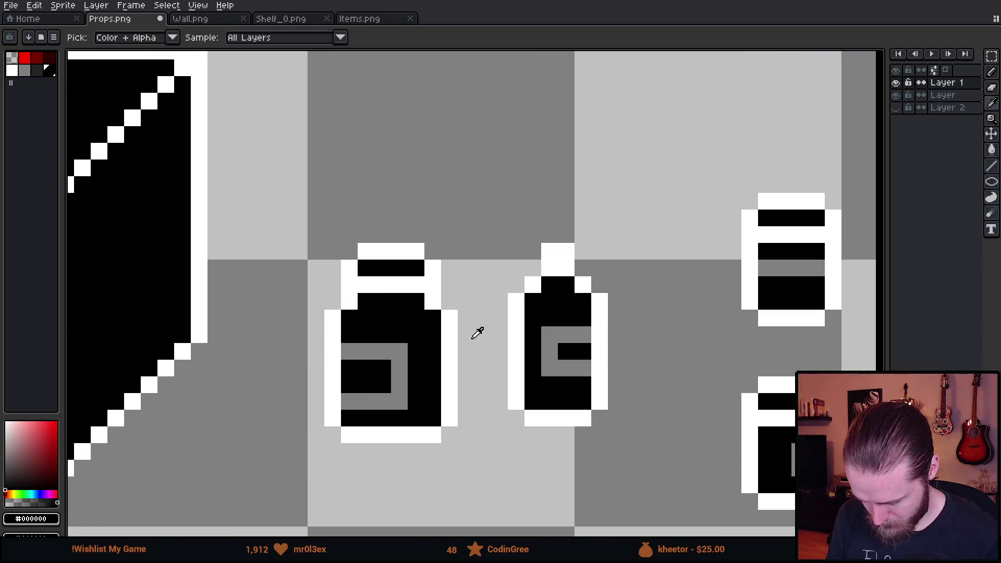
key("x")
scroll(478, 334, "down", 1)
mouse_move(431, 162)
left_mouse_down()
mouse_move(431, 229)
mouse_move(469, 225)
mouse_move(455, 227)
mouse_move(446, 165)
mouse_move(493, 164)
mouse_move(494, 225)
mouse_move(465, 227)
left_mouse_up()
key("x")
key("g")
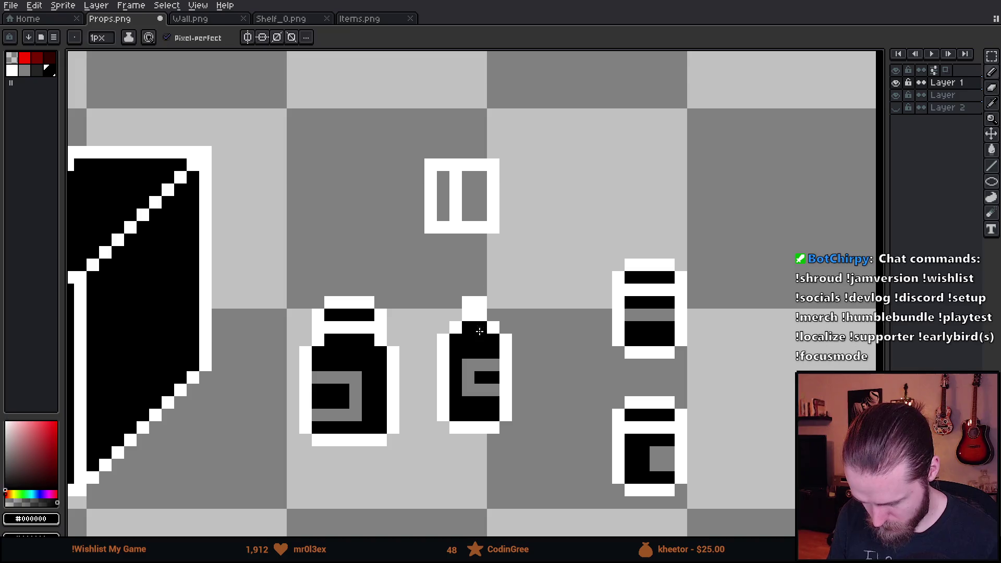
left_click(475, 198)
left_click(443, 198)
scroll(458, 287, "down", 5)
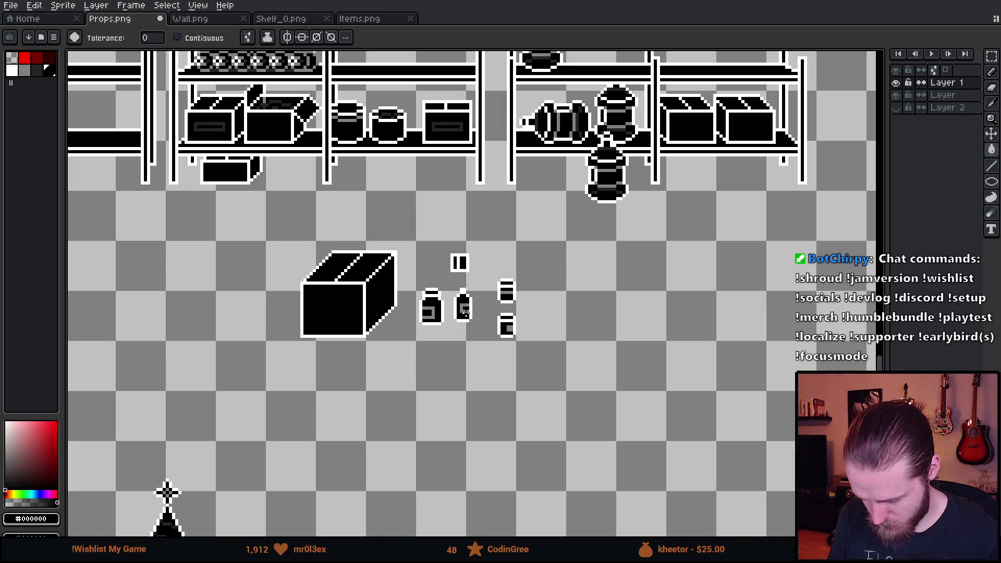
Marquee-select the new striped item and nudge it slightly, committing the move
scroll(472, 260, "up", 4)
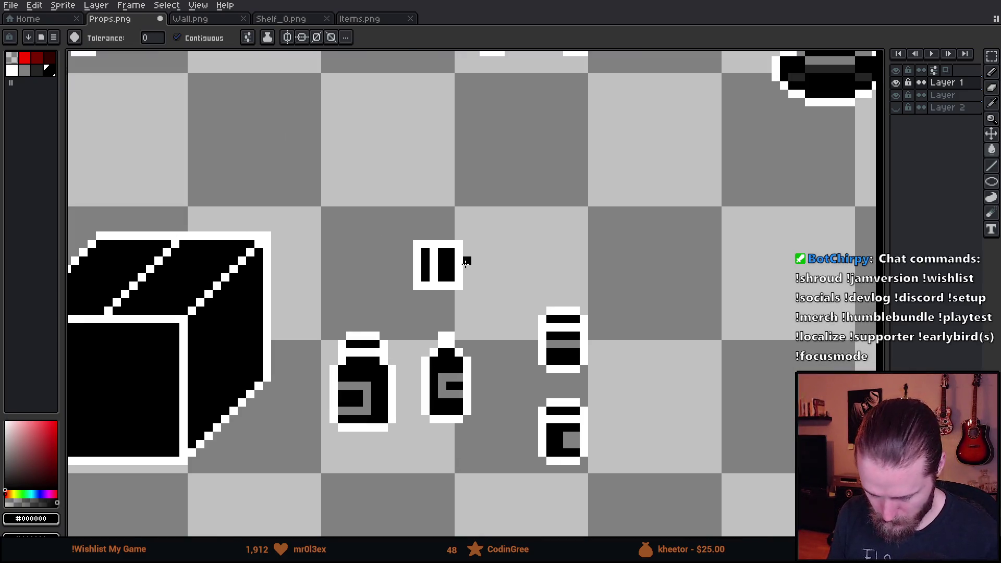
key("m")
mouse_move(417, 227)
left_mouse_down()
mouse_move(496, 297)
mouse_move(474, 261)
mouse_move(476, 276)
mouse_move(505, 283)
mouse_move(469, 282)
mouse_move(521, 276)
left_mouse_up()
key("Return")
scroll(626, 299, "down", 2)
scroll(449, 248, "up", 1)
Cut the striped item and paste it onto the top shelf above the tire pile
left_click_drag(449, 225, 562, 293)
key("Delete")
scroll(608, 254, "down", 3)
scroll(438, 287, "up", 3)
scroll(570, 281, "up", 2)
key("ctrl+v")
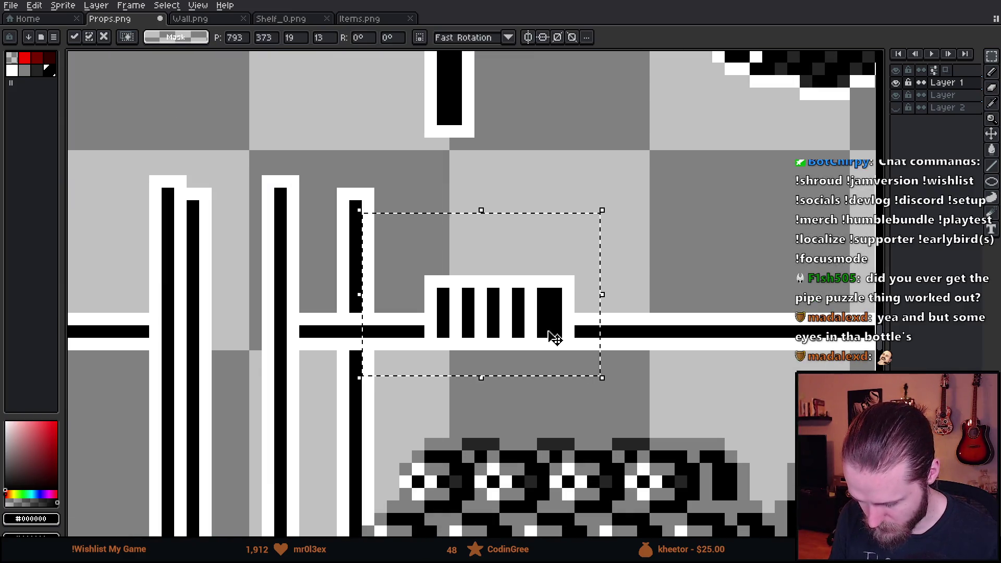
left_click_drag(553, 336, 589, 310)
key("Return")
scroll(517, 272, "down", 3)
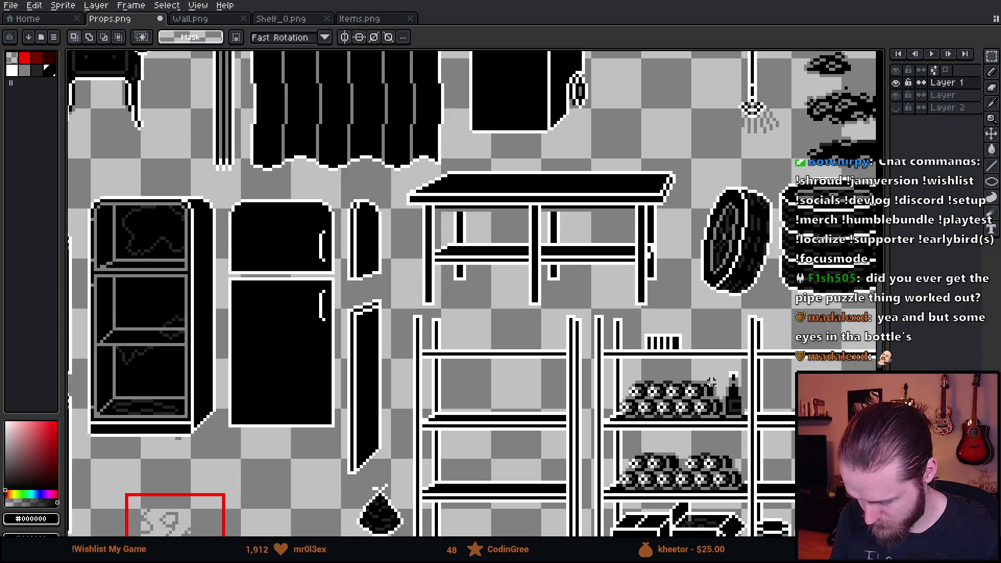
scroll(517, 272, "up", 2)
scroll(517, 272, "down", 1)
scroll(297, 107, "up", 3)
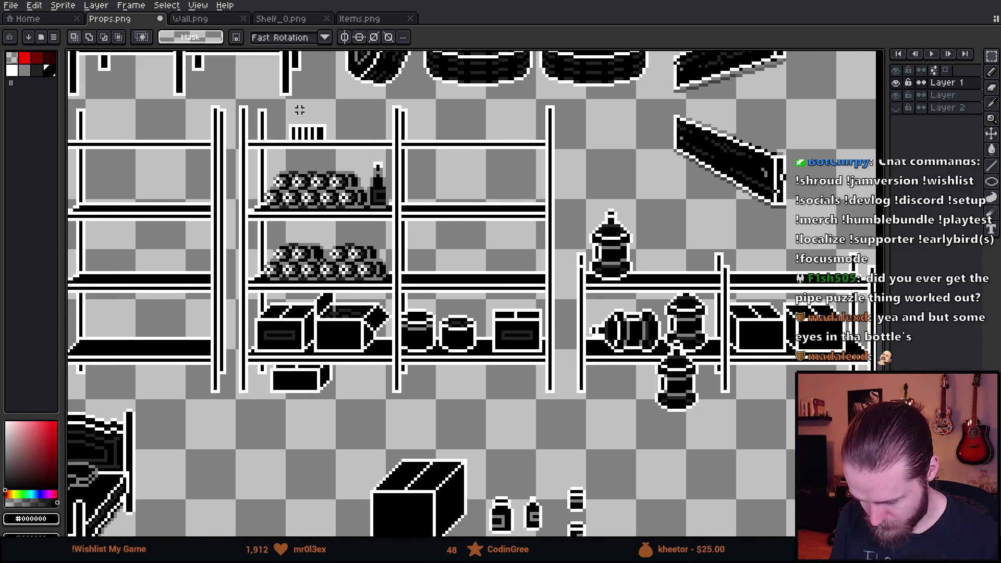
scroll(354, 159, "down", 3)
scroll(353, 159, "down", 2)
scroll(411, 319, "up", 4)
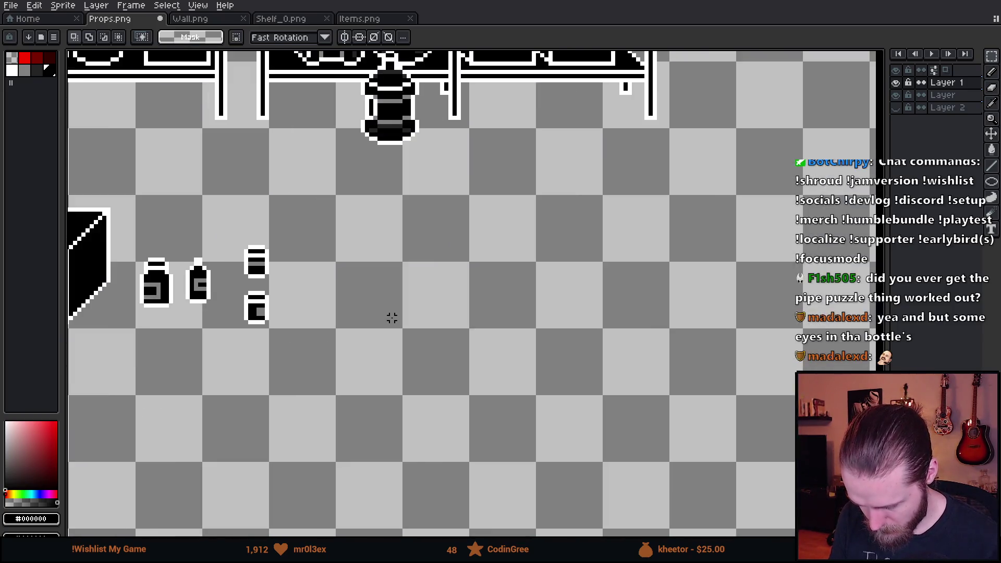
scroll(430, 349, "up", 1)
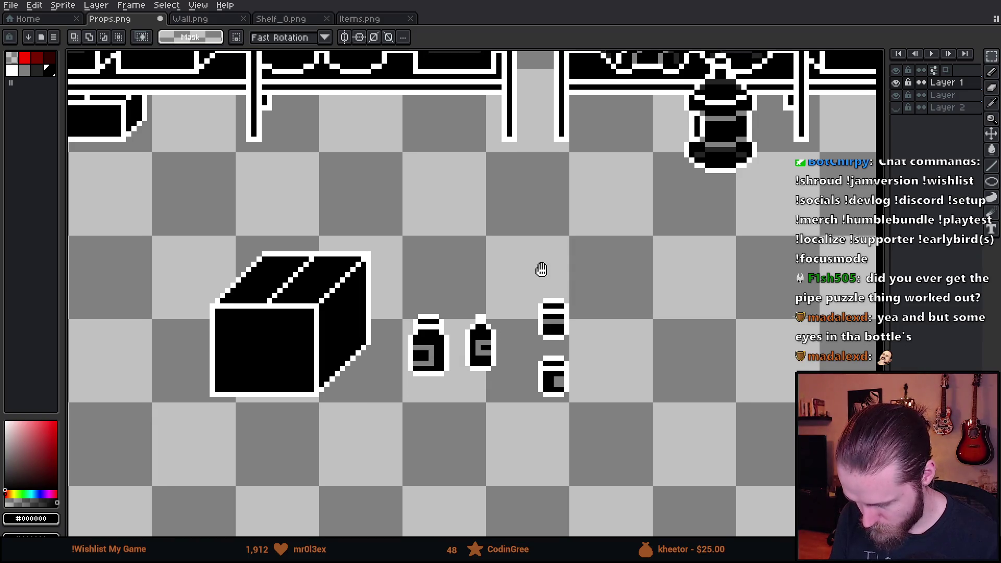
scroll(531, 297, "up", 5)
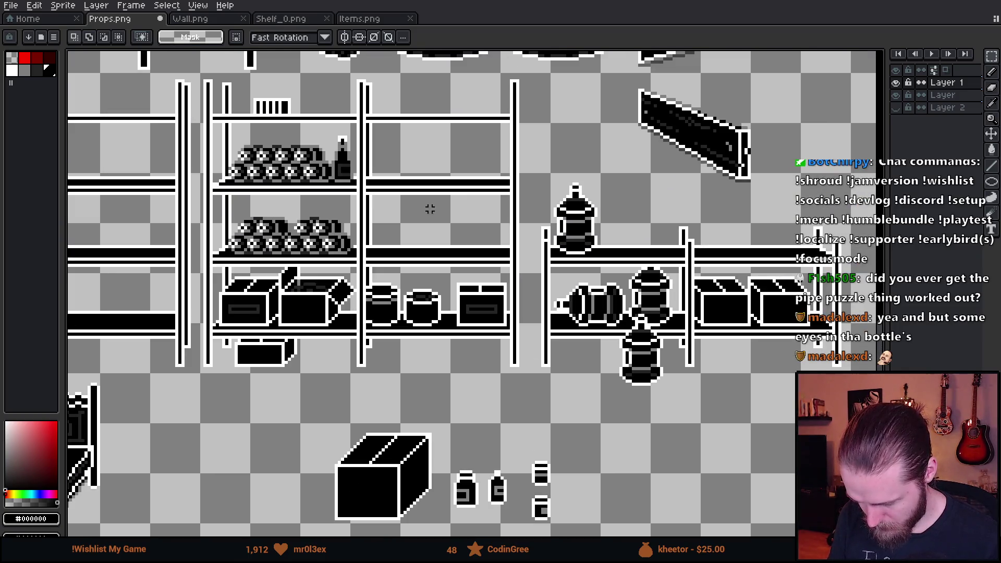
scroll(449, 281, "down", 3)
scroll(459, 350, "up", 2)
Copy the floor jars onto the middle shelf
left_click_drag(430, 347, 483, 474)
scroll(353, 224, "up", 5)
scroll(365, 292, "up", 3)
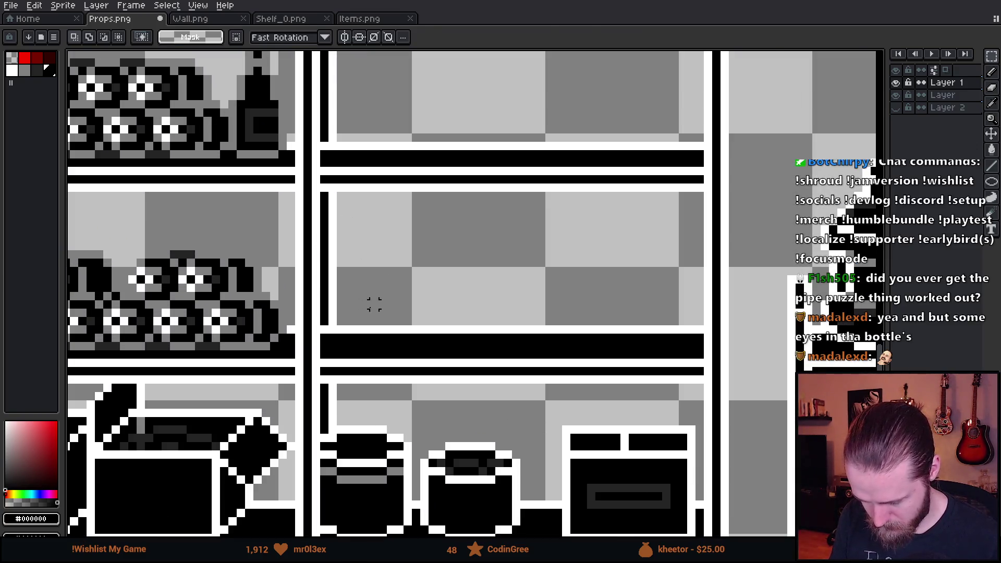
key("ctrl+v")
mouse_move(598, 339)
left_mouse_down()
mouse_move(463, 313)
mouse_move(387, 339)
mouse_move(592, 339)
mouse_move(446, 336)
left_mouse_up()
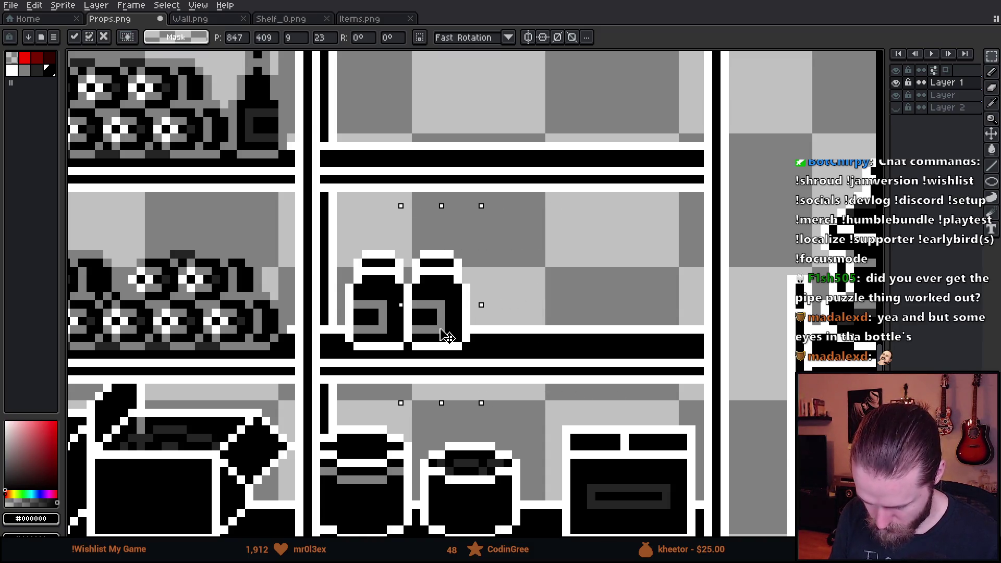
key("Return")
scroll(603, 339, "down", 4)
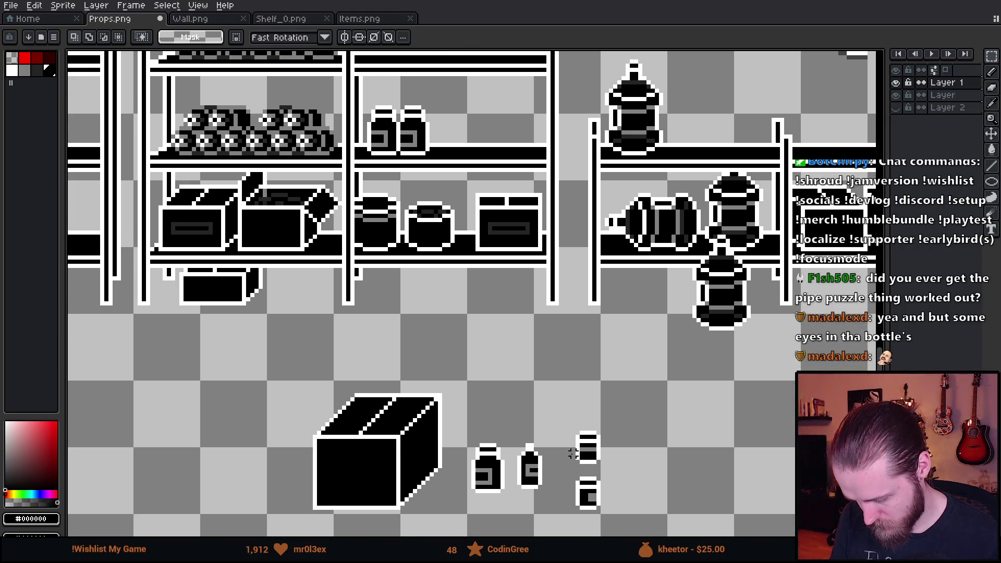
scroll(573, 454, "up", 1)
Copy the two small floor bottles onto the middle shelf
mouse_move(477, 414)
left_mouse_down()
mouse_move(532, 510)
mouse_move(548, 511)
left_mouse_up()
scroll(384, 234, "up", 5)
scroll(384, 235, "up", 3)
key("ctrl+v")
mouse_move(729, 383)
left_mouse_down()
mouse_move(749, 438)
mouse_move(731, 439)
mouse_move(748, 398)
mouse_move(637, 465)
mouse_move(608, 459)
mouse_move(618, 459)
left_mouse_up()
key("Return")
scroll(358, 358, "down", 3)
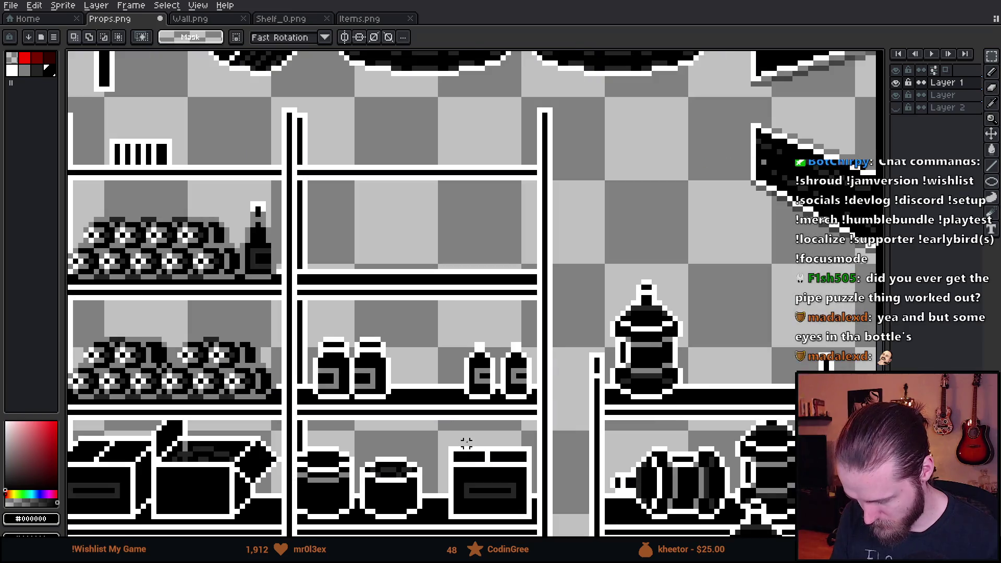
scroll(537, 347, "down", 5)
Copy the small floor cans up onto the upper shelf
left_click_drag(564, 295, 642, 419)
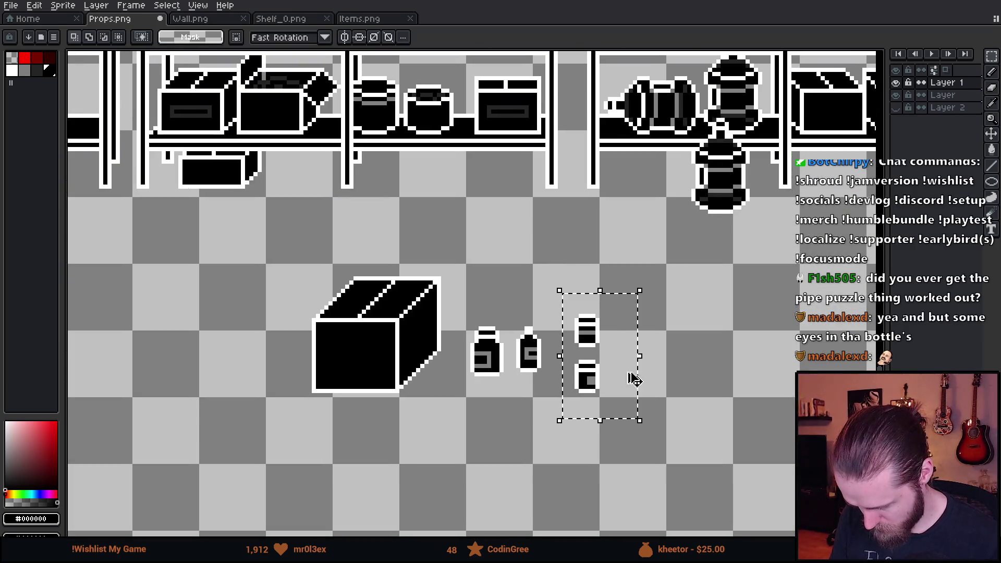
key("ctrl+c")
scroll(574, 417, "up", 5)
scroll(467, 290, "up", 2)
key("ctrl+v")
mouse_move(858, 290)
left_mouse_down()
mouse_move(752, 250)
mouse_move(436, 200)
mouse_move(447, 193)
left_mouse_up()
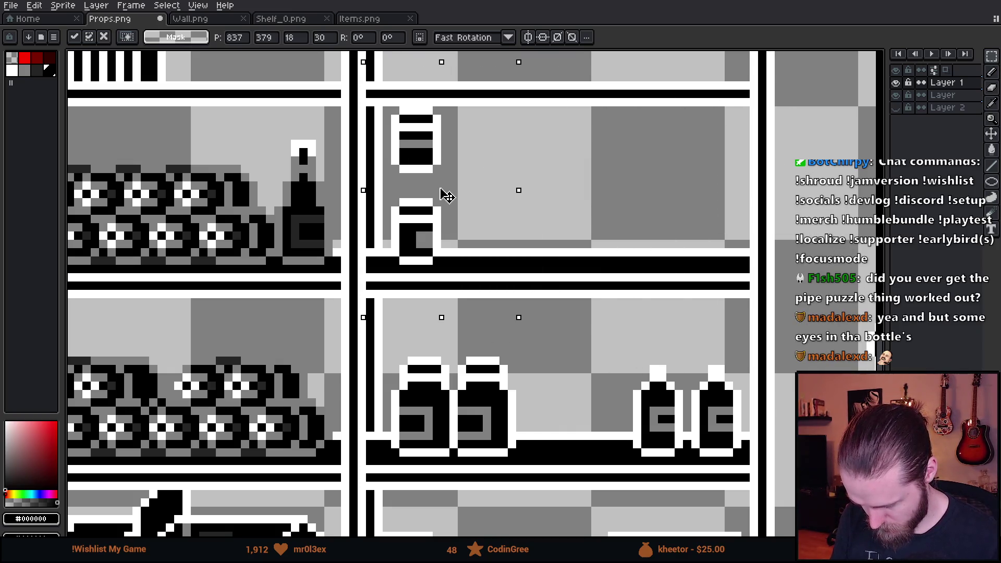
key("ctrl+d")
Rearrange and duplicate the cans into a row of four along the upper shelf
left_click_drag(380, 80, 478, 185)
mouse_move(454, 166)
left_mouse_down()
mouse_move(514, 174)
mouse_move(747, 257)
left_mouse_up()
key("ctrl+d")
left_click_drag(372, 163, 486, 284)
left_click_drag(448, 257, 502, 264)
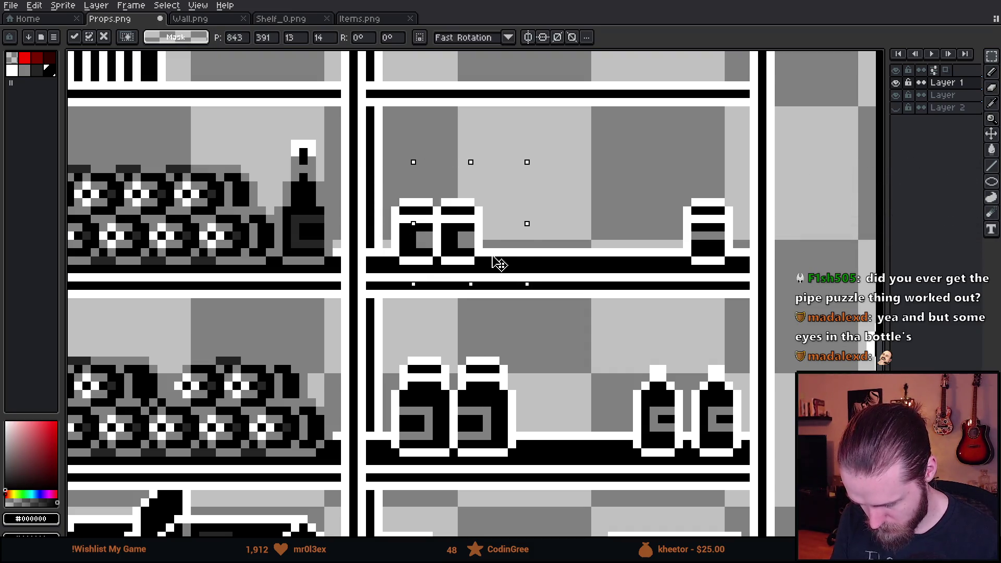
key("ctrl+d")
left_click_drag(384, 188, 510, 308)
left_click_drag(474, 277, 542, 266)
key("ctrl+d")
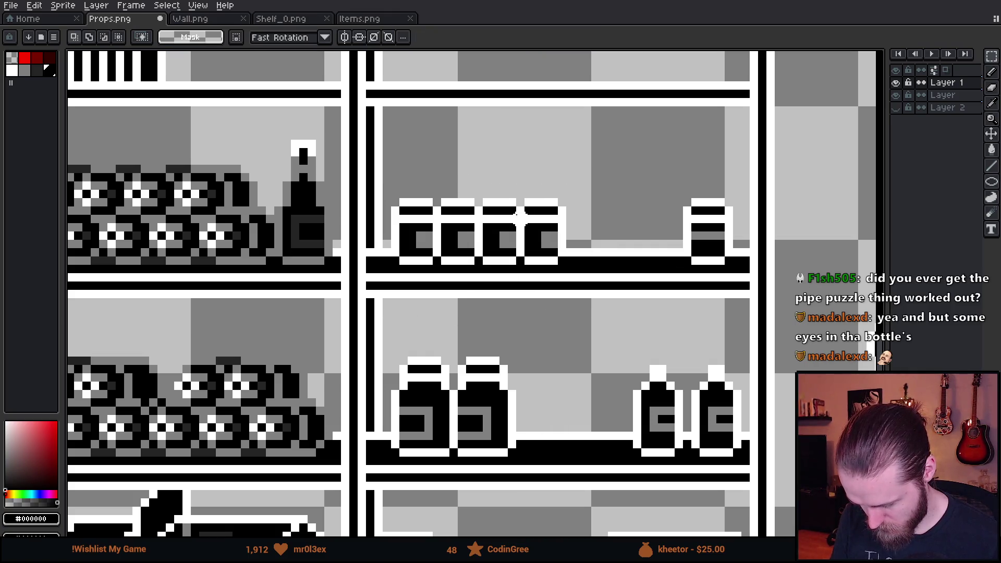
Mirror the third can horizontally with Shift+H
scroll(488, 203, "up", 3)
mouse_move(449, 181)
left_mouse_down()
mouse_move(547, 392)
mouse_move(576, 407)
left_mouse_up()
key("shift+h")
key("Return")
scroll(725, 306, "down", 2)
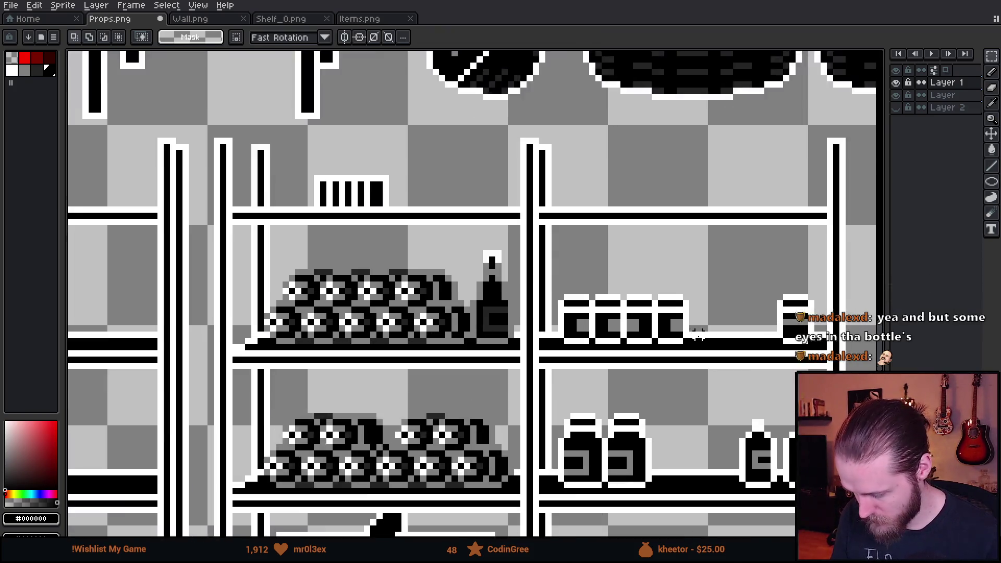
scroll(571, 310, "up", 1)
Stack a copy of the four-can row on top as a second tier
mouse_move(479, 241)
left_mouse_down()
mouse_move(641, 404)
mouse_move(692, 405)
left_mouse_up()
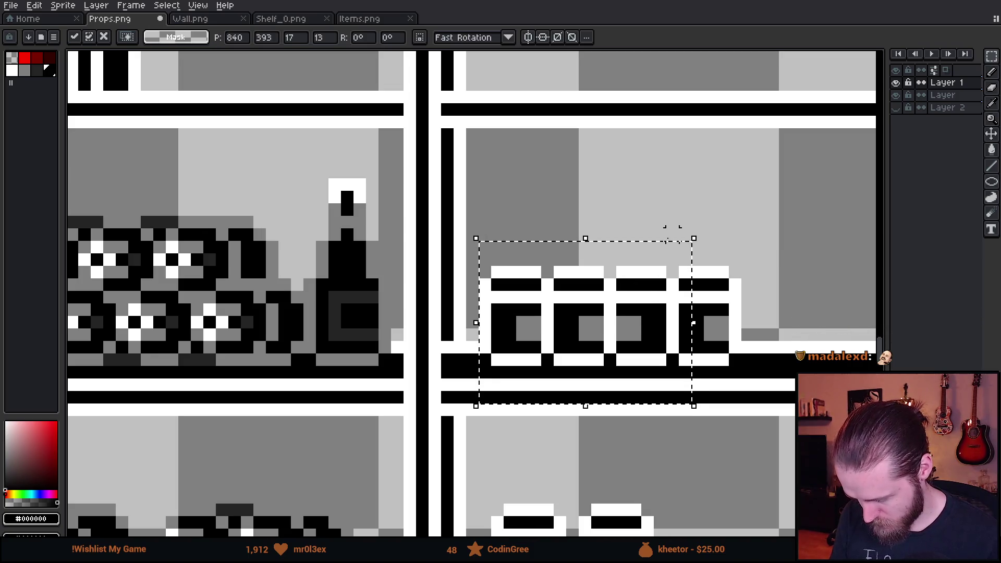
mouse_move(606, 358)
left_mouse_down()
mouse_move(636, 242)
mouse_move(628, 313)
left_mouse_up()
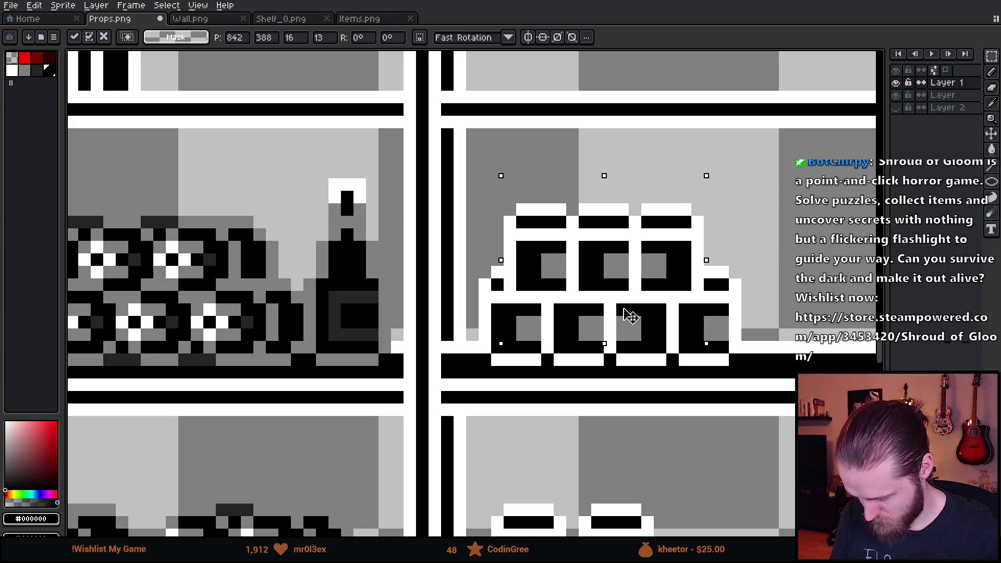
key("ctrl+d")
scroll(595, 267, "down", 3)
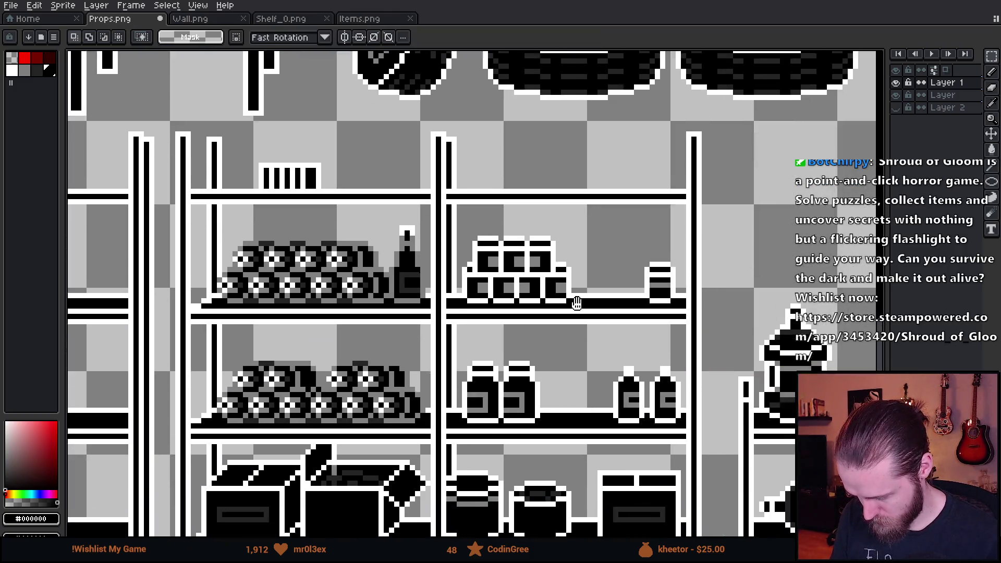
Reposition the single can at the shelf end and slide the two small bottles left
scroll(595, 267, "down", 3)
scroll(595, 267, "up", 4)
mouse_move(615, 213)
left_mouse_down()
mouse_move(712, 327)
mouse_move(558, 307)
mouse_move(691, 312)
mouse_move(659, 261)
mouse_move(669, 271)
left_mouse_up()
key("Return")
scroll(668, 393, "down", 2)
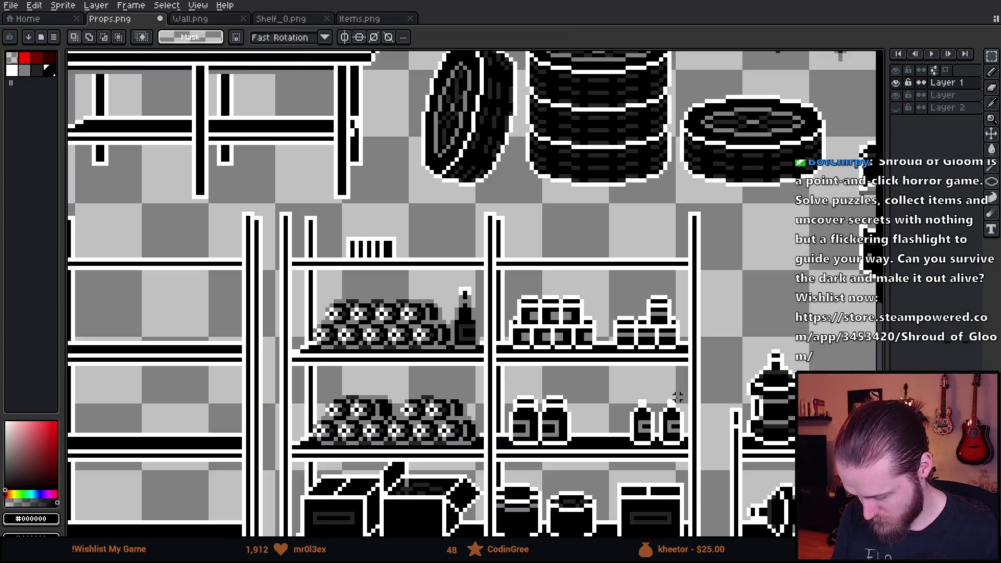
scroll(577, 267, "up", 1)
scroll(577, 267, "up", 1)
mouse_move(496, 250)
left_mouse_down()
mouse_move(586, 346)
mouse_move(536, 353)
left_mouse_up()
key("ctrl+d")
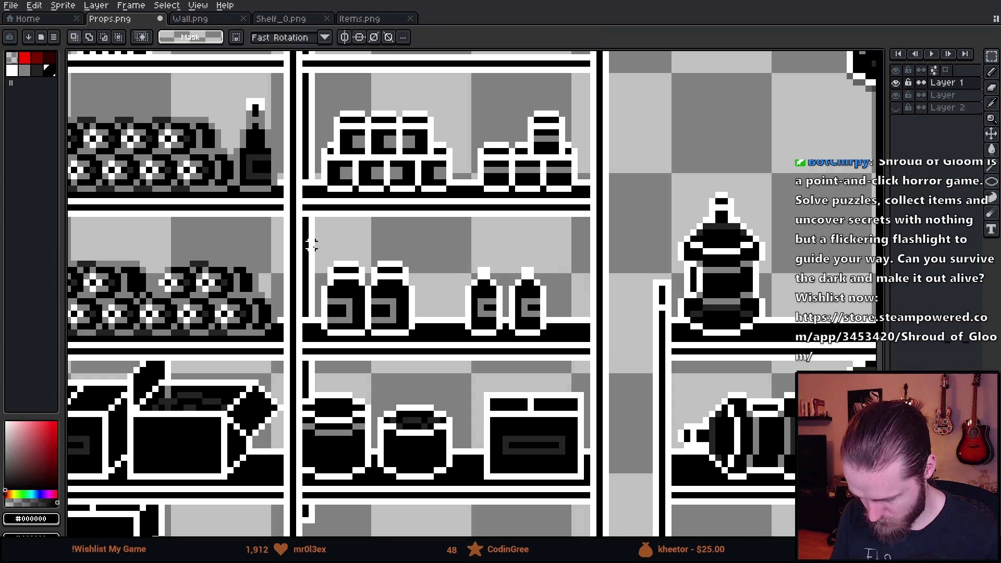
Move the small can from the floor up onto the shelf
scroll(312, 245, "down", 2)
mouse_move(452, 341)
left_mouse_down()
mouse_move(517, 380)
mouse_move(557, 330)
mouse_move(478, 329)
mouse_move(519, 309)
left_mouse_up()
scroll(552, 367, "down", 1)
scroll(557, 329, "up", 1)
scroll(491, 298, "up", 1)
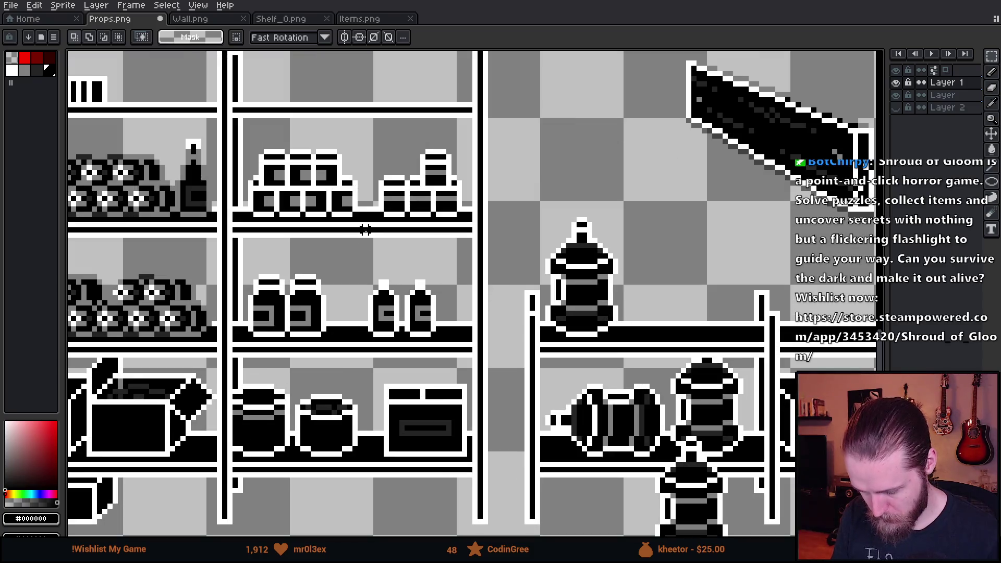
scroll(318, 224, "down", 3)
scroll(416, 386, "up", 2)
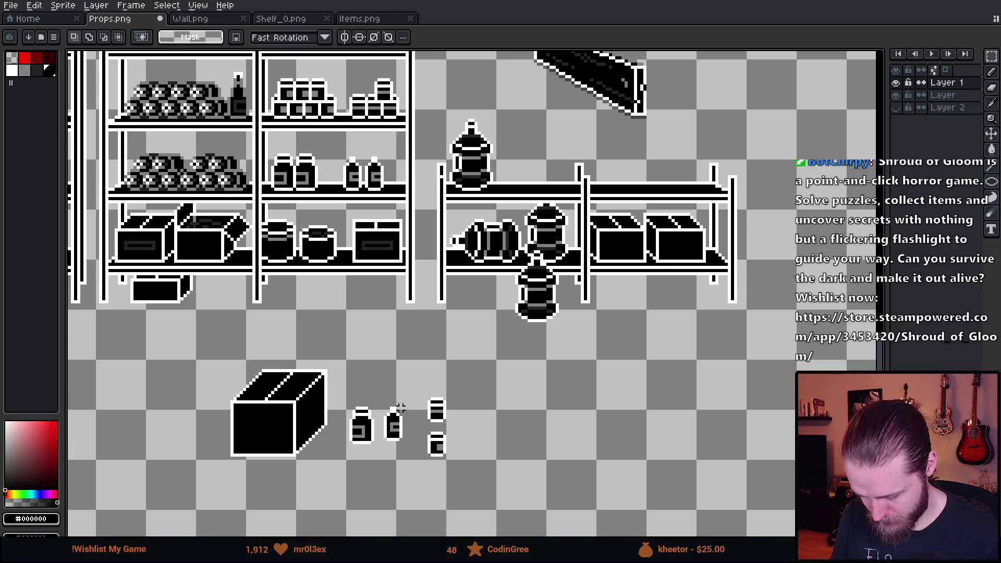
left_click_drag(420, 425, 485, 495)
mouse_move(452, 458)
left_mouse_down()
mouse_move(525, 396)
mouse_move(654, 199)
mouse_move(546, 261)
mouse_move(541, 242)
mouse_move(547, 283)
mouse_move(634, 235)
mouse_move(643, 247)
mouse_move(469, 346)
mouse_move(589, 302)
mouse_move(730, 230)
mouse_move(759, 237)
left_mouse_up()
scroll(654, 200, "up", 3)
key("Return")
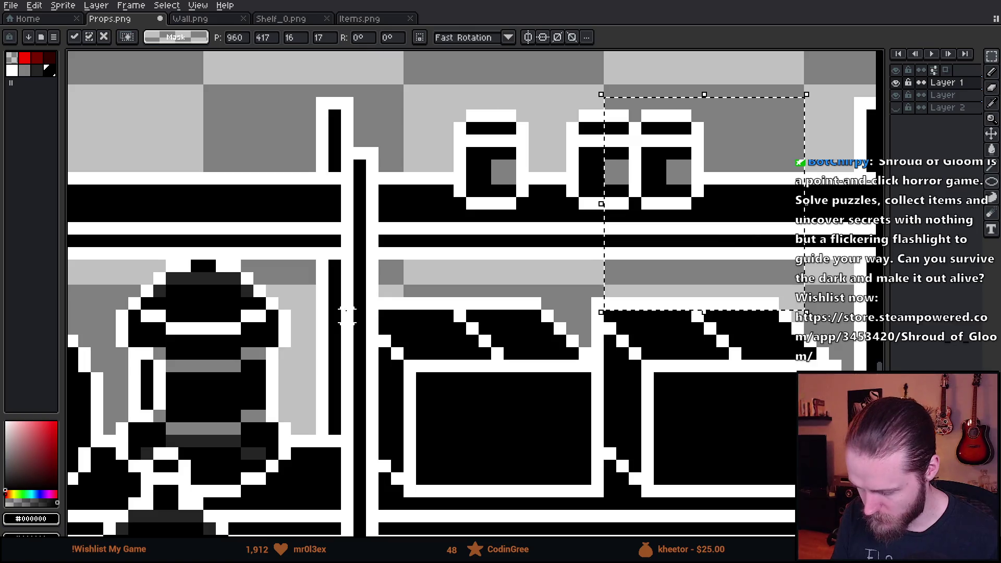
Nudge the right can two pixels right, then back to its original position
scroll(557, 307, "down", 4)
scroll(557, 307, "up", 1)
scroll(557, 308, "up", 5)
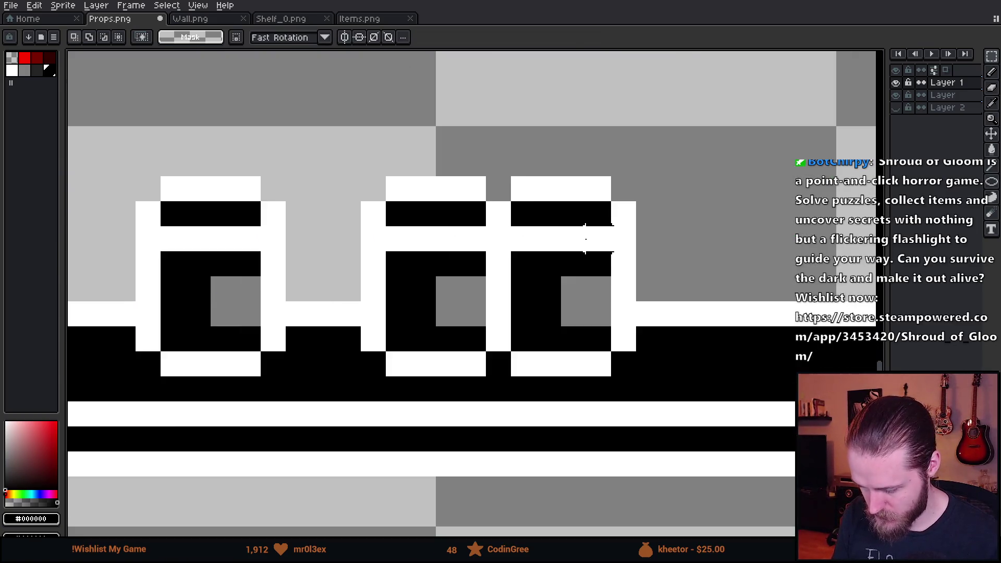
left_click_drag(498, 163, 689, 378)
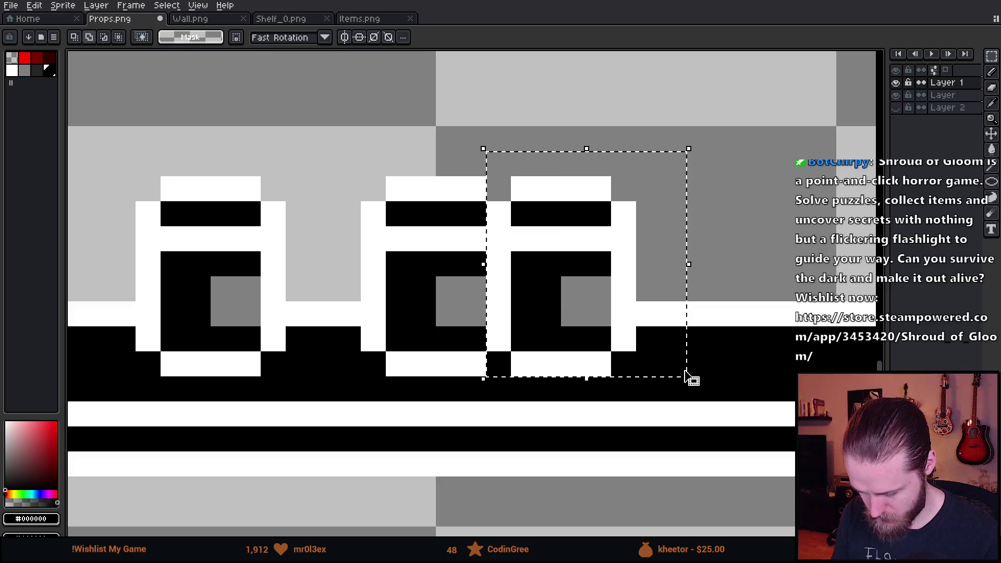
key("Right")
key("Right")
key("Left")
key("Left")
key("ctrl+d")
Mirror the right can horizontally, then flip it back
mouse_move(498, 188)
left_mouse_down()
mouse_move(614, 355)
mouse_move(636, 369)
left_mouse_up()
key("shift+h")
key("ctrl+d")
scroll(699, 339, "down", 5)
scroll(702, 355, "up", 4)
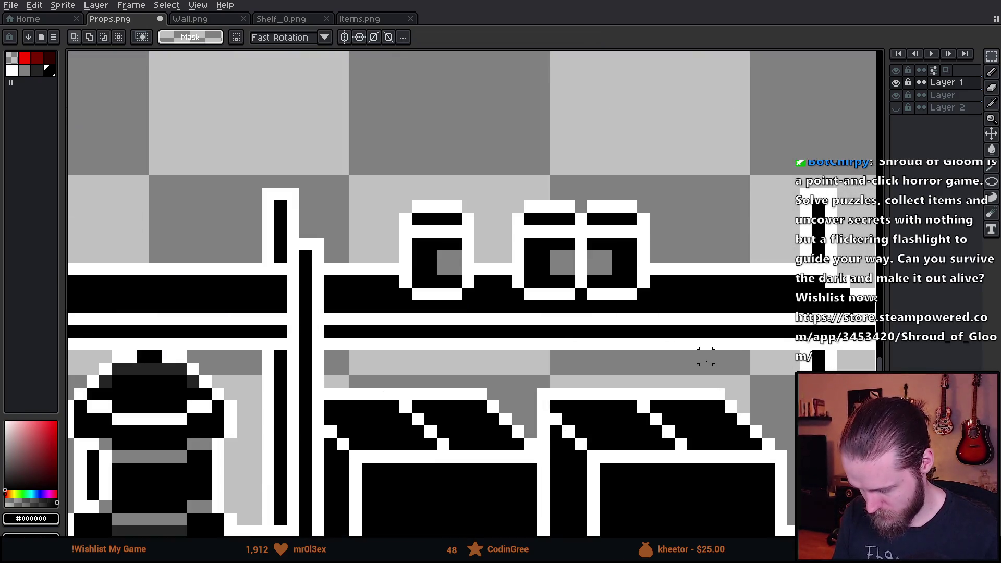
left_click_drag(547, 163, 652, 302)
key("shift+h")
key("ctrl+d")
scroll(525, 217, "up", 1)
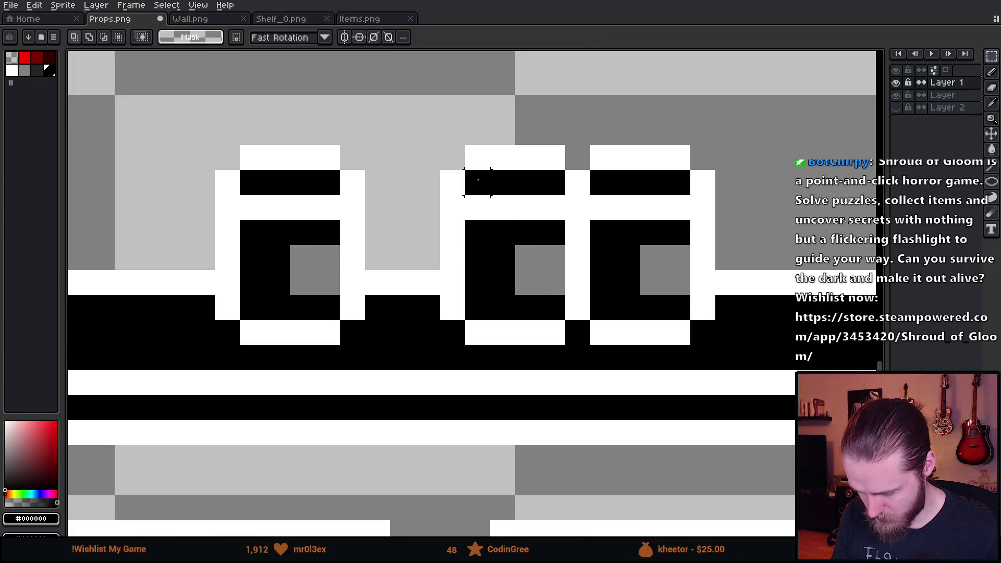
Mirror the middle can horizontally so it faces the other way
mouse_move(439, 156)
left_mouse_down()
mouse_move(514, 319)
mouse_move(576, 341)
left_mouse_up()
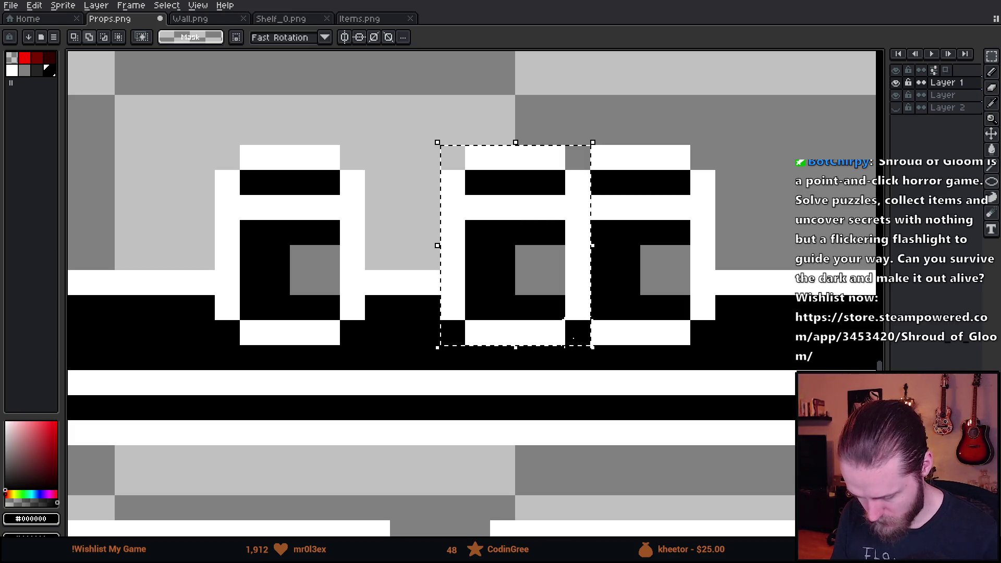
key("shift+h")
key("ctrl+d")
scroll(573, 338, "down", 4)
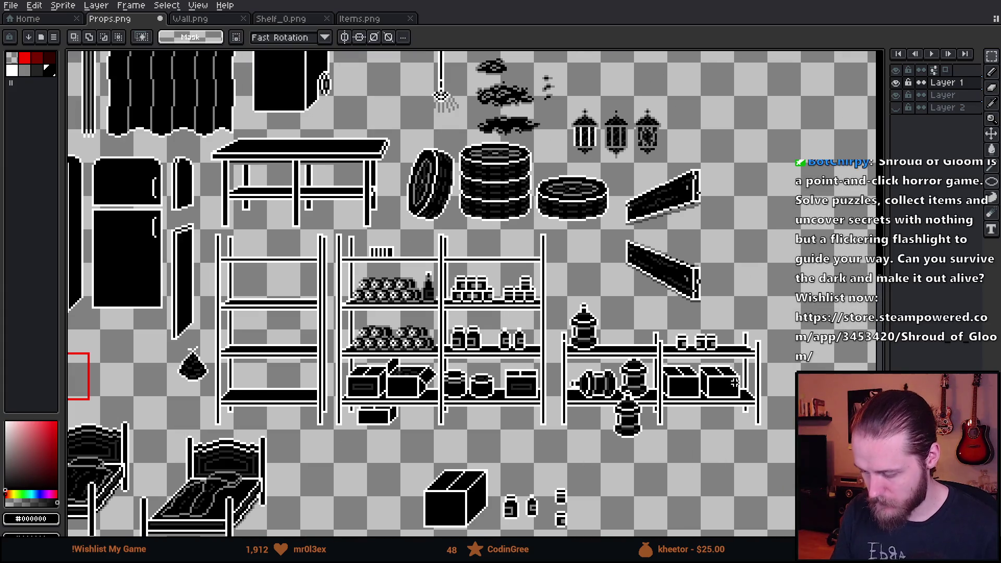
left_click_drag(734, 383, 691, 362)
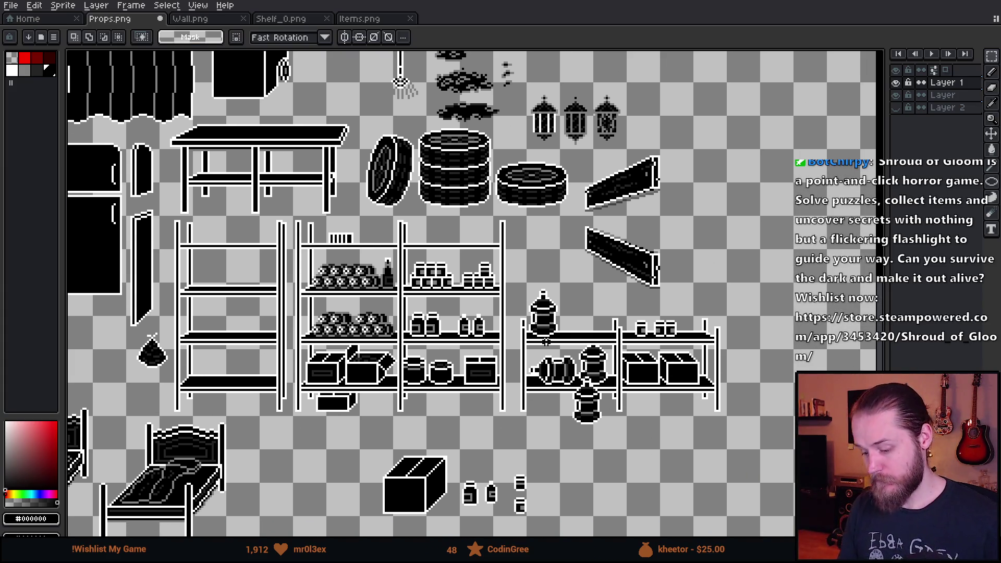
Select the jars on the upper shelf, then clear the selection
scroll(443, 254, "up", 1)
scroll(635, 333, "down", 3)
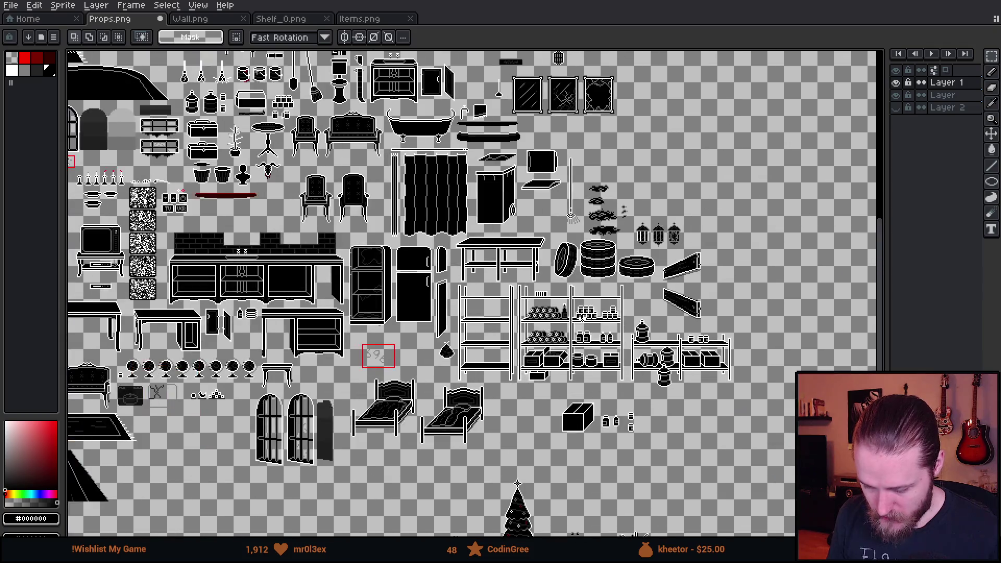
scroll(636, 333, "up", 2)
scroll(631, 336, "up", 1)
scroll(489, 337, "down", 1)
scroll(266, 342, "up", 1)
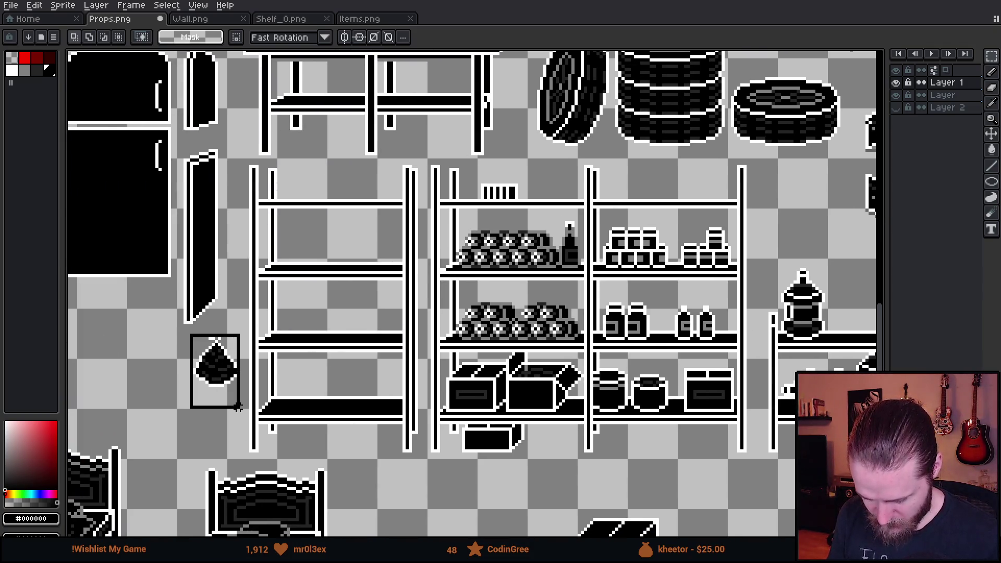
left_click_drag(622, 169, 677, 249)
key("ctrl+d")
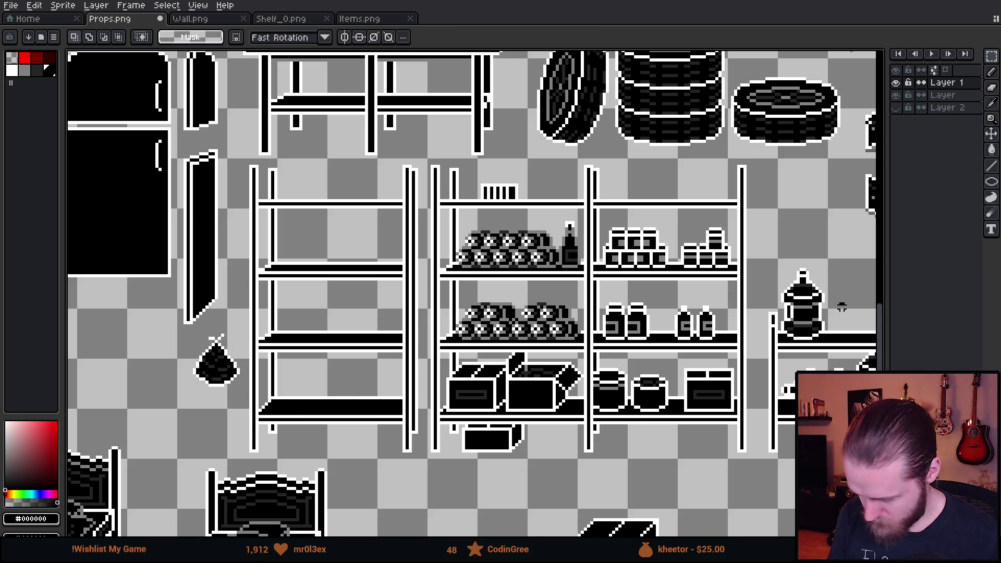
Copy the bag sprite from its layer and paste it onto the top shelf in Layer 1
left_click(943, 95)
mouse_move(188, 335)
left_mouse_down()
mouse_move(249, 412)
mouse_move(702, 246)
mouse_move(640, 235)
left_mouse_up()
key("ctrl+c")
left_click(949, 82)
key("ctrl+v")
left_click(761, 207)
scroll(668, 210, "up", 2)
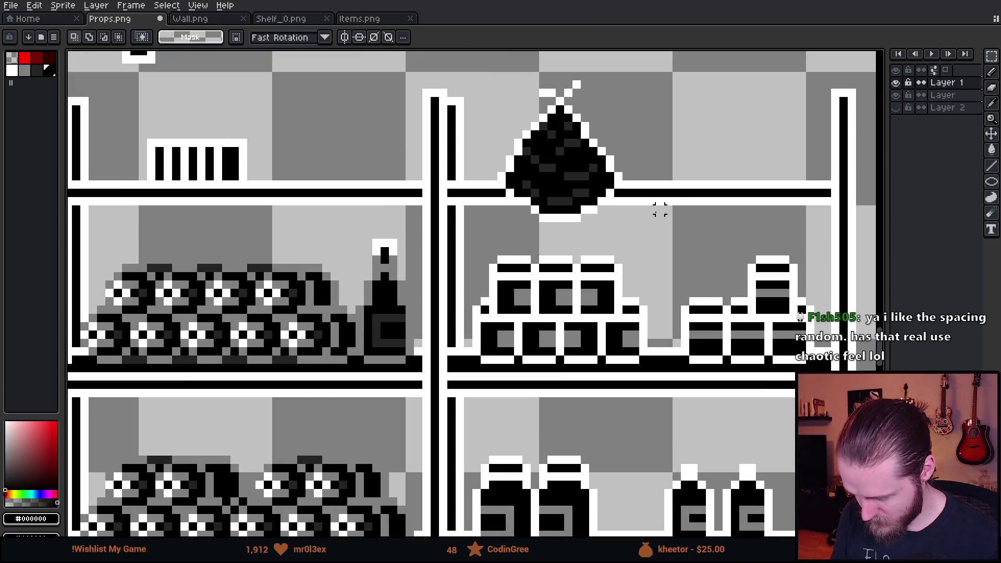
left_click_drag(476, 184, 641, 234)
left_click(674, 224)
Paste a second copy of the bag onto the top shelf
scroll(685, 217, "down", 3)
scroll(684, 217, "up", 2)
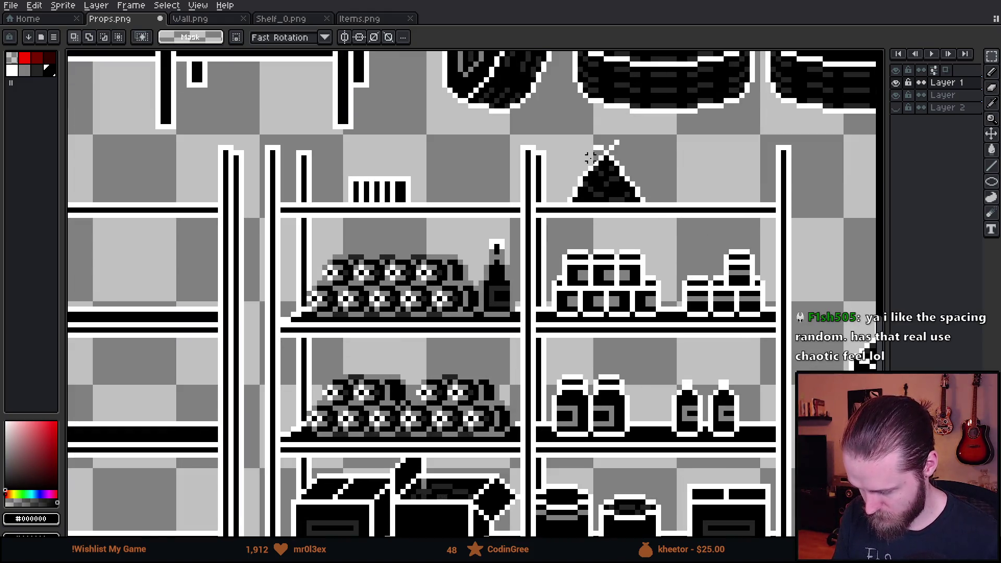
scroll(591, 157, "up", 1)
scroll(691, 221, "right", 5)
key("ctrl+v")
mouse_move(492, 308)
left_mouse_down()
mouse_move(521, 256)
mouse_move(512, 264)
left_mouse_up()
left_click(728, 252)
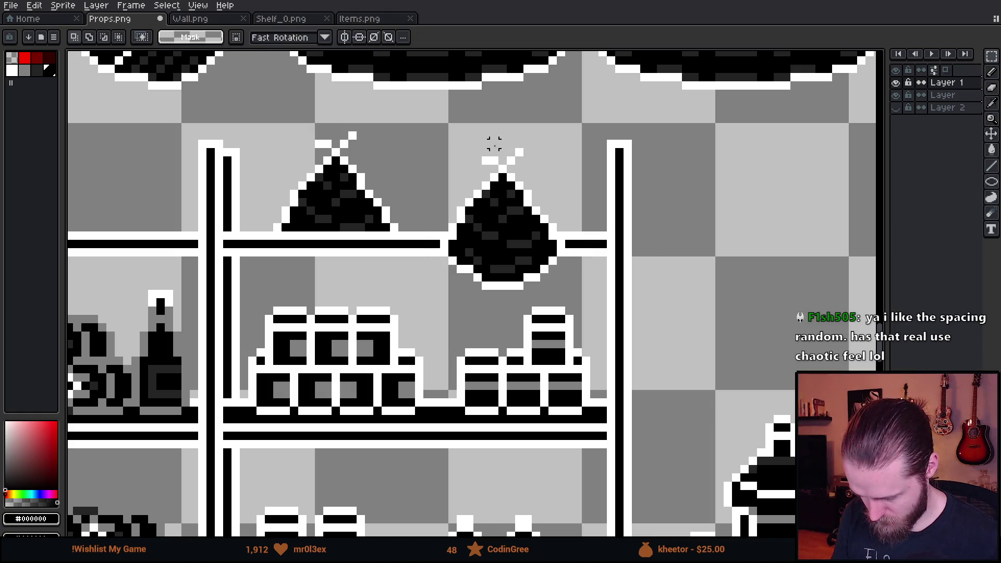
Narrow the second bag by shifting its left and right parts inward
mouse_move(427, 177)
left_mouse_down()
mouse_move(485, 307)
mouse_move(485, 283)
left_mouse_up()
left_click(578, 252)
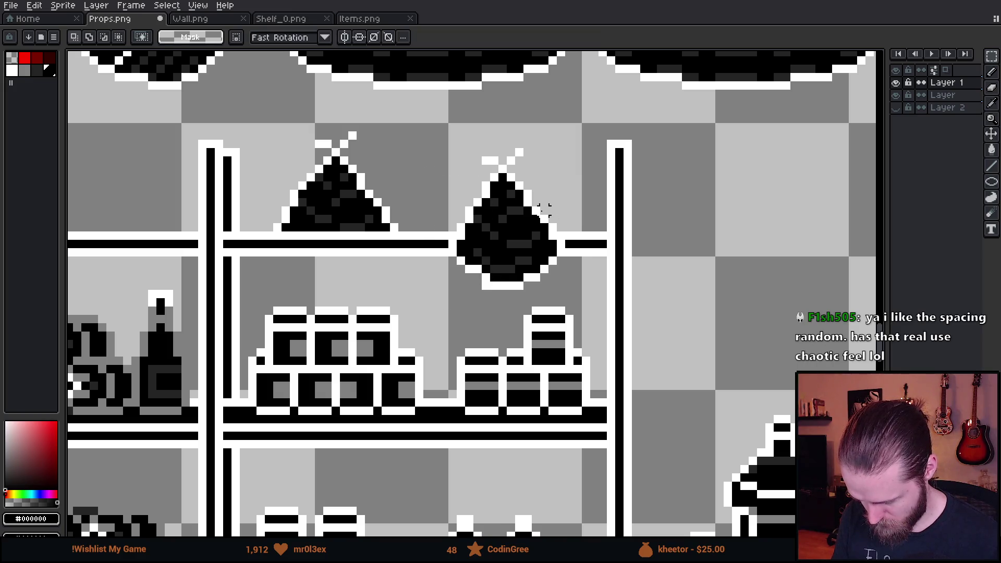
left_click_drag(536, 218, 596, 290)
key("Left")
left_click(436, 219)
mouse_move(438, 202)
left_mouse_down()
mouse_move(483, 300)
mouse_move(488, 275)
left_mouse_up()
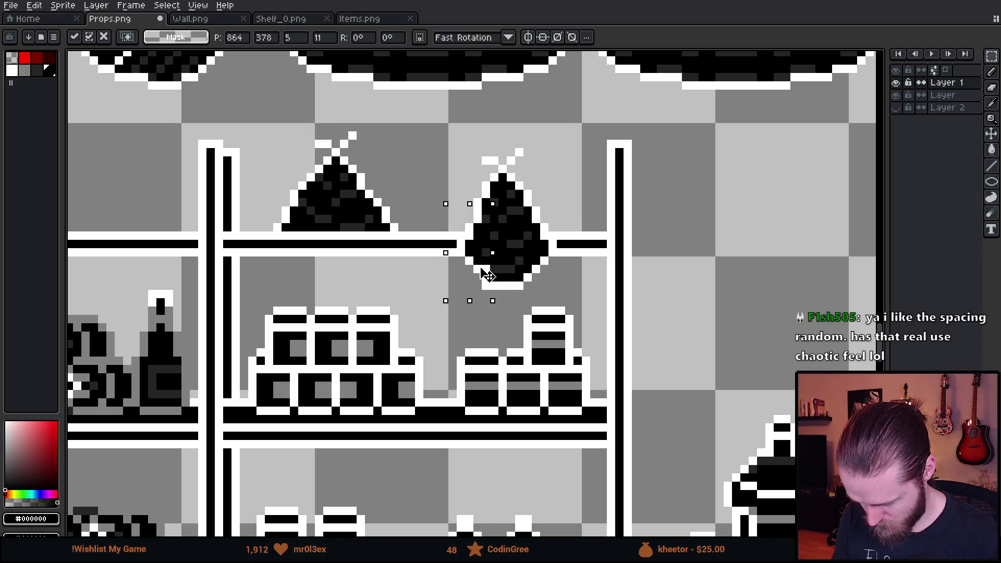
key("Return")
Touch up the smaller bag with dark grey and black pixels using the pencil
scroll(493, 218, "up", 1)
key("b")
left_click(498, 180, "alt")
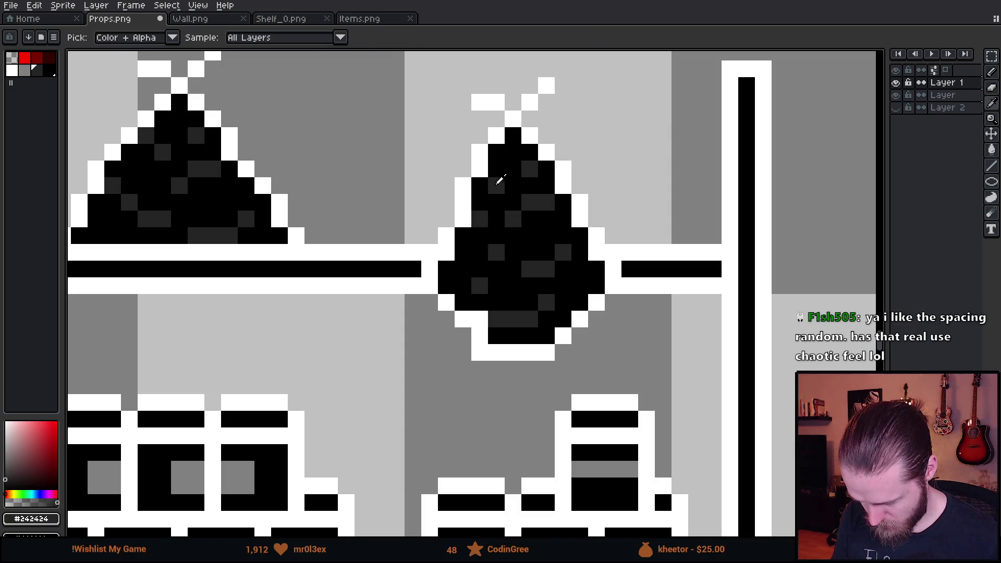
left_click(530, 186)
right_click(530, 203)
scroll(529, 288, "down", 4)
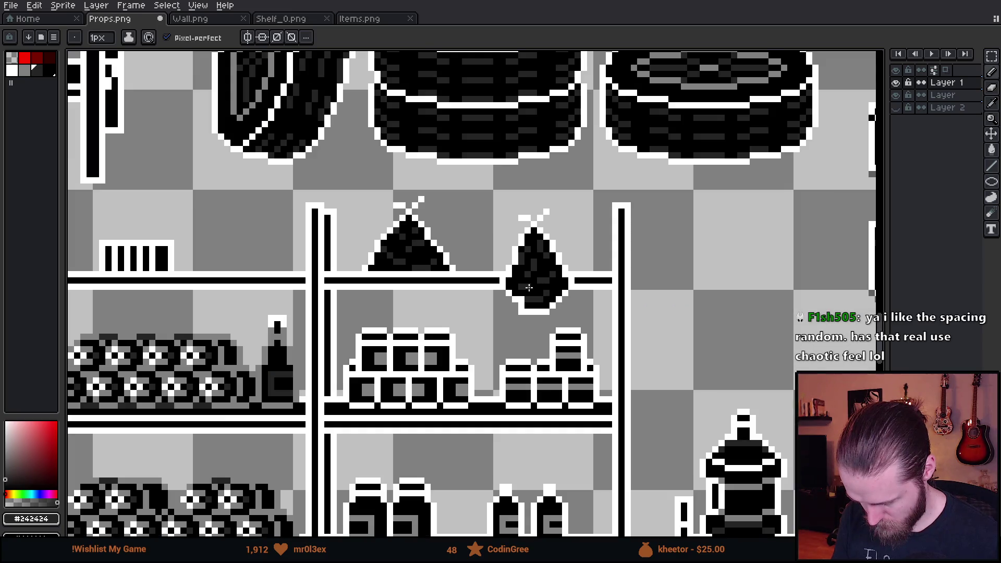
Move the smaller bag left beside the larger one on the shelf
key("m")
mouse_move(491, 187)
left_mouse_down()
mouse_move(588, 325)
mouse_move(537, 305)
mouse_move(530, 313)
left_mouse_up()
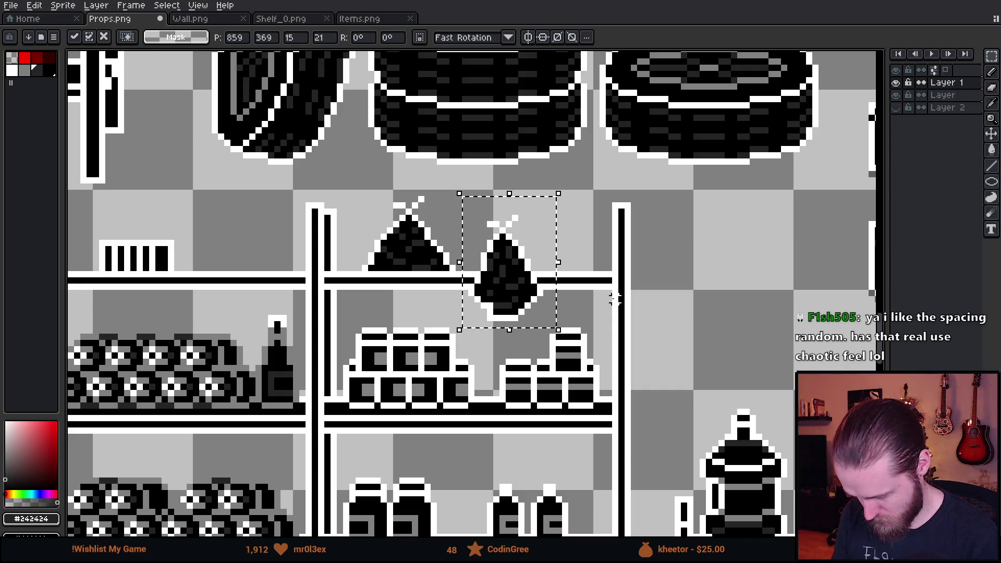
key("ctrl+d")
left_click_drag(469, 271, 558, 326)
key("ctrl+z")
Sample white and black from the bag for further pixel touch-ups
scroll(556, 320, "down", 3)
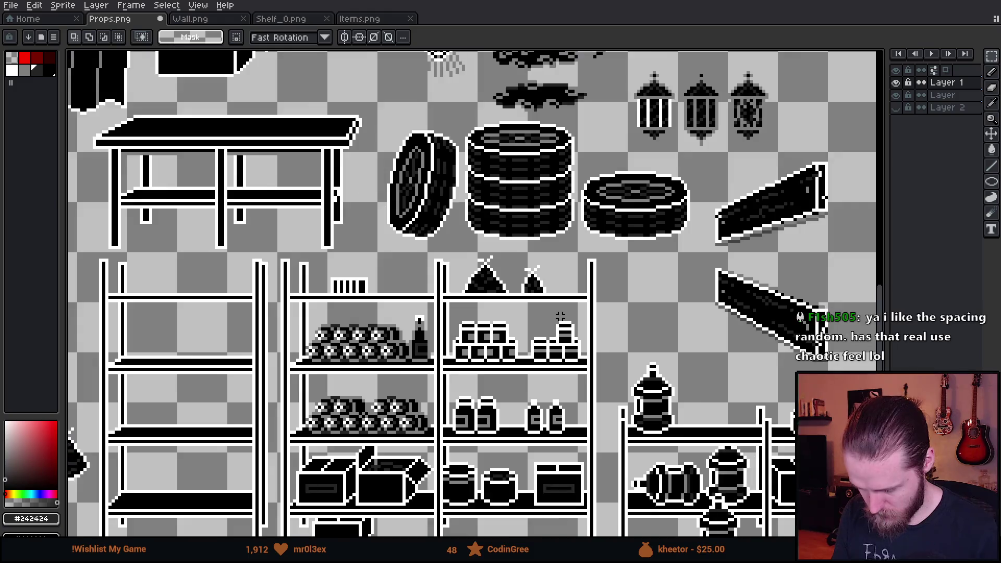
scroll(524, 301, "up", 5)
left_click(498, 276, "alt")
scroll(498, 285, "up", 2)
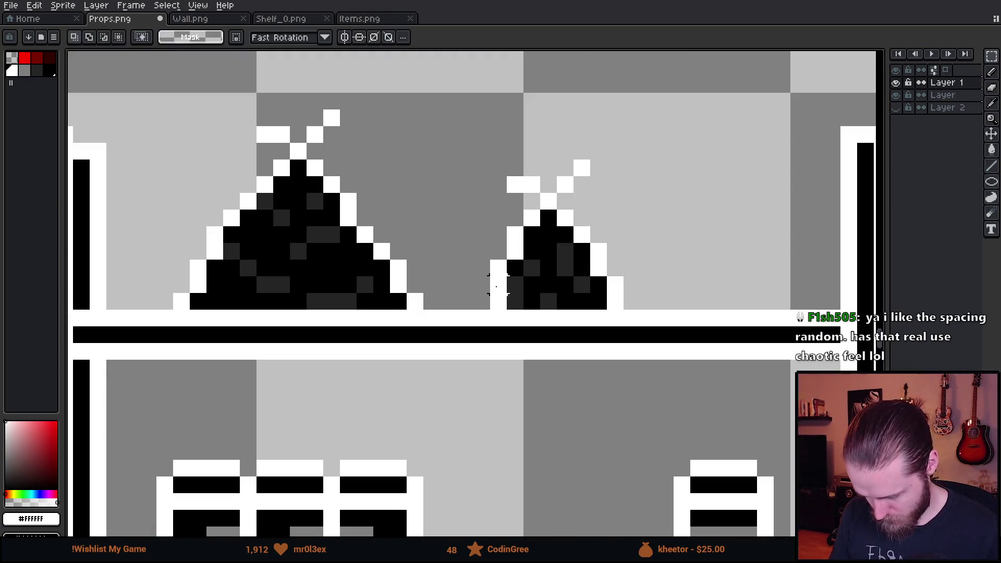
left_click(531, 290, "alt")
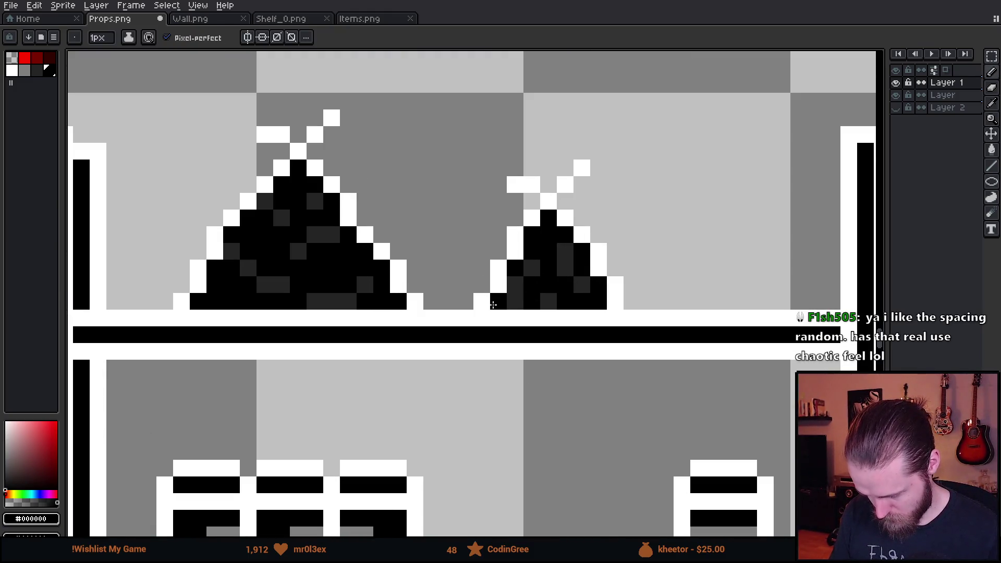
scroll(492, 304, "down", 4)
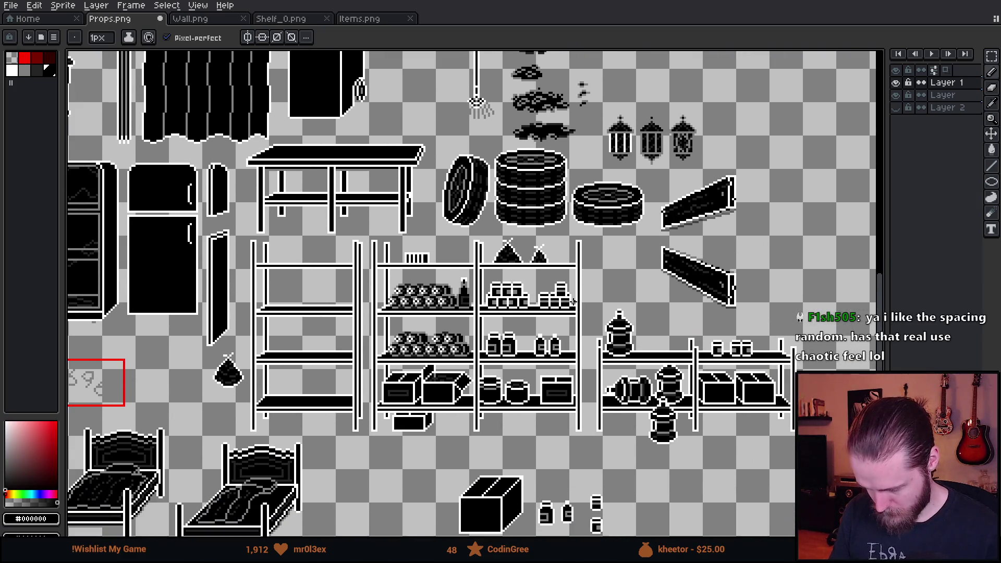
In Unity, inspect the restocked storage-room shelves with the two sacks in the Scene view
key("alt+Tab")
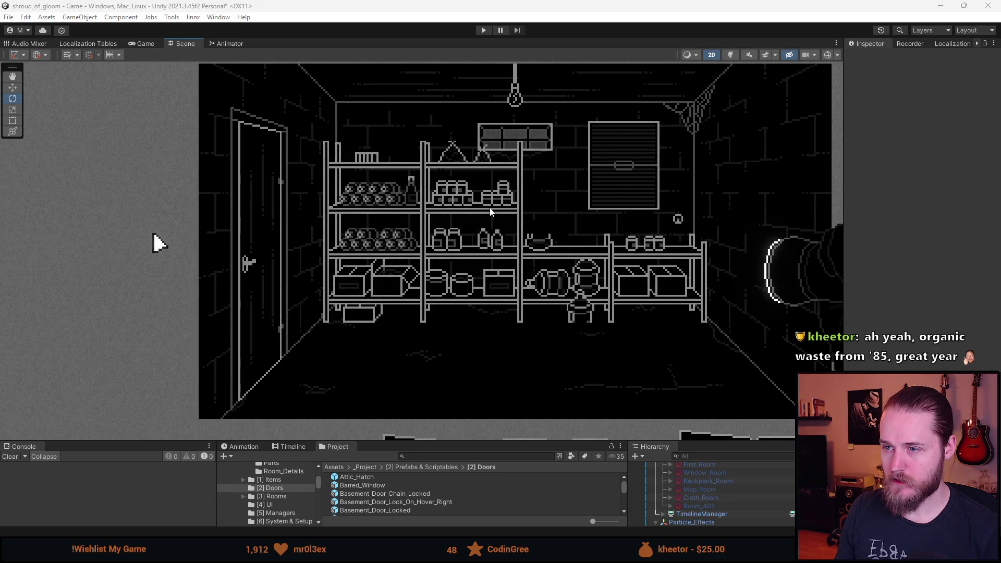
left_click(494, 217)
left_click(494, 216)
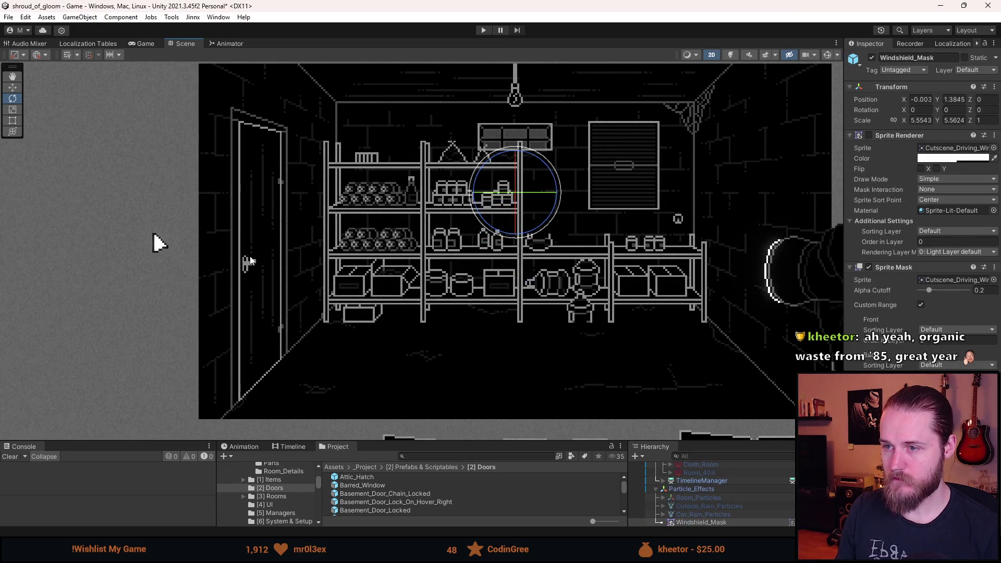
left_click(414, 397)
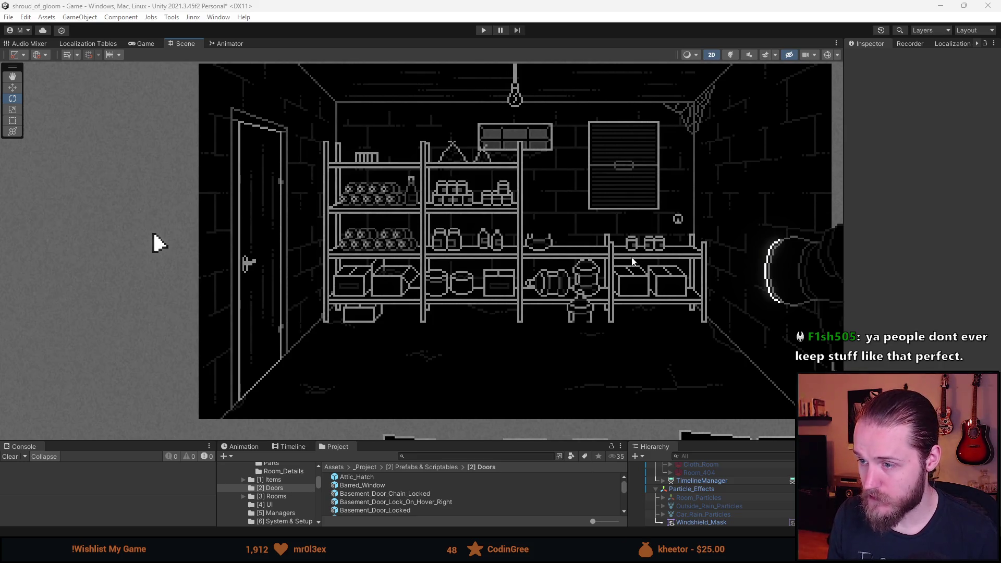
left_click(632, 259)
scroll(628, 308, "down", 1)
scroll(627, 311, "up", 1)
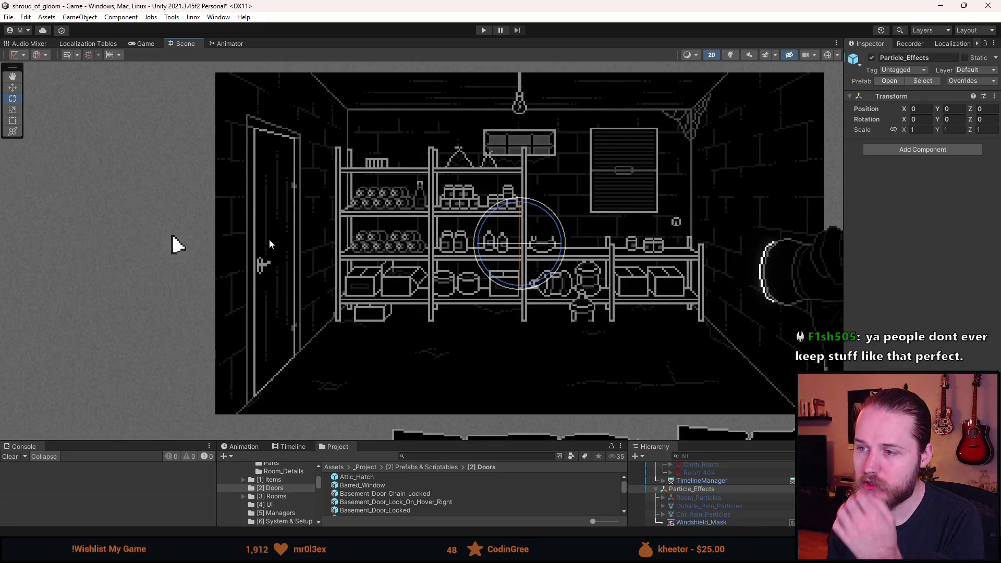
left_click(146, 249)
scroll(516, 320, "down", 1)
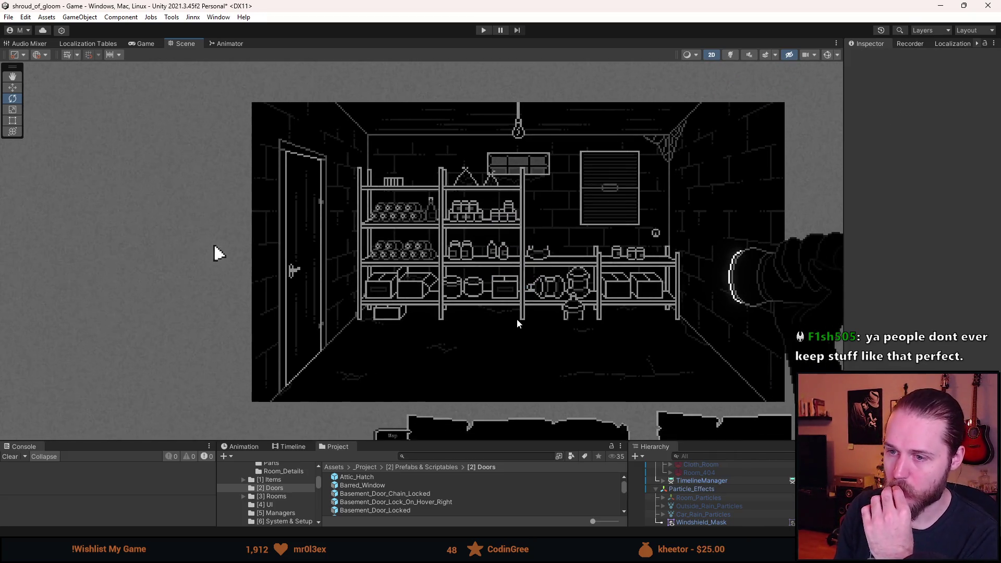
scroll(519, 321, "down", 1)
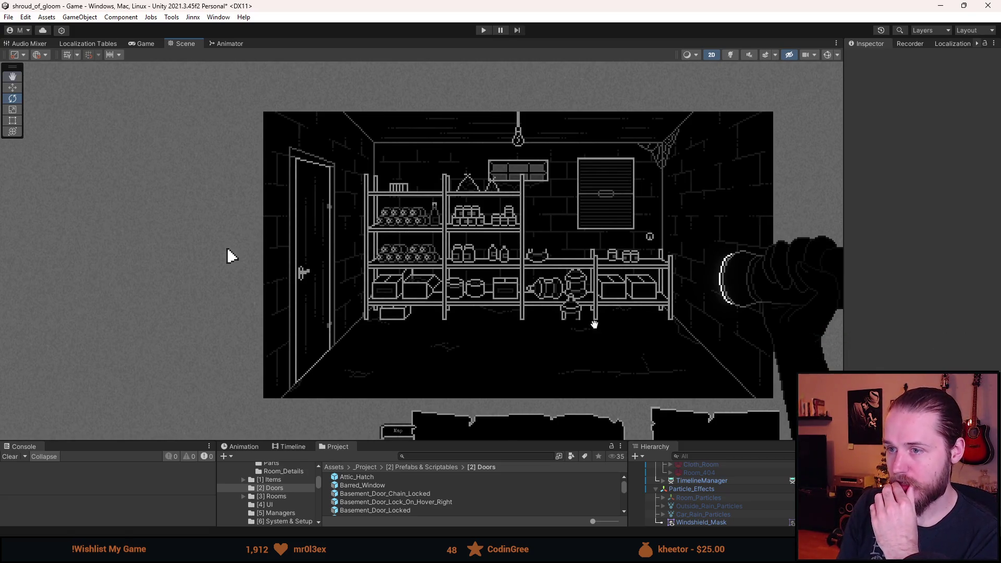
scroll(578, 321, "up", 1)
scroll(464, 132, "up", 1)
scroll(464, 133, "up", 6)
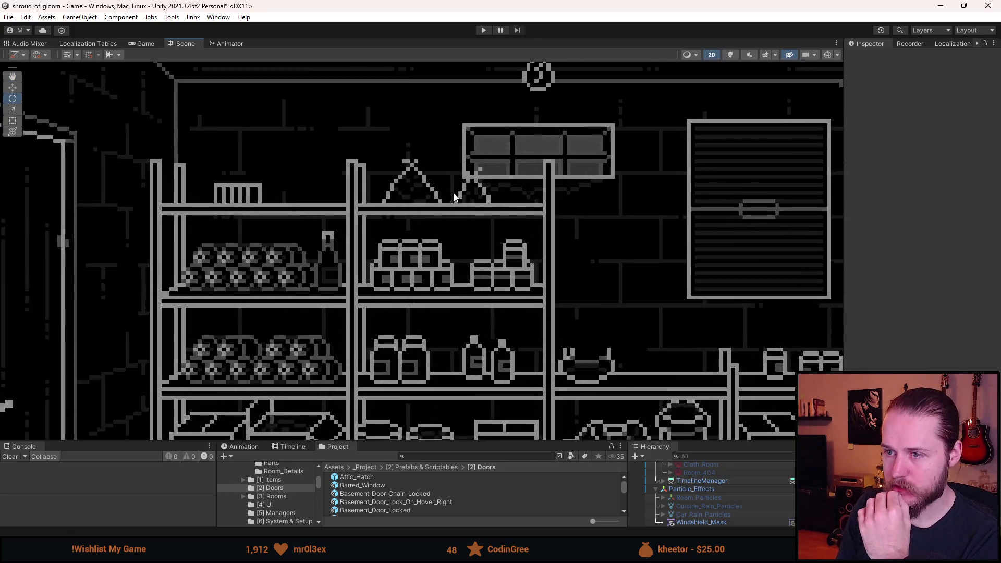
scroll(469, 223, "down", 3)
scroll(459, 224, "up", 3)
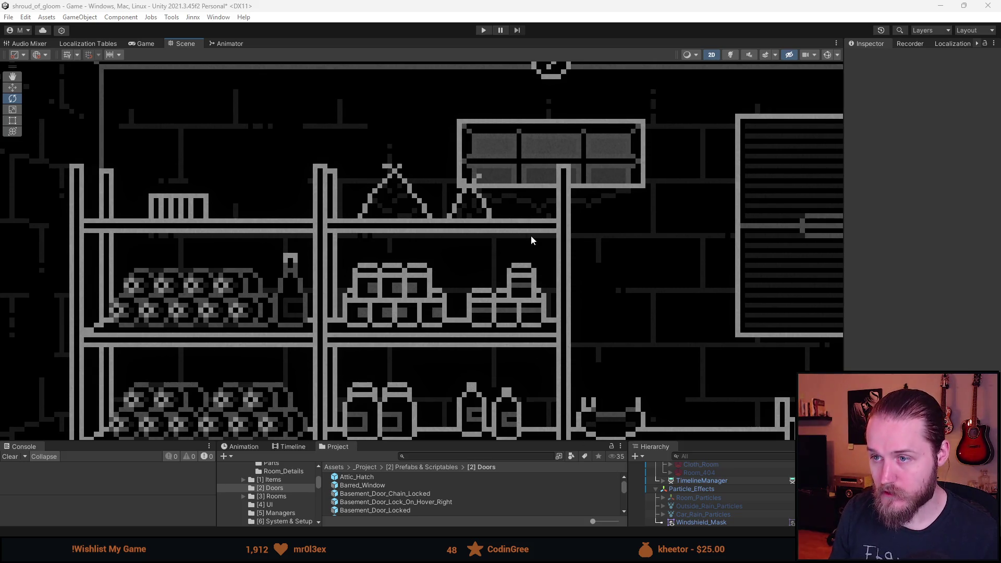
scroll(512, 249, "down", 5)
scroll(503, 276, "up", 3)
scroll(502, 276, "up", 1)
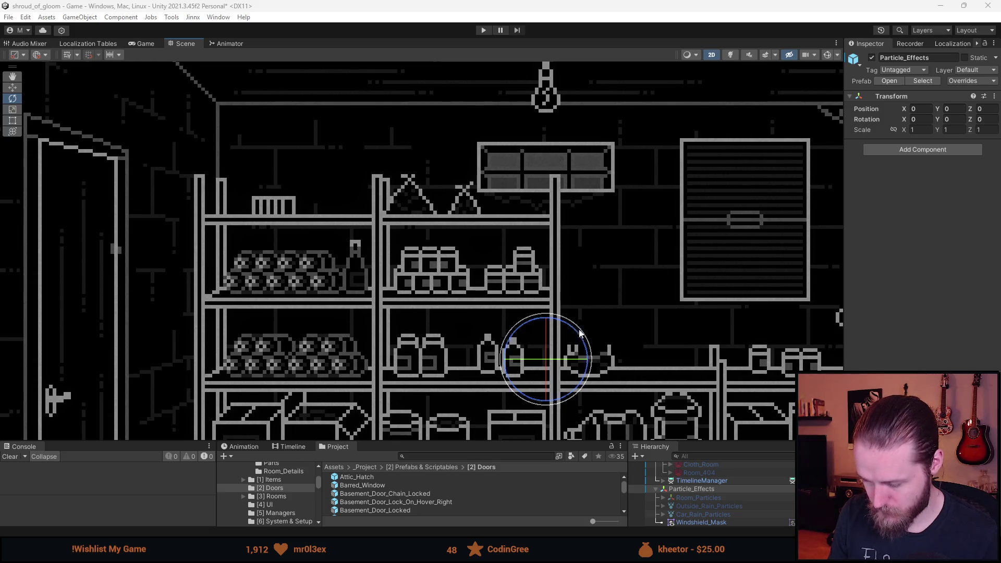
left_click(479, 252)
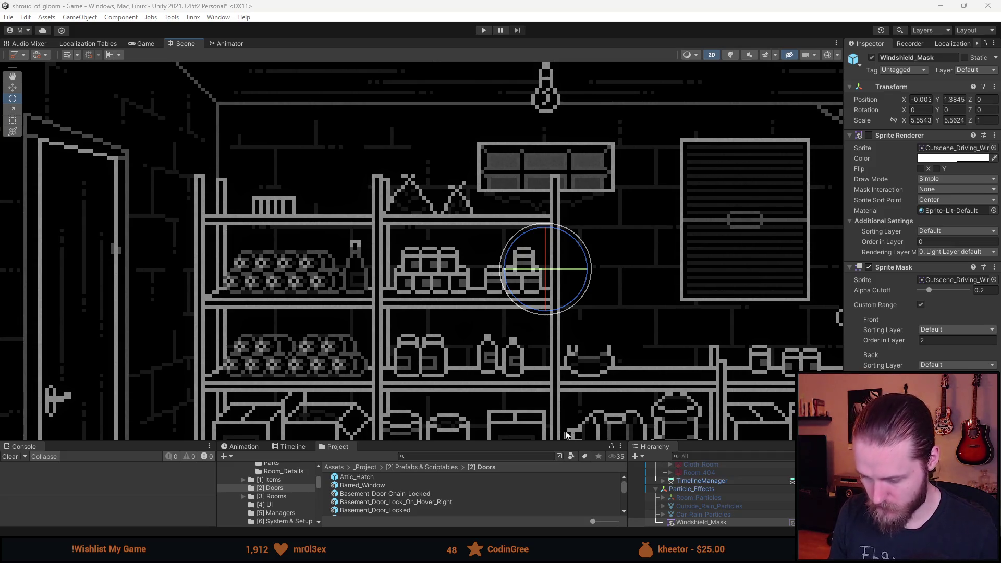
left_click(397, 307)
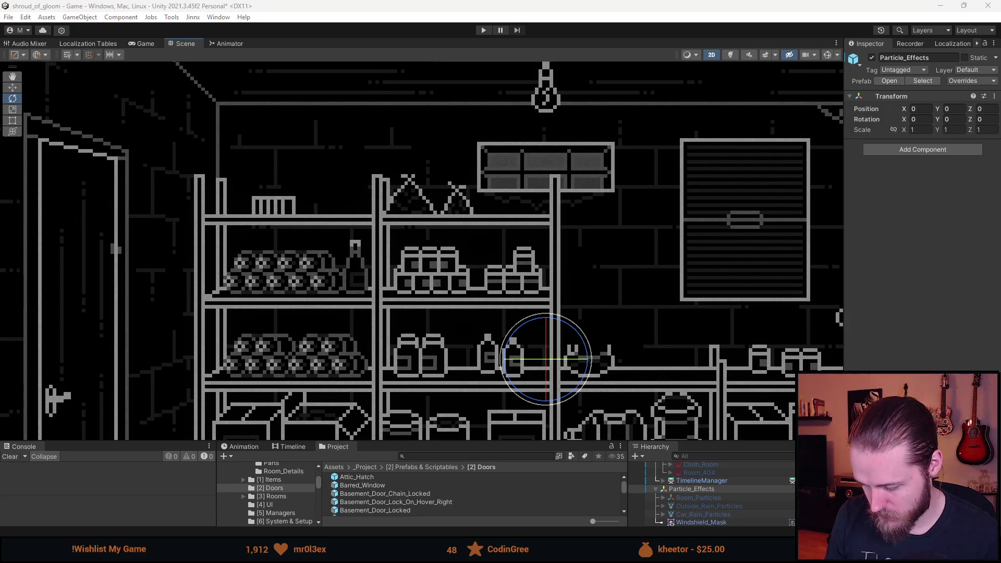
left_click(501, 292)
scroll(510, 308, "down", 3)
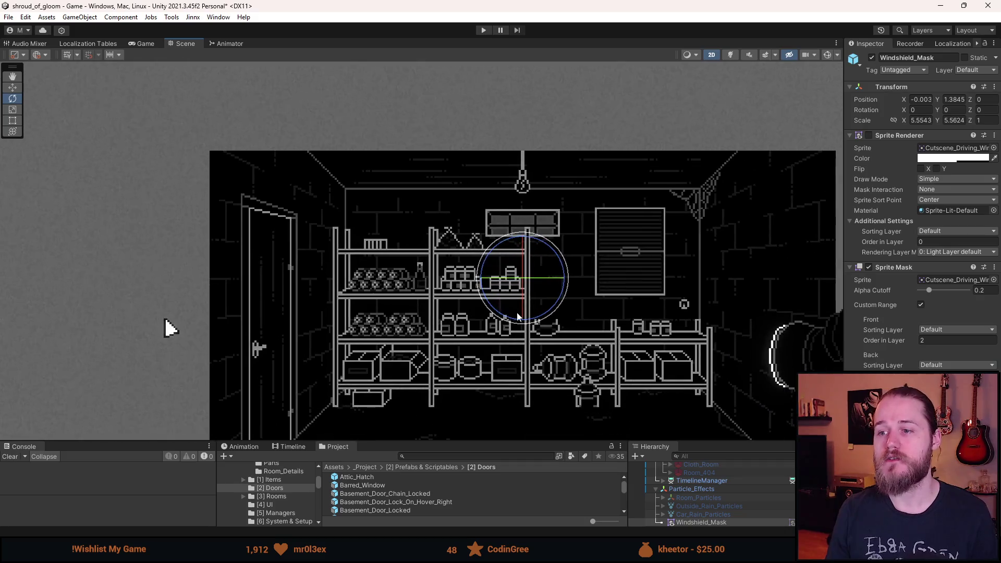
left_click_drag(511, 308, 427, 223)
left_click(390, 320)
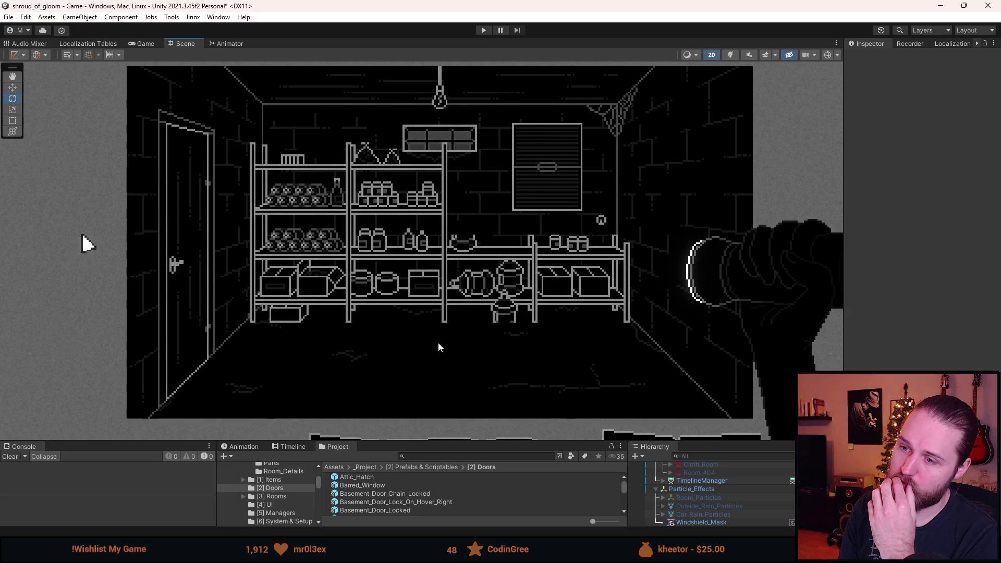
scroll(439, 343, "down", 2)
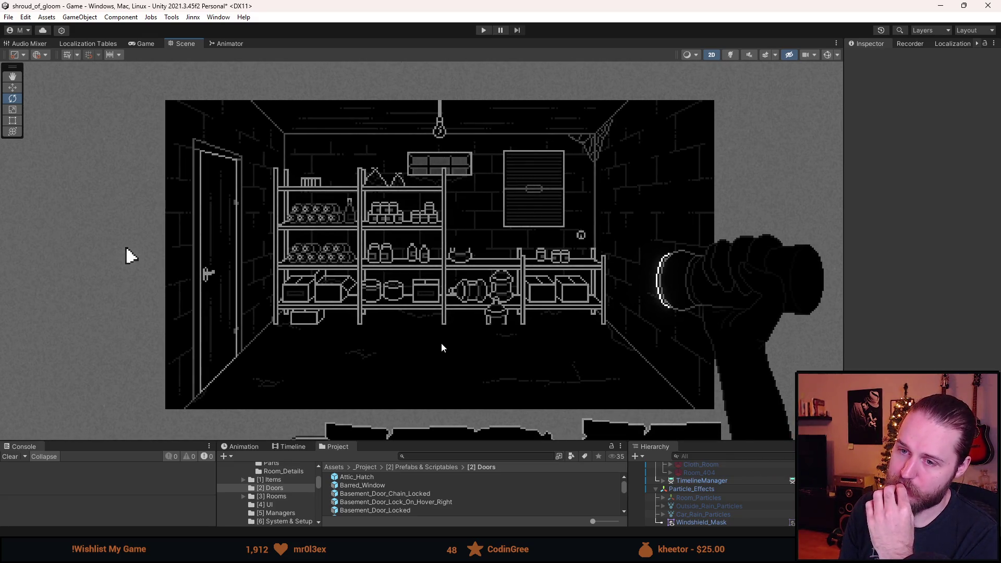
scroll(441, 348, "up", 2)
scroll(436, 218, "up", 2)
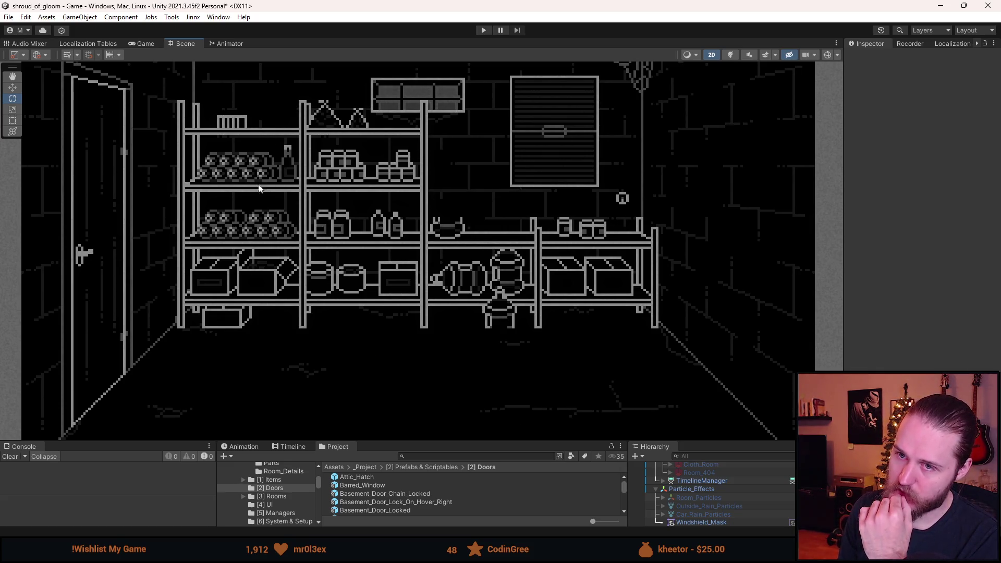
scroll(329, 320, "down", 3)
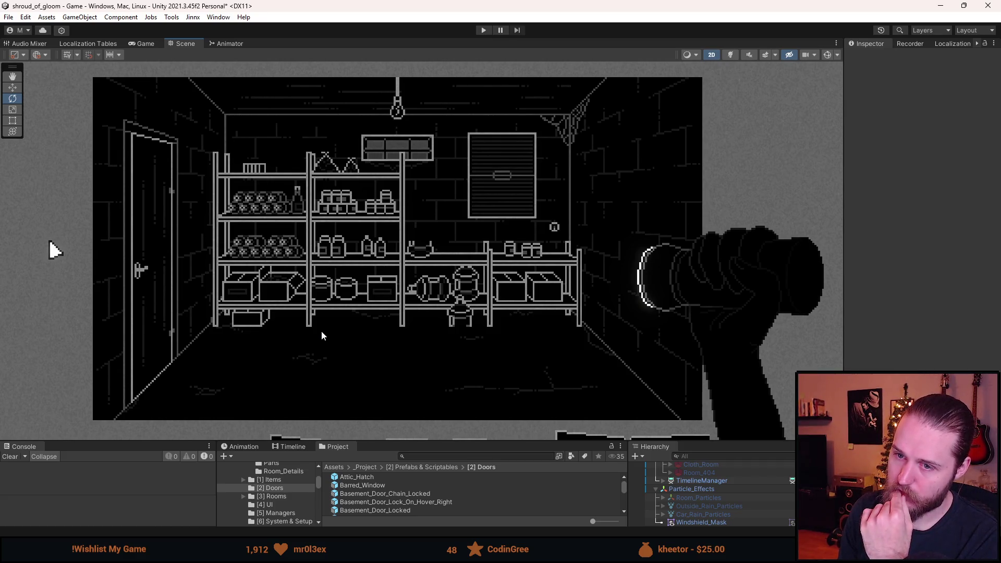
scroll(235, 261, "up", 4)
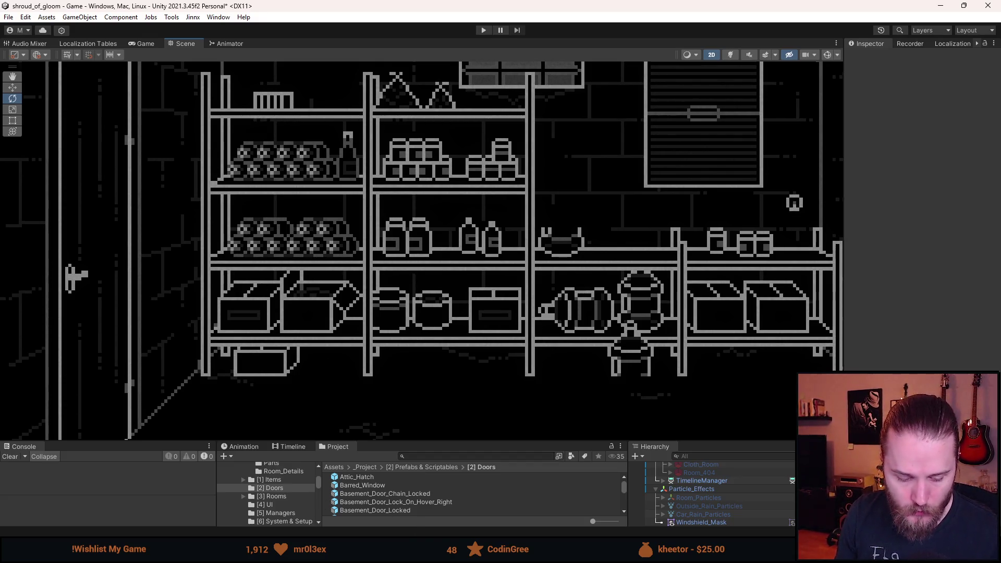
In Aseprite, repaint the lower can outlines with white and black pixels
key("alt+Tab")
scroll(348, 313, "up", 5)
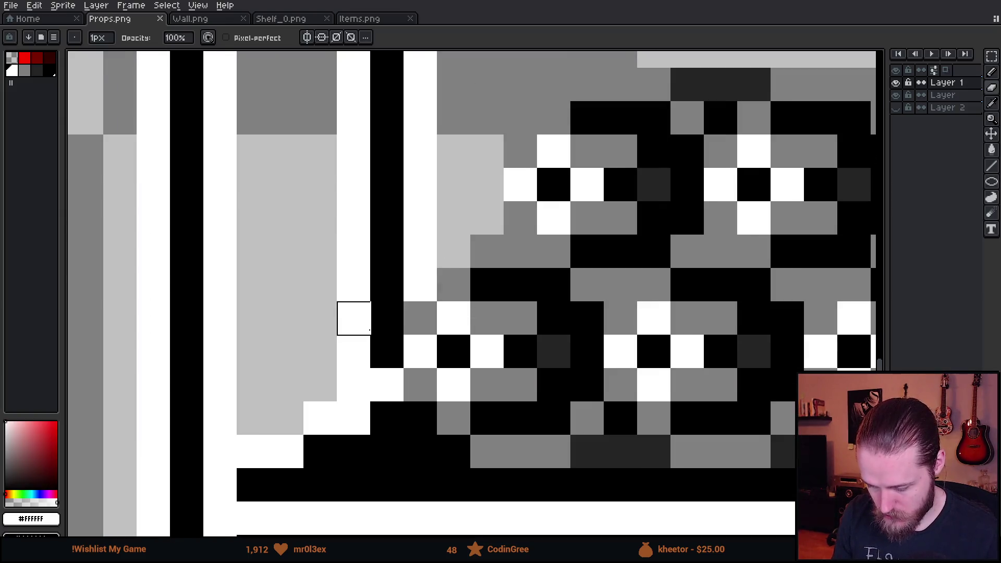
scroll(348, 308, "down", 1)
key("q")
left_click_drag(326, 412, 466, 412)
left_click(452, 388)
right_click(427, 388)
left_click_drag(426, 365, 427, 308)
right_click(451, 287)
left_click(451, 263)
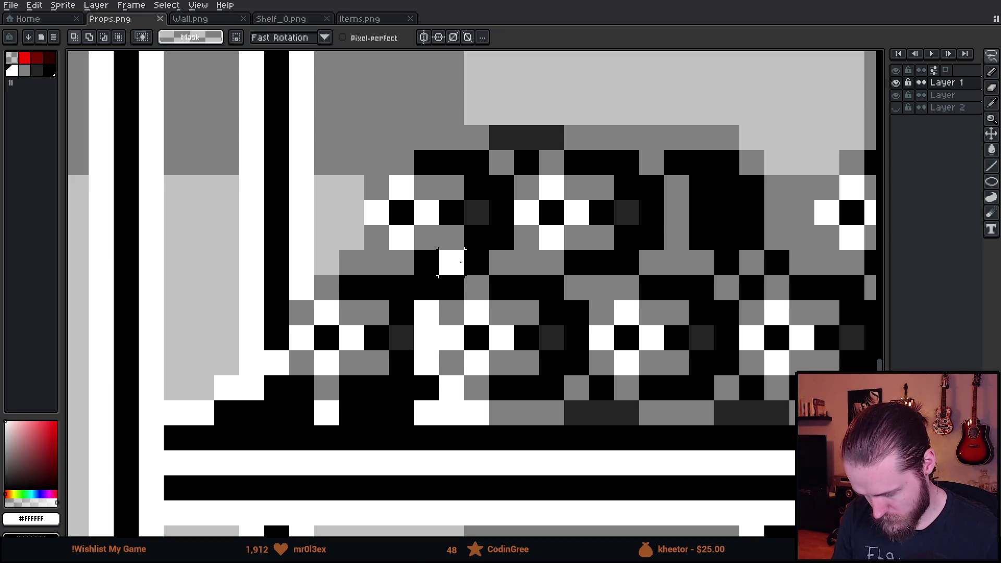
left_click(477, 263)
Repaint the pixels around the can tops, white highlights with a black row beside them
mouse_move(477, 237)
left_mouse_down()
mouse_move(502, 238)
mouse_move(502, 188)
left_mouse_up()
right_click(502, 163)
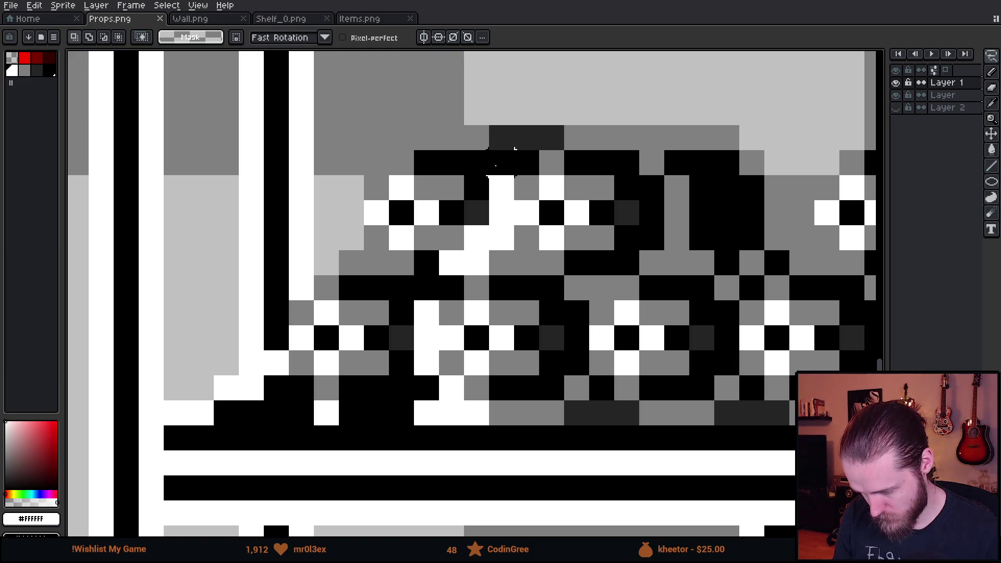
left_click(527, 163)
left_click(526, 138)
left_click(552, 138)
left_click(501, 137)
right_click(476, 138)
right_click(451, 138)
right_click(426, 137)
right_click(401, 138)
Lasso the left end of the lower can stack and delete it
mouse_move(401, 137)
left_mouse_down()
mouse_move(208, 292)
mouse_move(384, 459)
mouse_move(403, 462)
left_mouse_up()
scroll(402, 463, "down", 3)
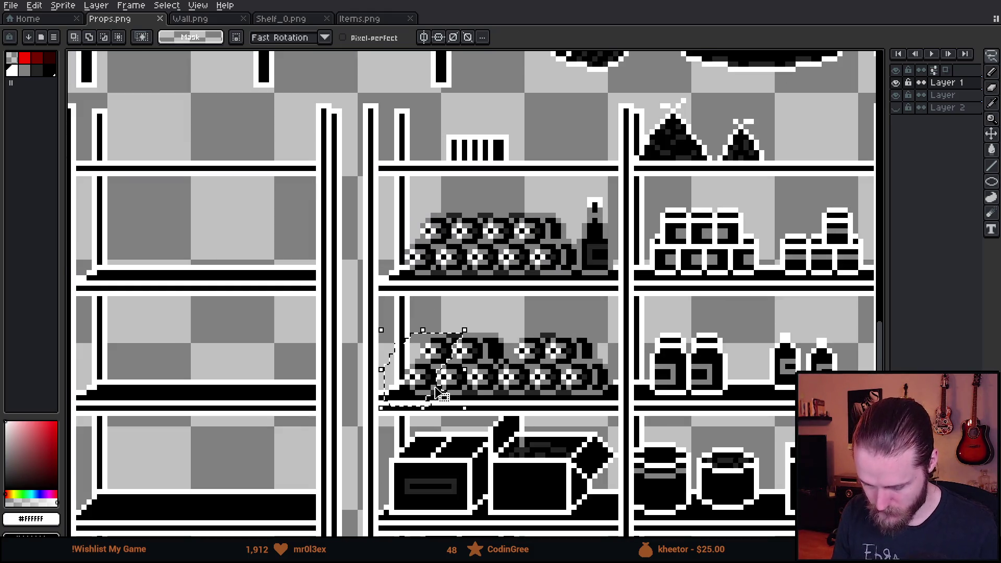
key("Delete")
left_click_drag(437, 391, 375, 349)
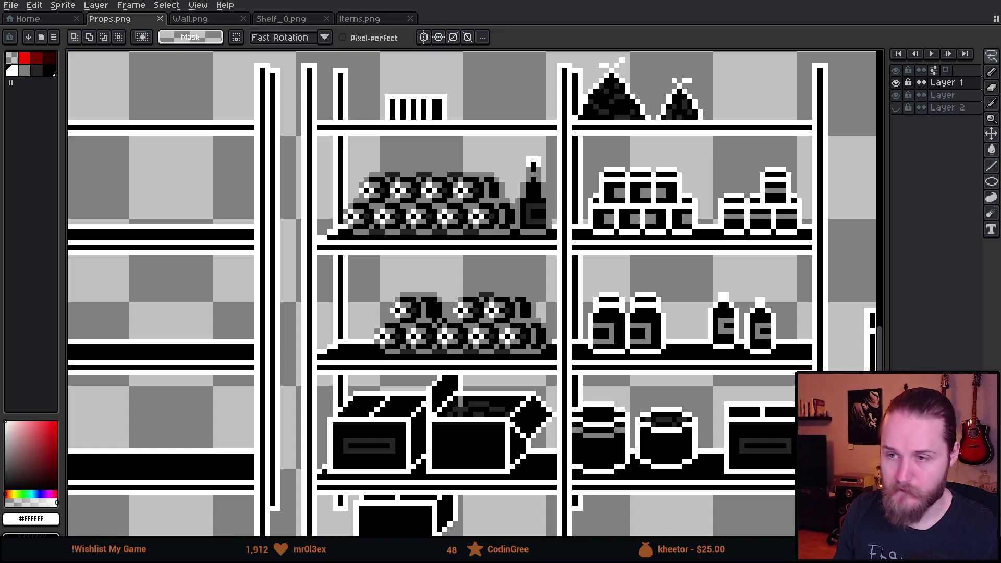
key("alt+Tab")
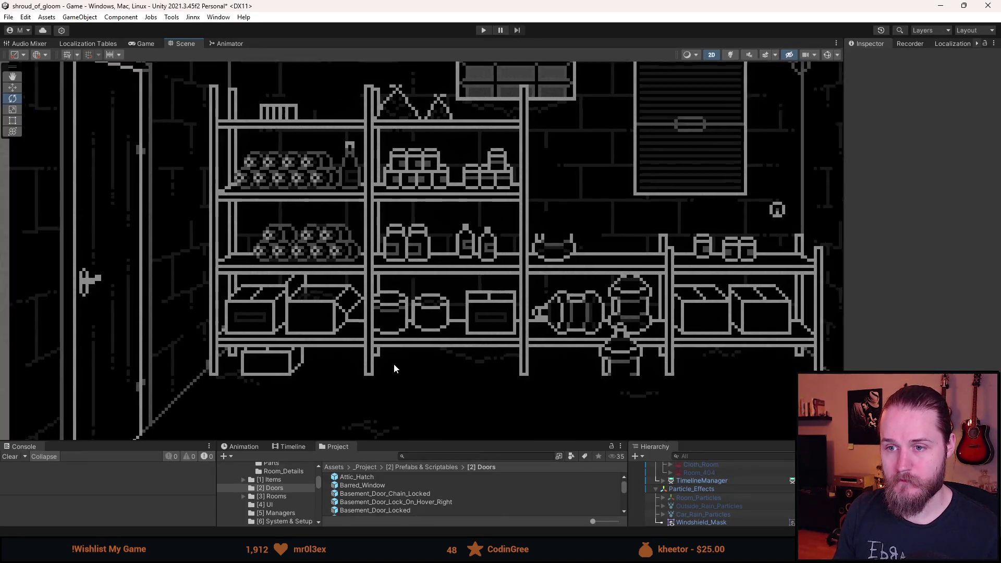
scroll(394, 365, "down", 3)
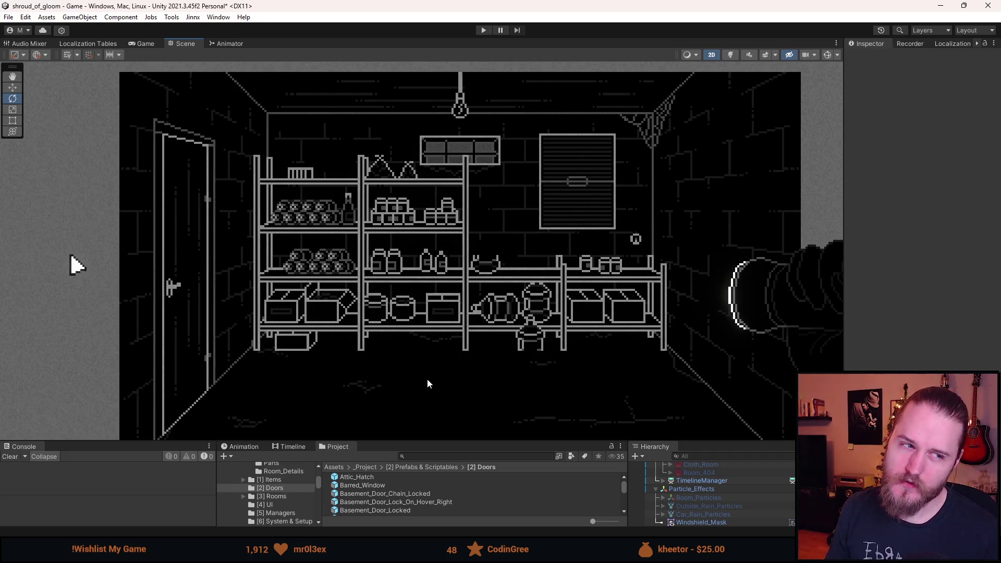
mouse_move(486, 313)
left_mouse_down()
mouse_move(451, 262)
mouse_move(452, 271)
left_mouse_up()
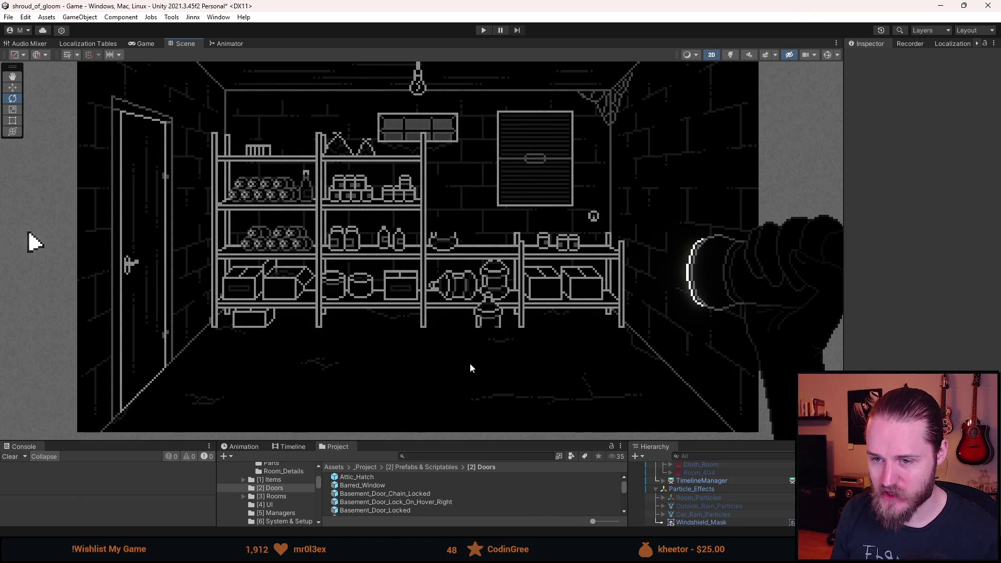
scroll(471, 360, "down", 2)
scroll(470, 363, "up", 1)
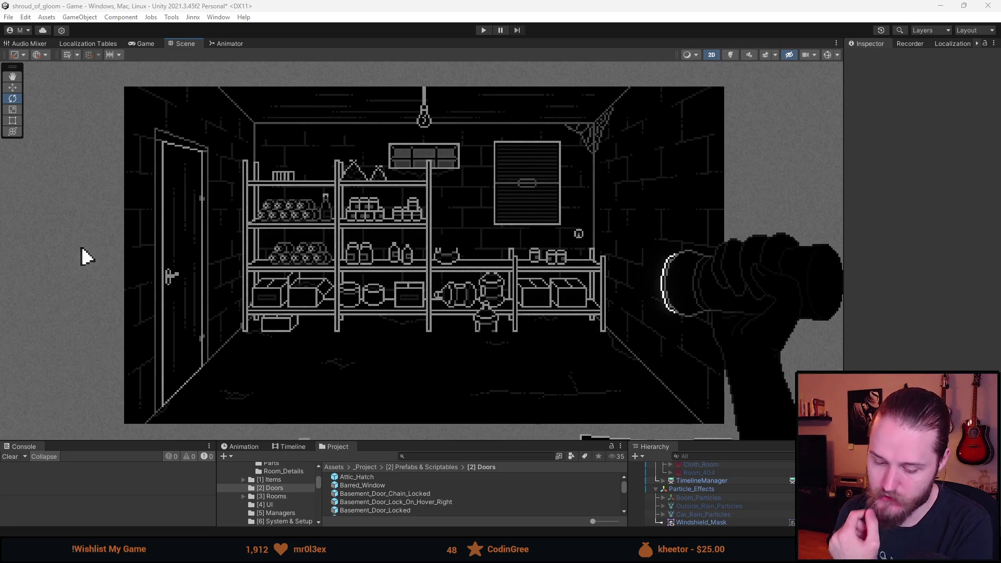
On Layer, select the middle and right shelf areas of Props.png
key("alt+Tab")
scroll(371, 335, "up", 2)
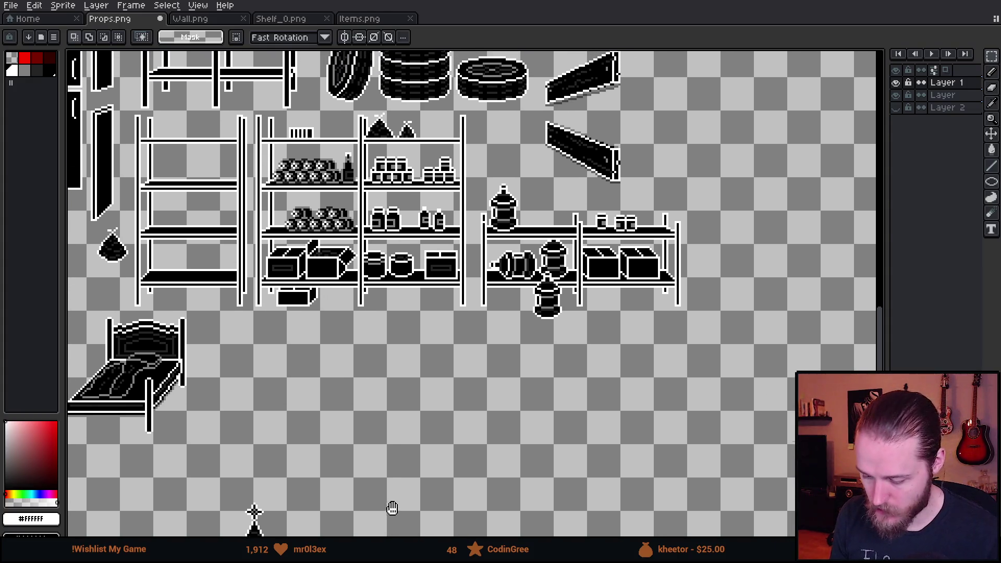
left_click(896, 95)
left_click(896, 95)
left_click(960, 95)
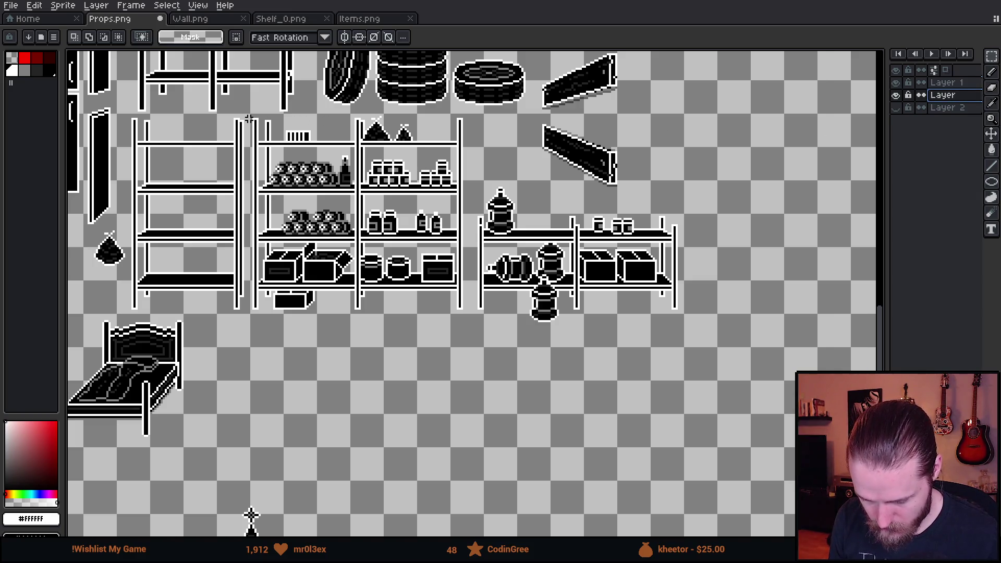
mouse_move(253, 118)
left_mouse_down()
mouse_move(400, 309)
mouse_move(480, 344)
left_mouse_up()
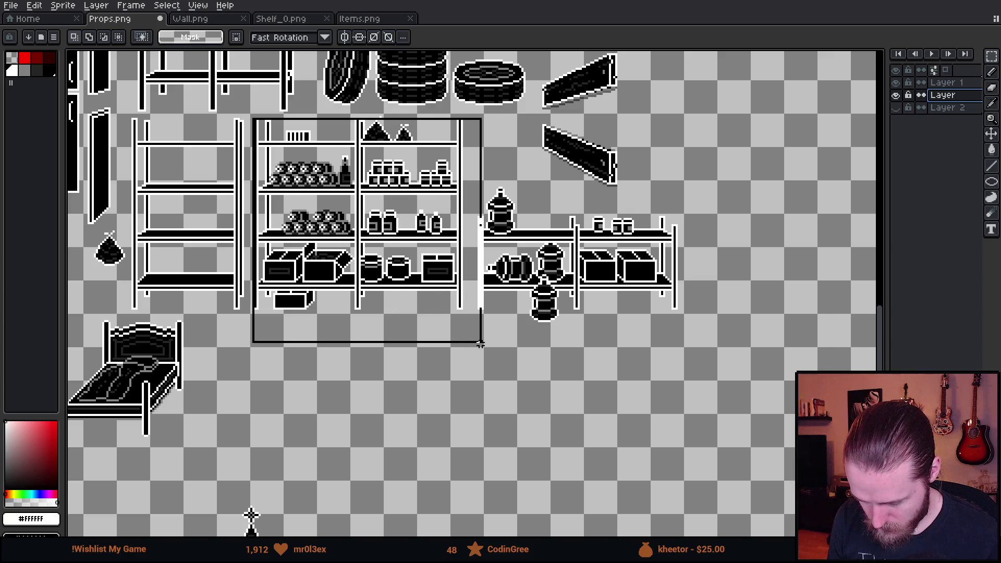
mouse_move(470, 188)
left_mouse_down()
mouse_move(592, 345)
mouse_move(709, 342)
left_mouse_up()
Shift the selected shelves to the right and commit the move
scroll(583, 230, "up", 2)
scroll(583, 229, "down", 2)
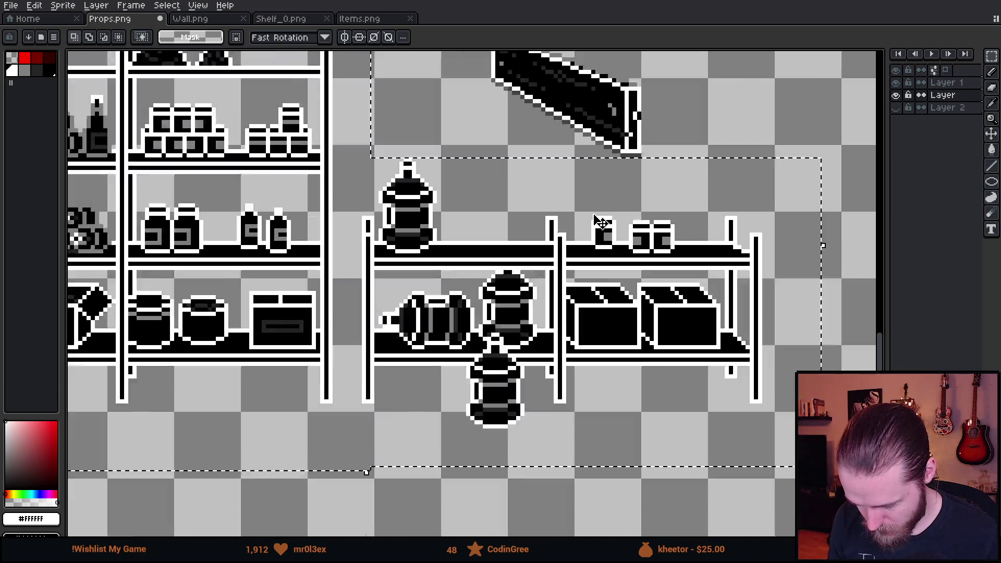
left_click_drag(532, 233, 561, 204)
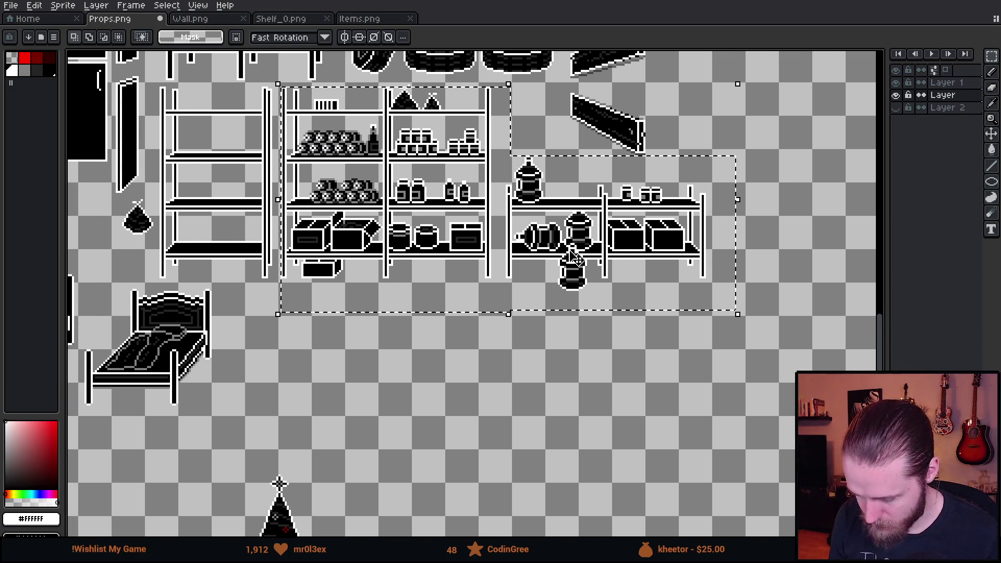
left_click(432, 225)
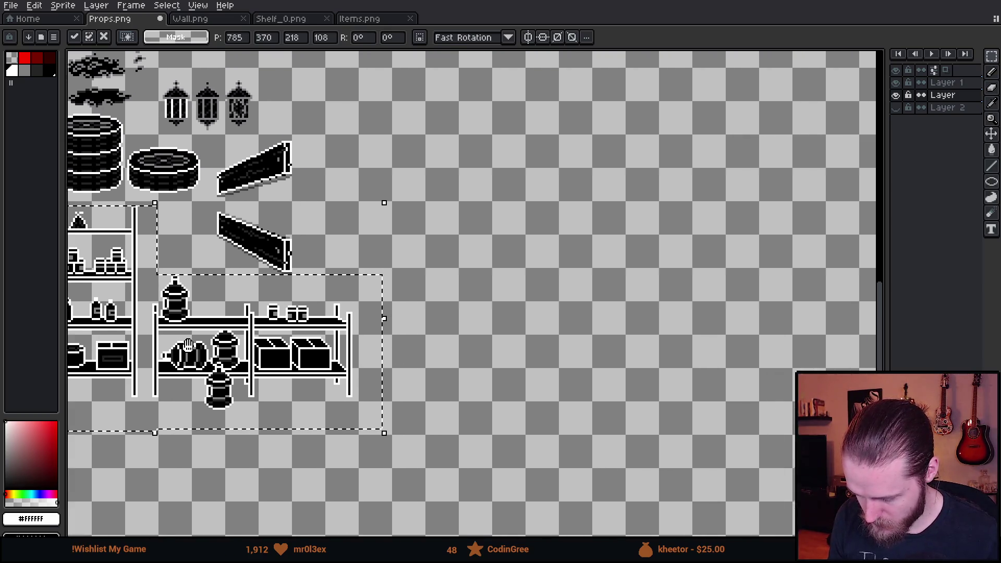
scroll(213, 271, "up", 2)
mouse_move(159, 336)
left_mouse_down()
mouse_move(829, 324)
mouse_move(816, 337)
left_mouse_up()
scroll(816, 338, "down", 3)
left_click(720, 434)
Delete the left shelf post and slide the right shelf left to meet it
scroll(749, 385, "up", 2)
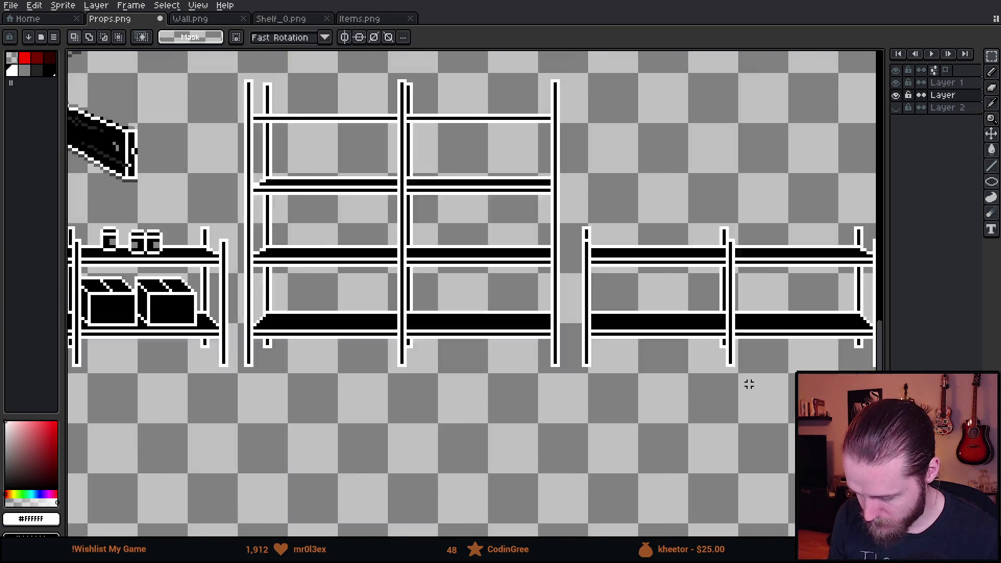
scroll(505, 408, "up", 2)
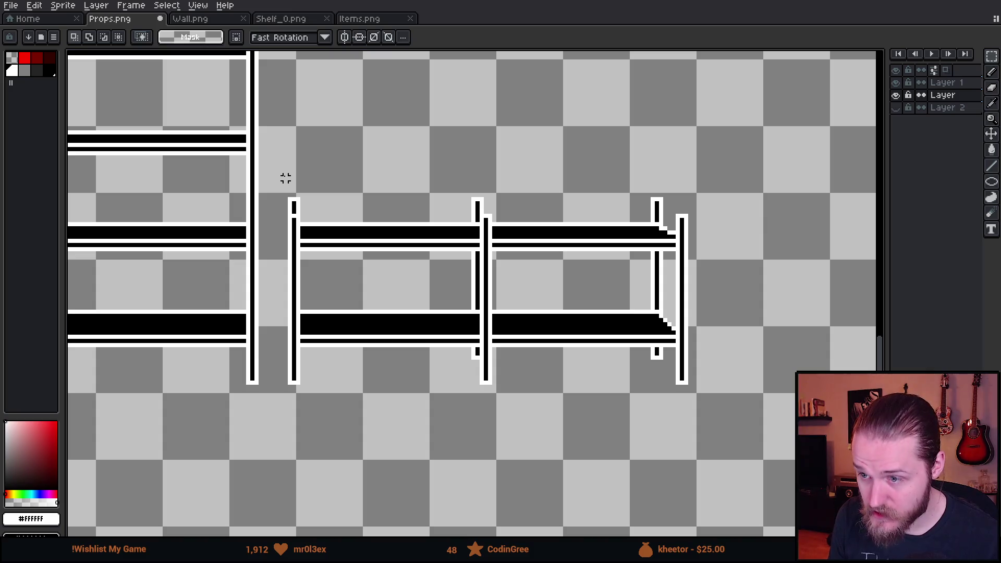
left_click_drag(286, 173, 305, 390)
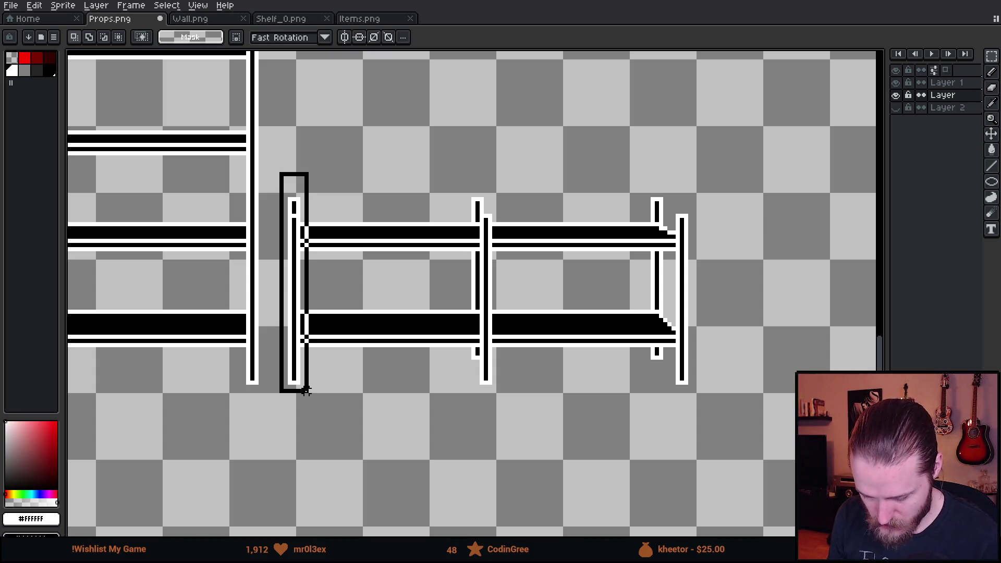
key("Delete")
mouse_move(296, 189)
left_mouse_down()
mouse_move(311, 217)
mouse_move(730, 413)
left_mouse_up()
left_click_drag(611, 345, 570, 349)
key("Return")
key("ctrl+d")
scroll(498, 319, "down", 2)
scroll(498, 318, "left", 3)
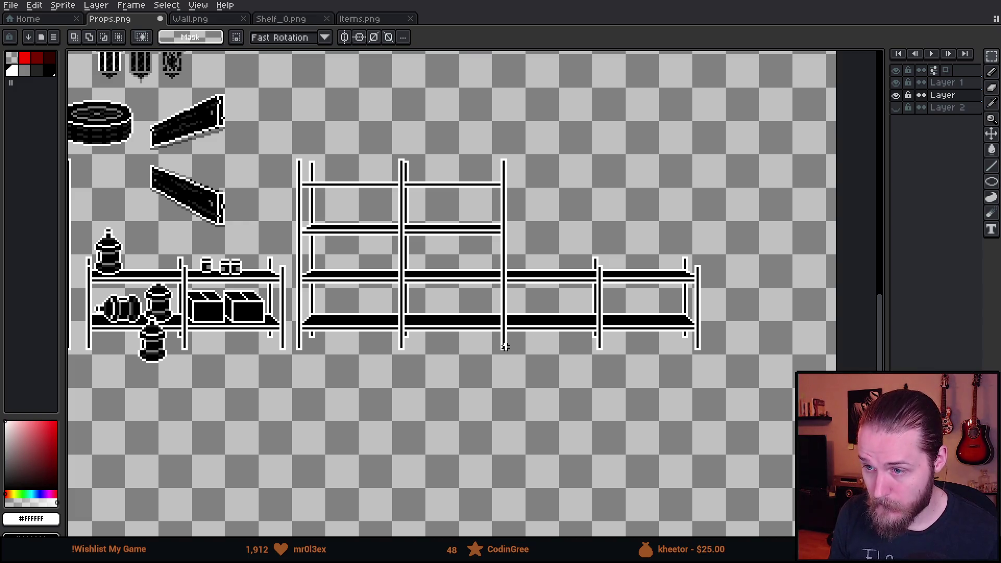
scroll(477, 322, "left", 7)
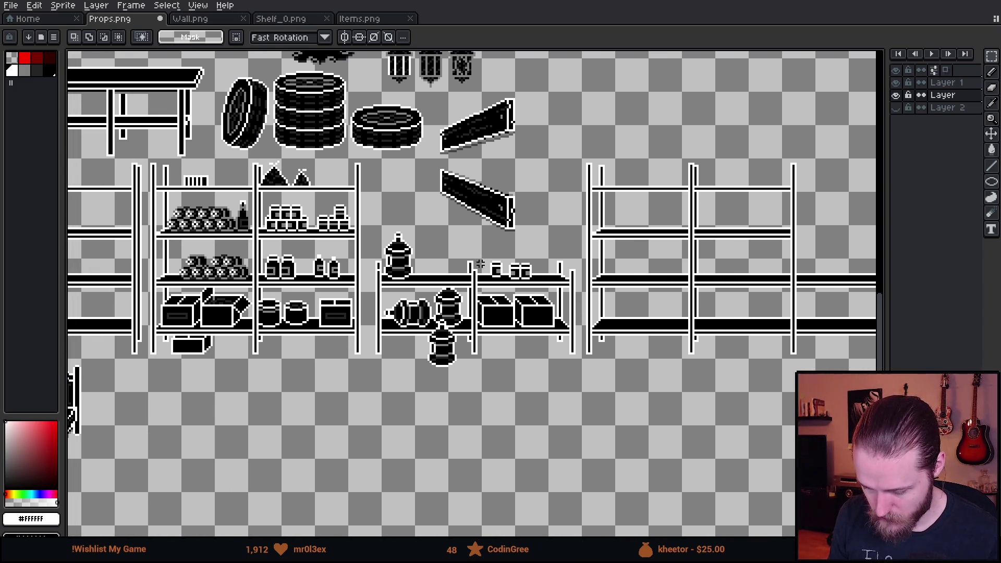
scroll(167, 184, "up", 1)
Move the shelf items layer onto the empty shelves, aligning items to the boards pixel by pixel
left_click(944, 82)
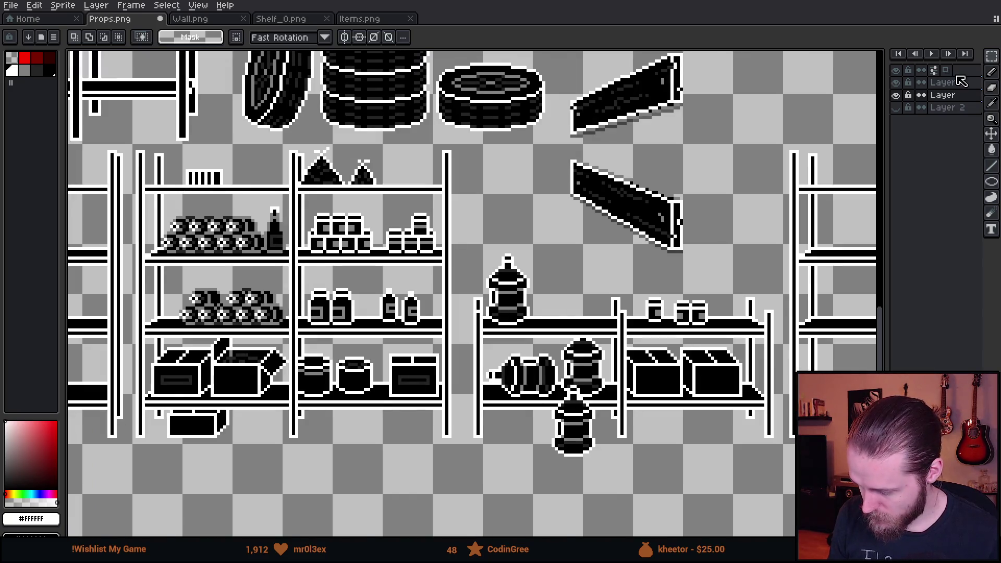
scroll(728, 277, "down", 1)
key("v")
mouse_move(304, 294)
left_mouse_down()
mouse_move(648, 308)
mouse_move(720, 284)
left_mouse_up()
scroll(621, 236, "up", 1)
scroll(620, 236, "up", 1)
scroll(597, 239, "right", 2)
left_click_drag(543, 279, 568, 310)
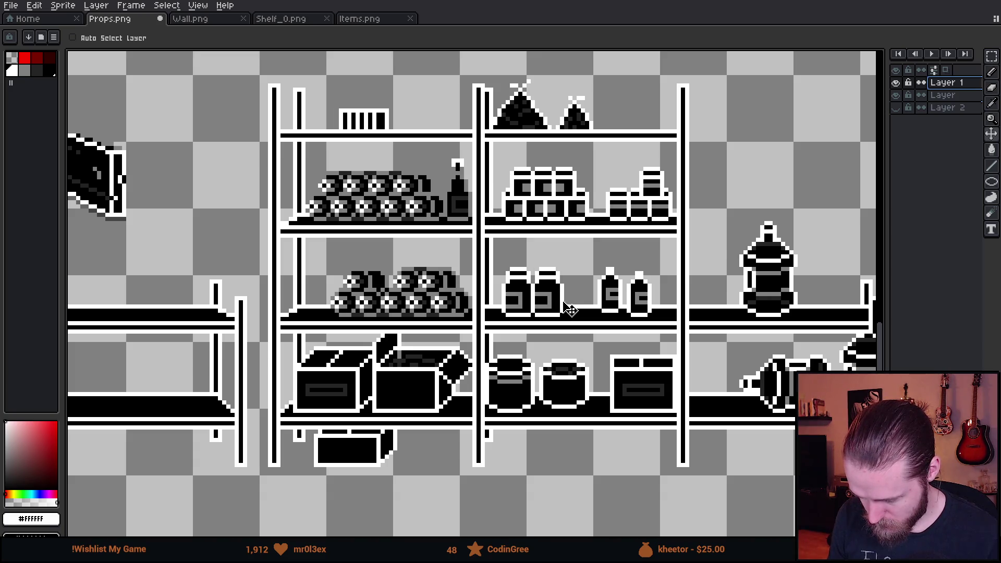
left_click_drag(568, 310, 564, 310)
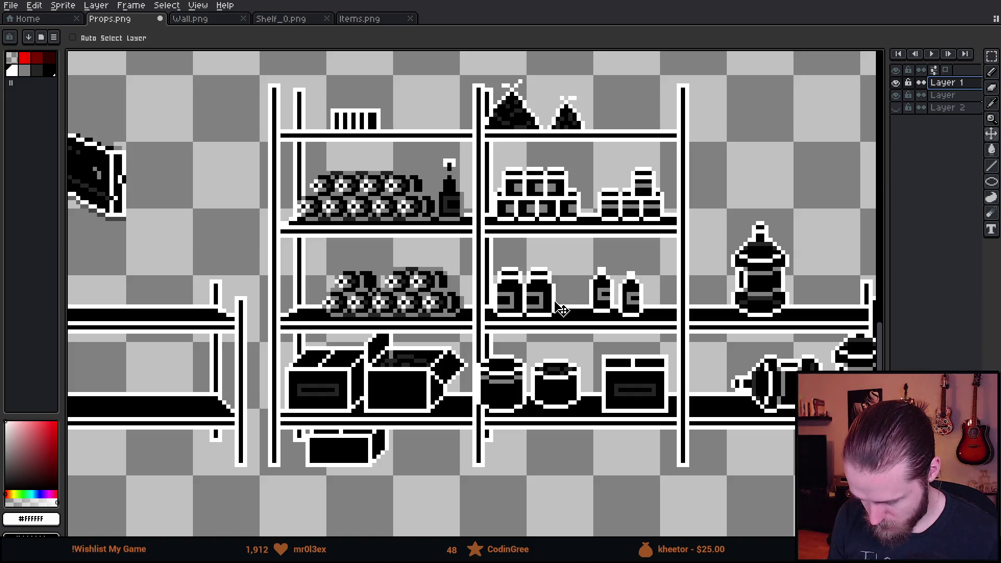
mouse_move(563, 309)
left_mouse_down()
mouse_move(353, 267)
mouse_move(371, 284)
left_mouse_up()
scroll(237, 203, "down", 2)
scroll(313, 238, "up", 1)
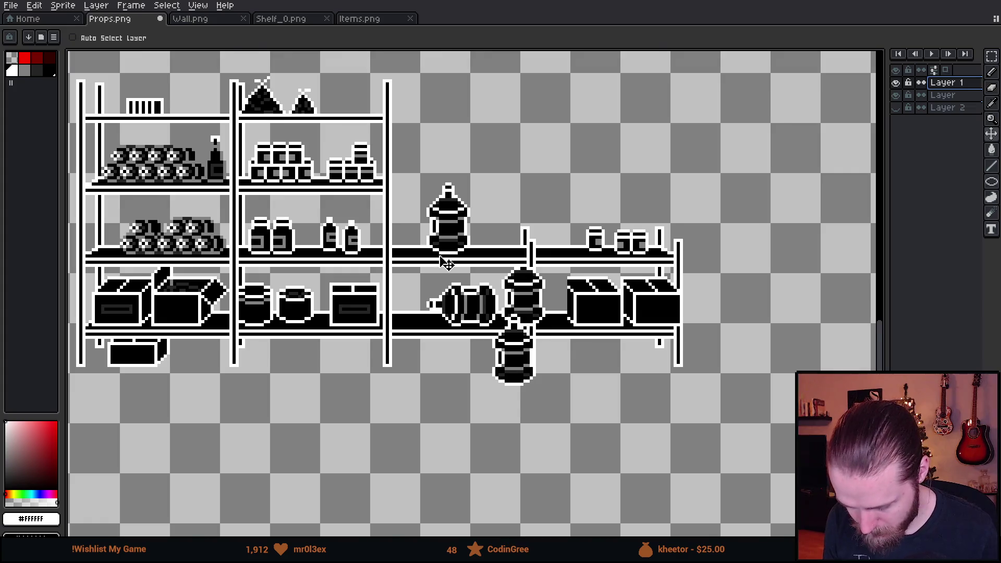
scroll(460, 266, "up", 1)
Shift the right-hand shelf section with its items left to join the rest
left_click_drag(626, 301, 582, 308)
key("m")
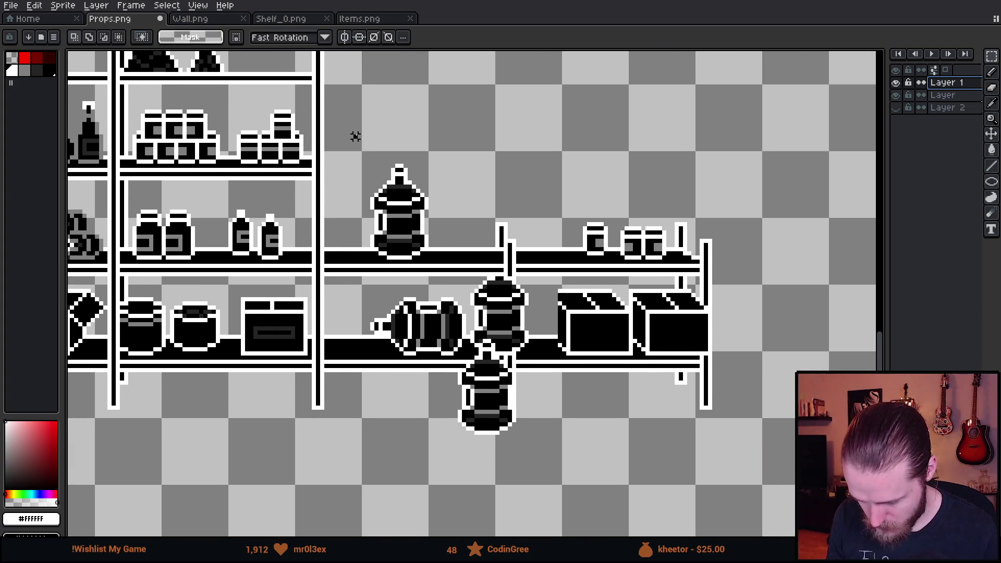
left_click_drag(355, 136, 849, 491)
left_click_drag(662, 398, 625, 401)
scroll(652, 400, "down", 1)
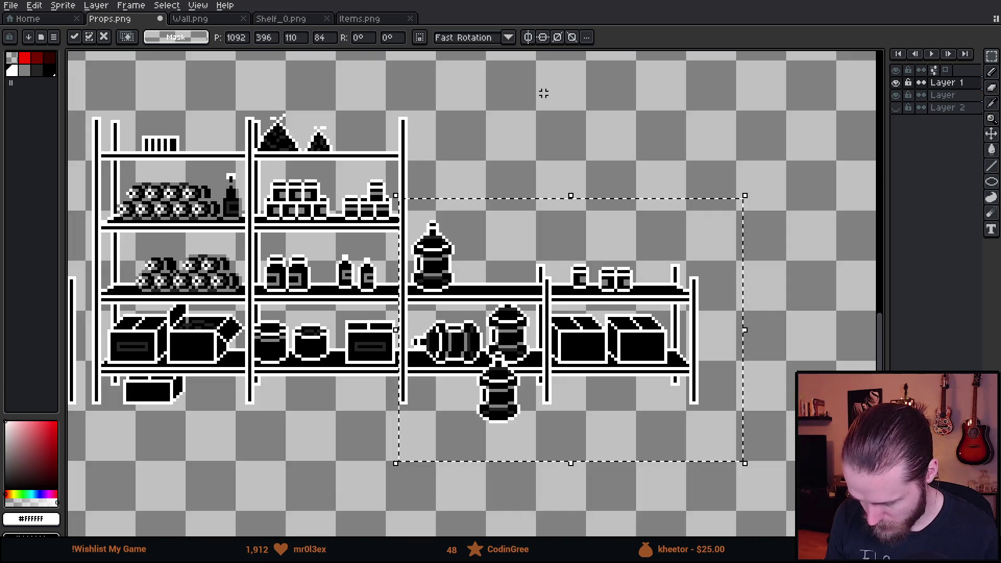
key("ctrl+d")
scroll(584, 234, "down", 1)
Save Props.png
left_click_drag(354, 256, 498, 317)
key("ctrl+s")
mouse_move(382, 297)
left_mouse_down()
mouse_move(637, 279)
mouse_move(454, 280)
mouse_move(478, 281)
left_mouse_up()
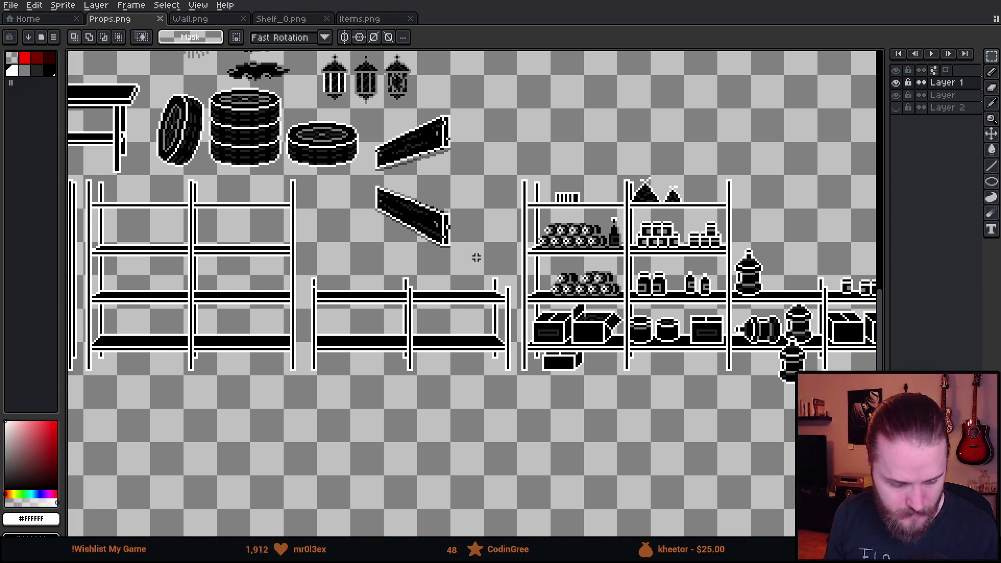
key("alt+Tab")
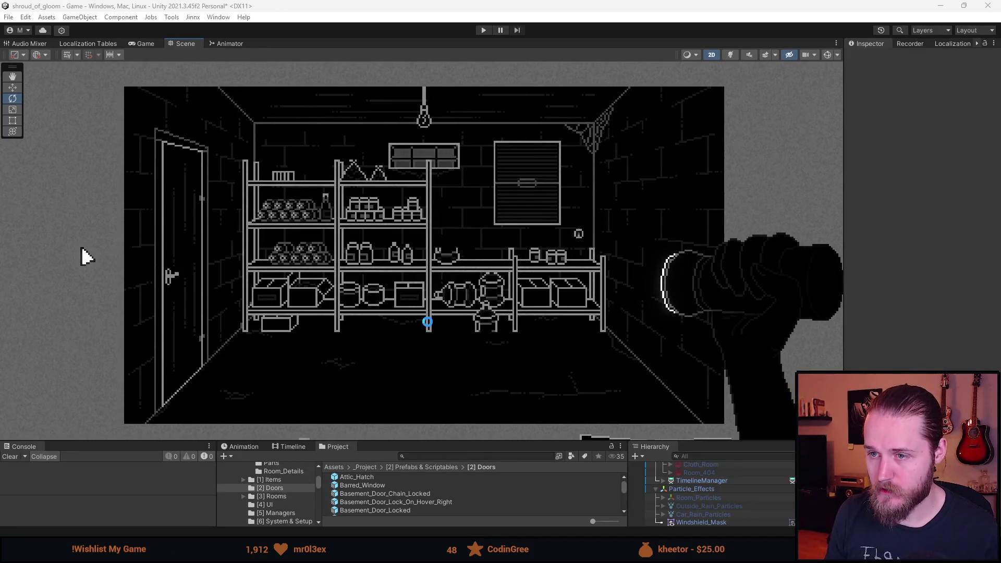
Find the Props sprite sheet in the Project and open it in the Sprite Editor
scroll(523, 383, "down", 1)
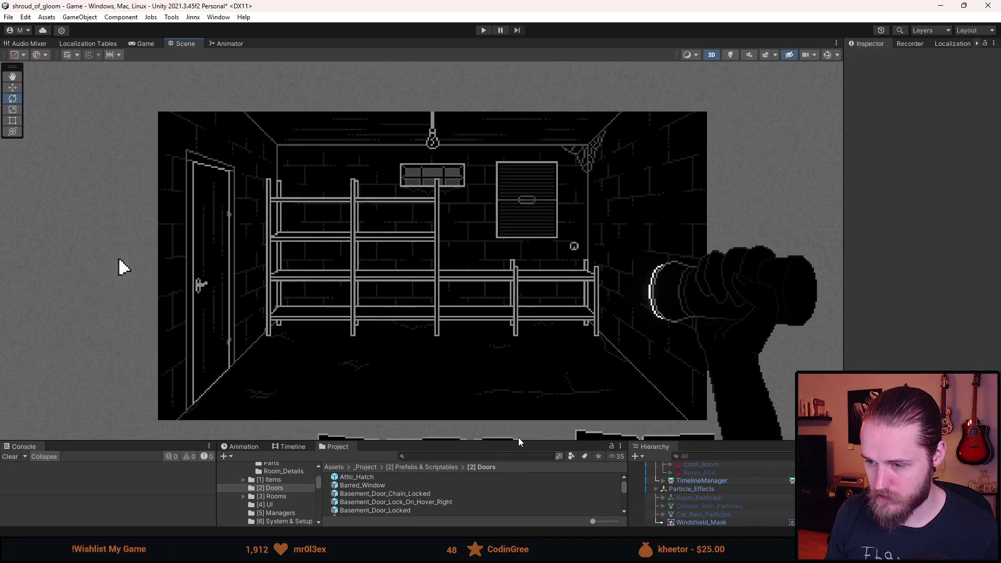
mouse_move(518, 439)
left_mouse_down()
mouse_move(476, 306)
mouse_move(546, 239)
left_mouse_up()
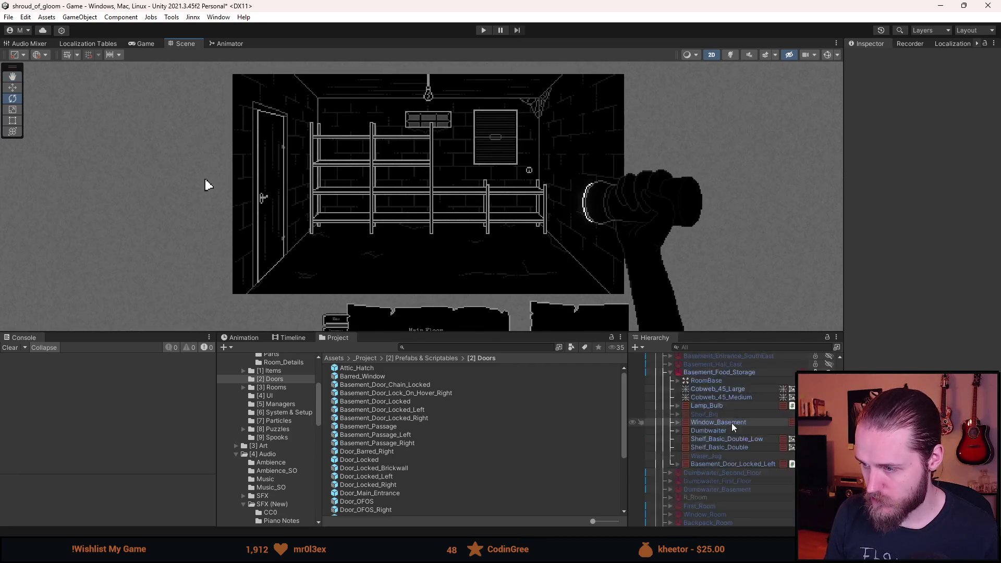
left_click(437, 349)
type("porops")
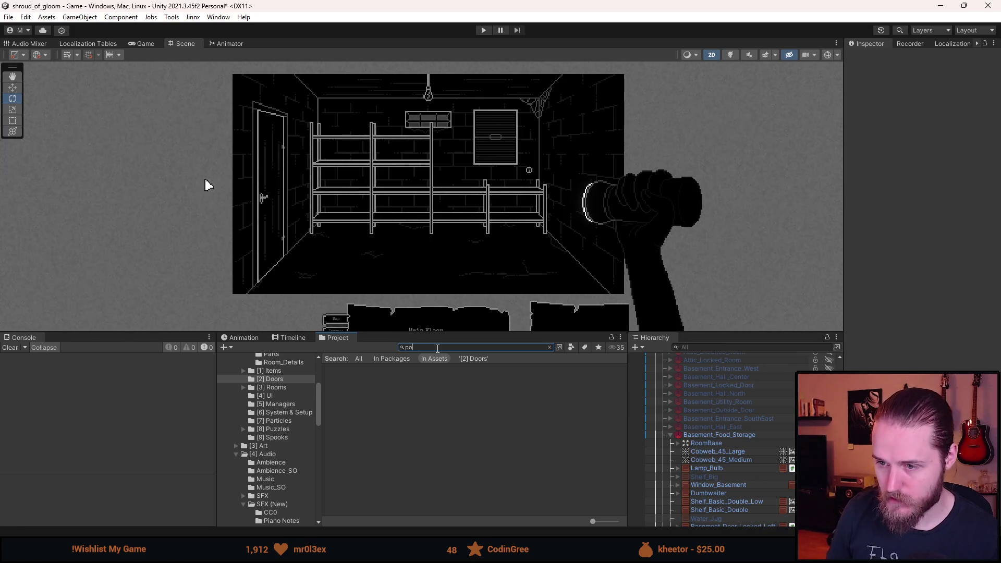
key("BackSpace")
key("BackSpace")
type("rops")
left_click(351, 444)
left_click(349, 436)
left_click(978, 185)
Draw a sprite rectangle fitted exactly around the whole stocked shelf
scroll(704, 327, "up", 8)
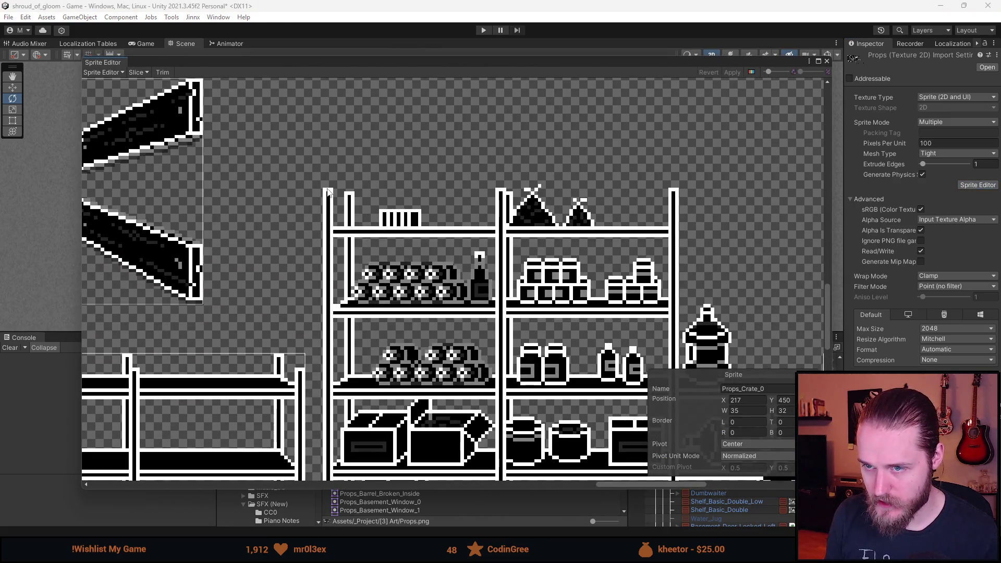
mouse_move(319, 178)
left_mouse_down()
mouse_move(505, 484)
mouse_move(531, 466)
mouse_move(523, 443)
left_mouse_up()
left_click_drag(549, 401, 430, 293)
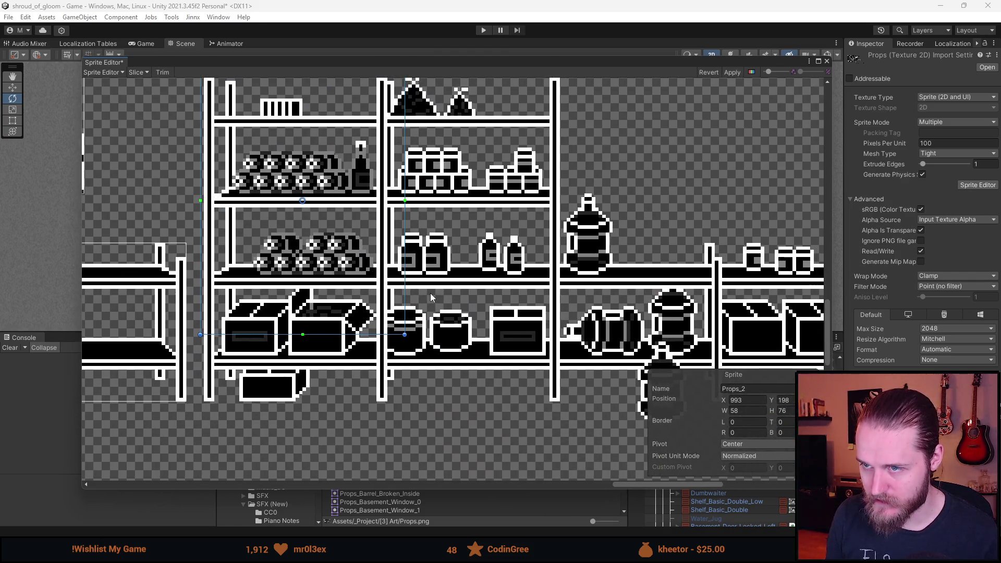
scroll(431, 293, "down", 2)
mouse_move(409, 327)
left_mouse_down()
mouse_move(532, 392)
mouse_move(570, 387)
mouse_move(382, 386)
mouse_move(626, 400)
left_mouse_up()
left_click_drag(367, 344, 569, 343)
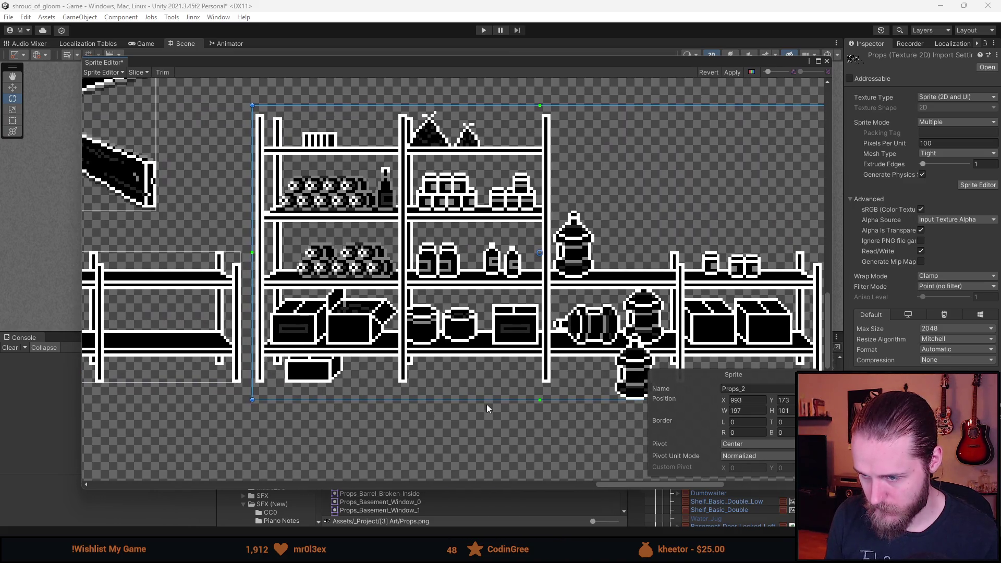
left_click_drag(489, 399, 490, 404)
scroll(377, 365, "up", 4)
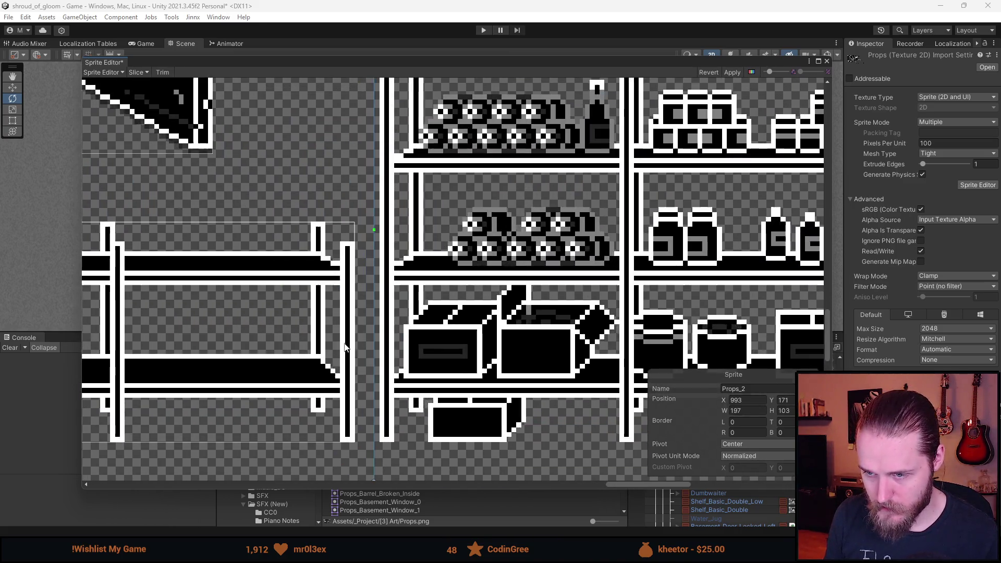
left_click_drag(374, 359, 371, 357)
scroll(366, 356, "down", 3)
scroll(386, 235, "up", 3)
left_click_drag(392, 177, 392, 174)
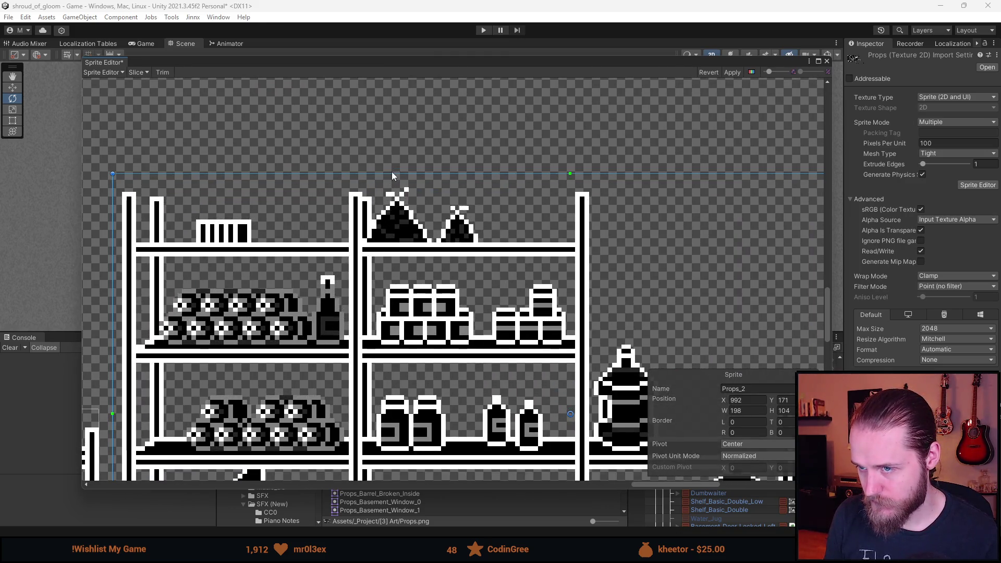
scroll(392, 191, "down", 4)
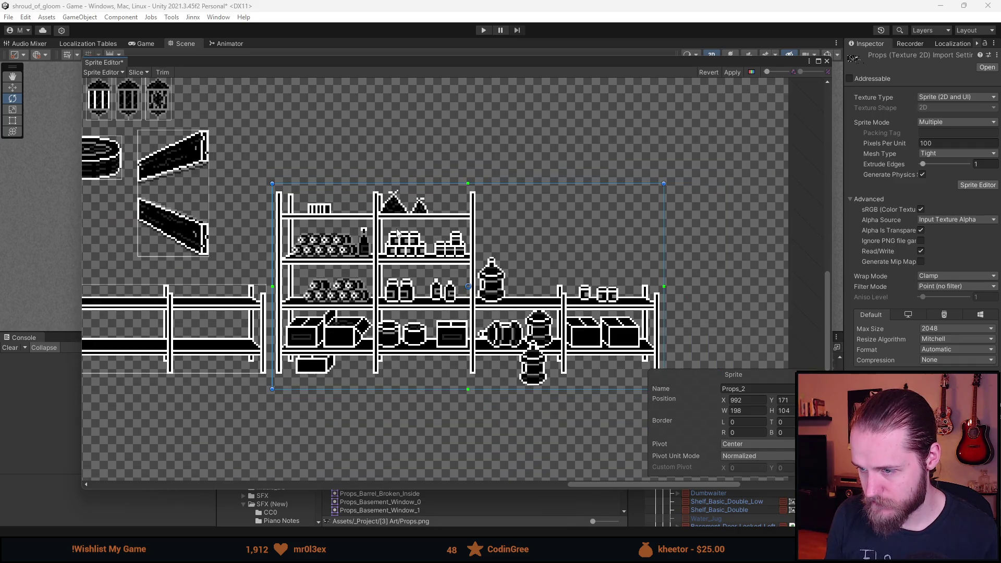
mouse_move(420, 264)
left_mouse_down()
mouse_move(365, 261)
mouse_move(406, 247)
left_mouse_up()
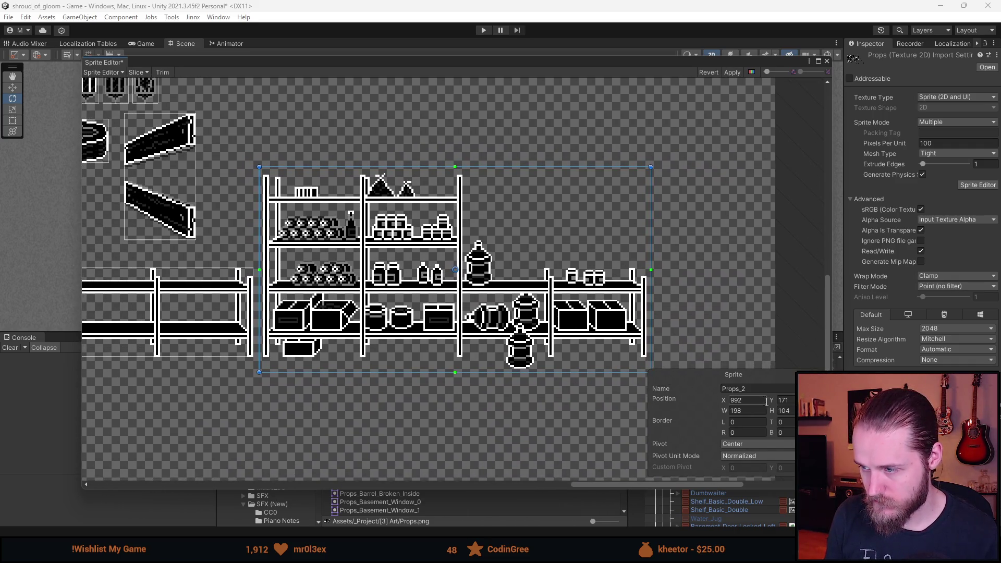
Rename the new slice Props_Shelf_Food_Storage and apply it
left_click(771, 389)
left_click(771, 389)
key("BackSpace")
type("ood_Storage")
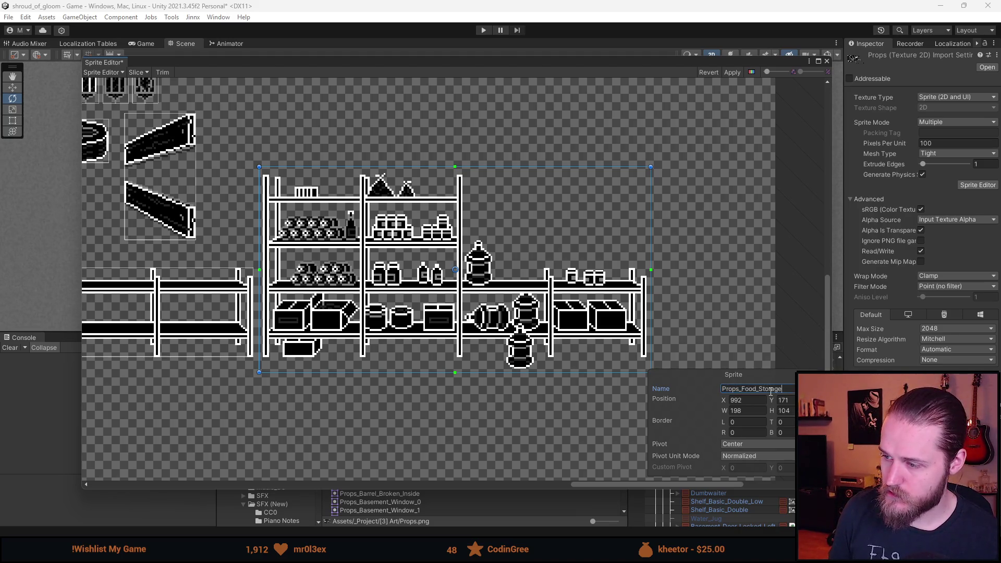
key("ctrl+Left")
key("ctrl+Left")
type("Shelf_")
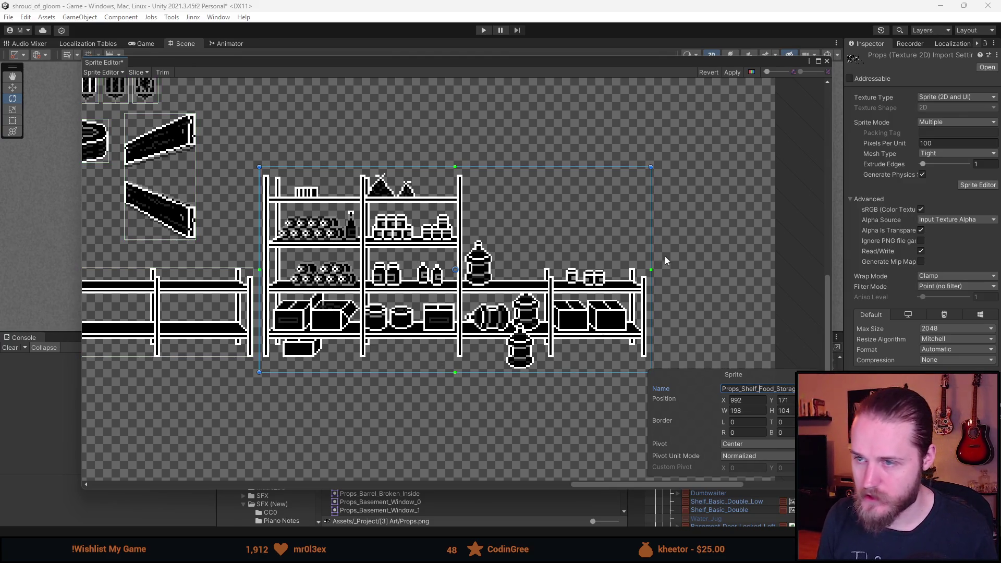
left_click(732, 73)
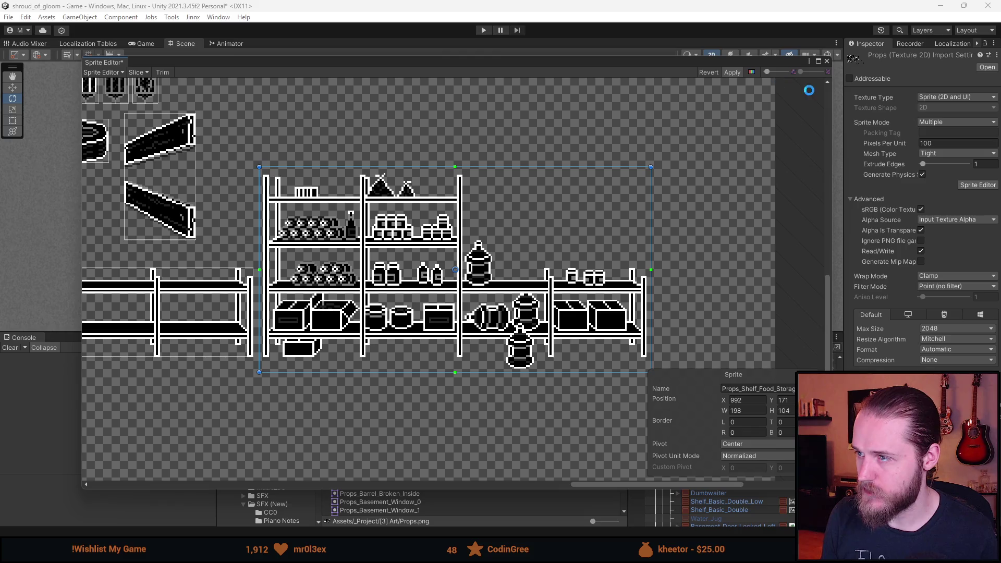
left_click(826, 61)
Apply all overrides on Basement_Food_Storage and open the prefab for editing
scroll(725, 480, "down", 3)
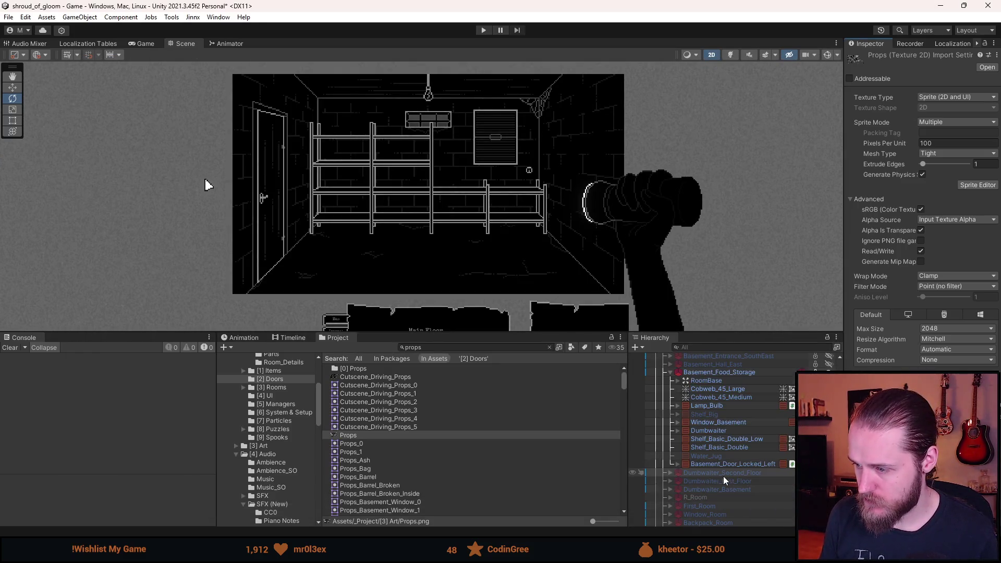
left_click(736, 372)
left_click(975, 81)
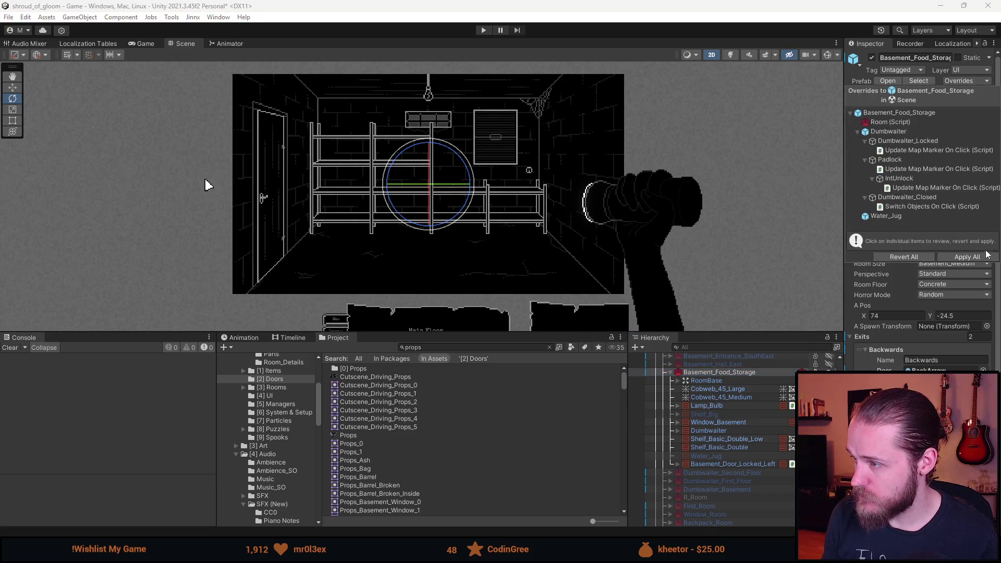
left_click(963, 257)
left_click(720, 373)
left_click(835, 372)
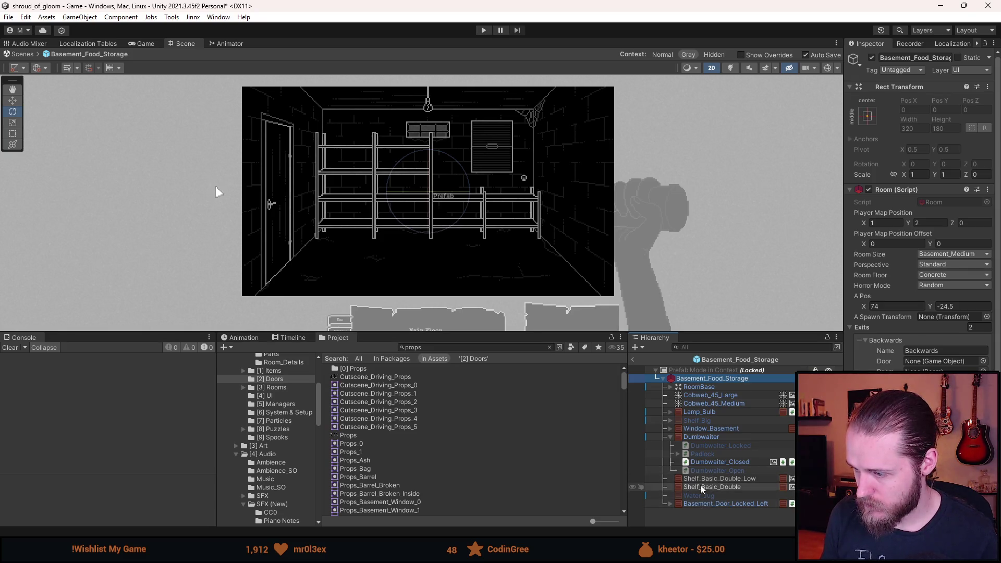
Duplicate Shelf_Basic_Double, give it the Props_Shelf_Food_Storage sprite at native size
left_click(709, 488)
key("ctrl+d")
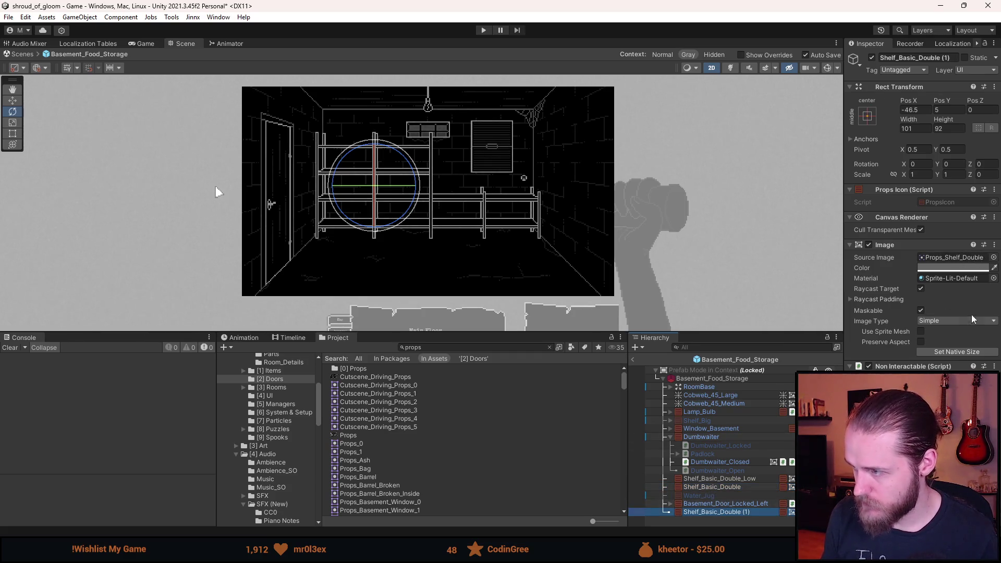
left_click(994, 257)
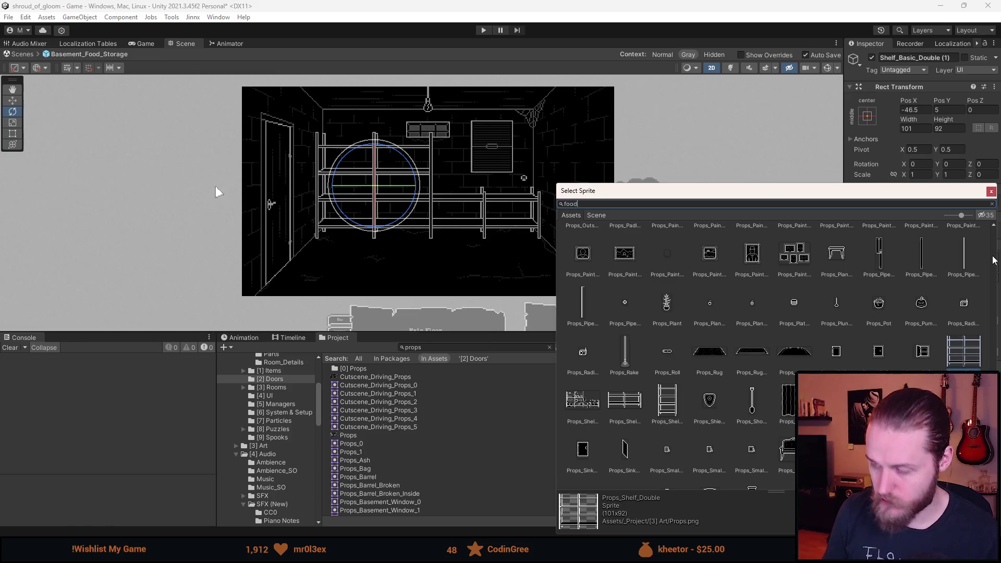
type("d")
double_click(622, 243)
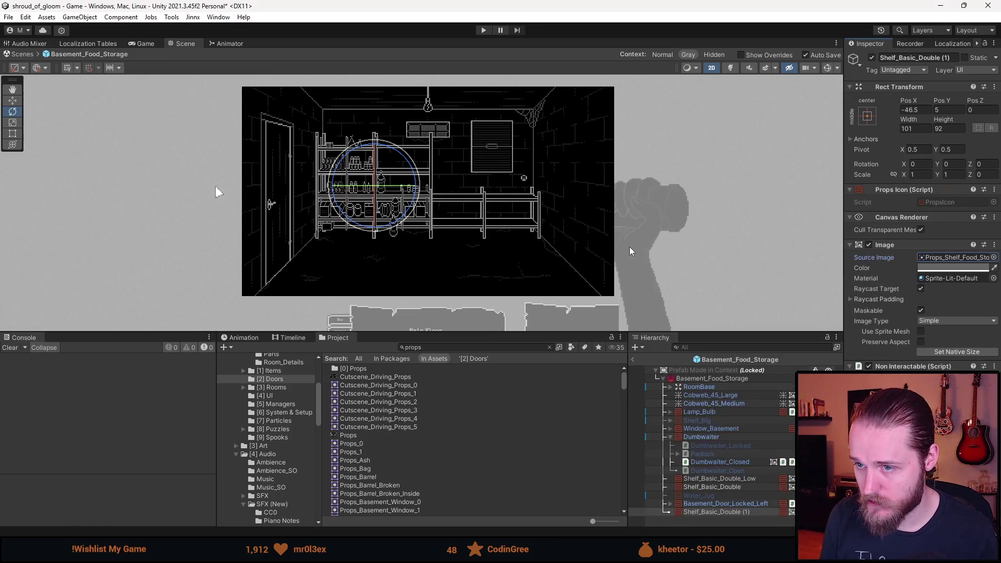
left_click(958, 353)
Set the combined shelf's Pos Y from 5 to 3 in the Inspector
scroll(381, 225, "up", 3)
scroll(381, 225, "up", 2)
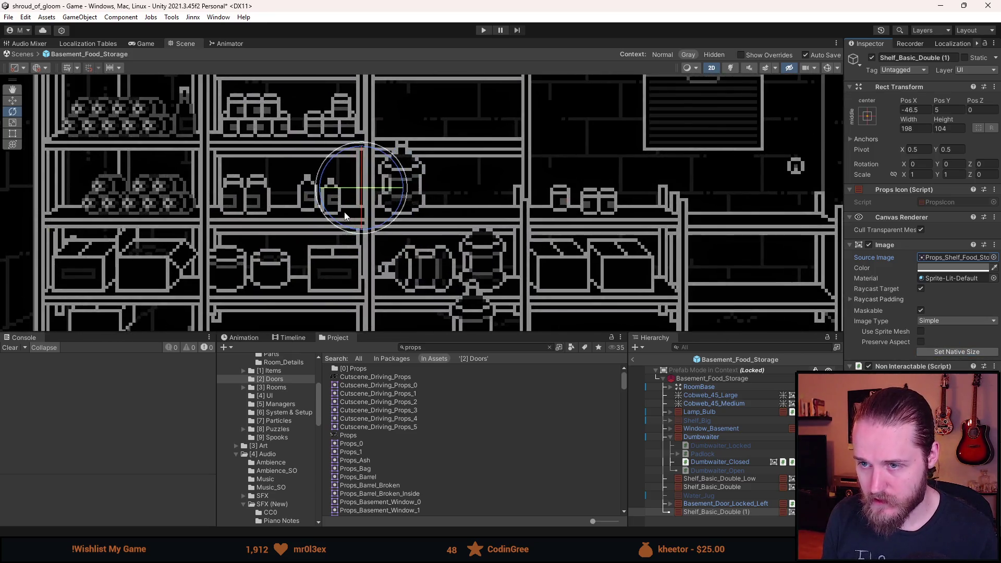
scroll(396, 219, "down", 3)
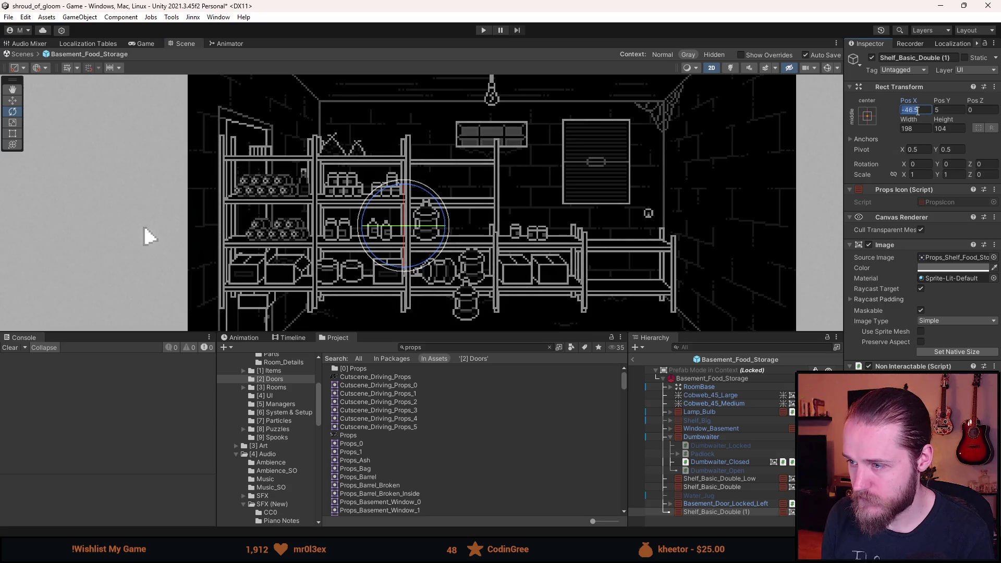
type("0")
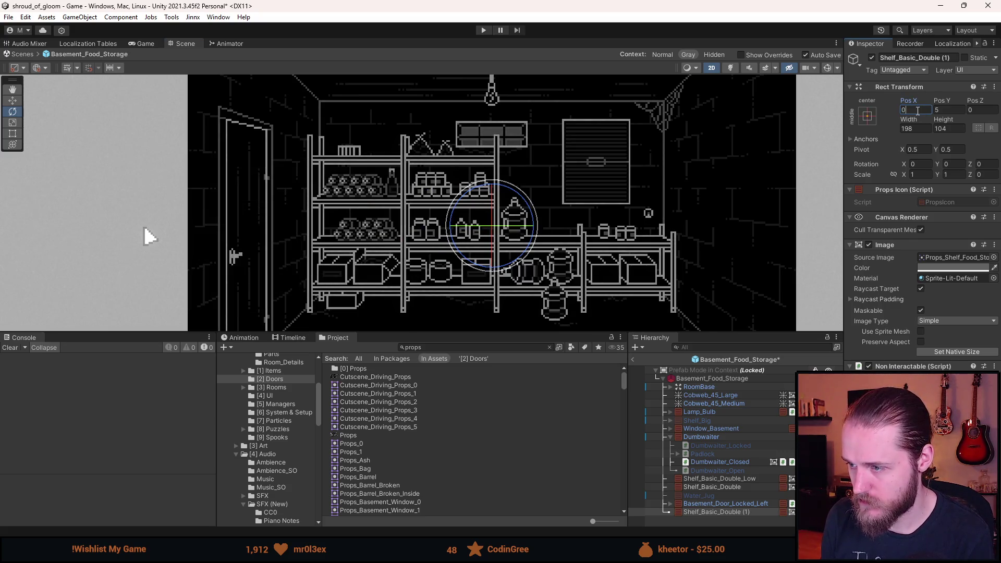
left_click(945, 111)
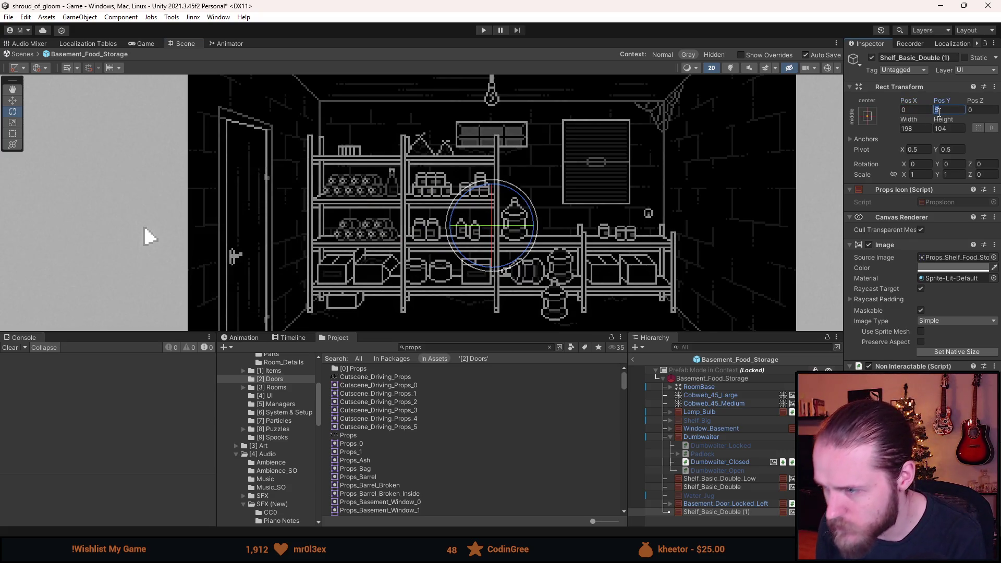
type("3")
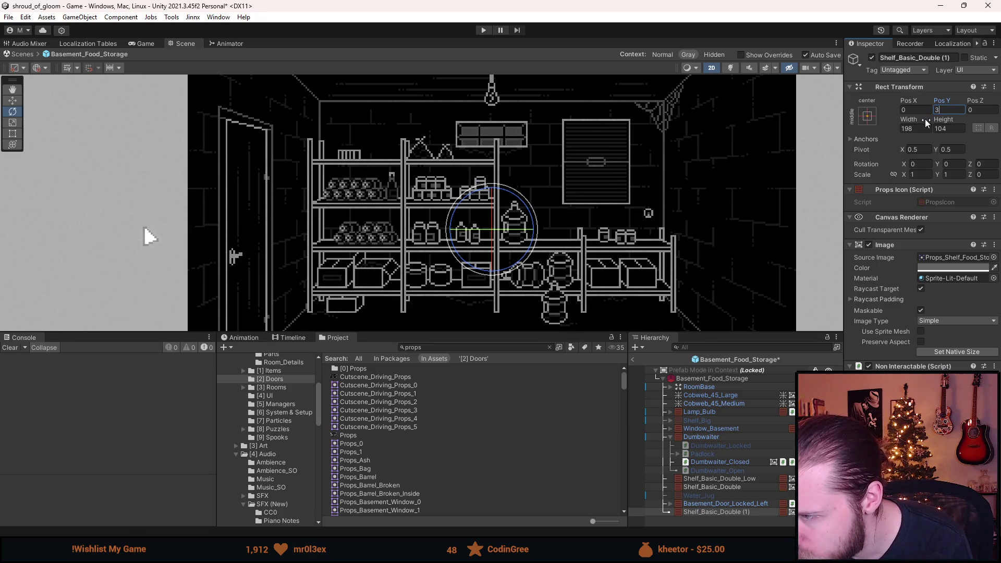
key("Return")
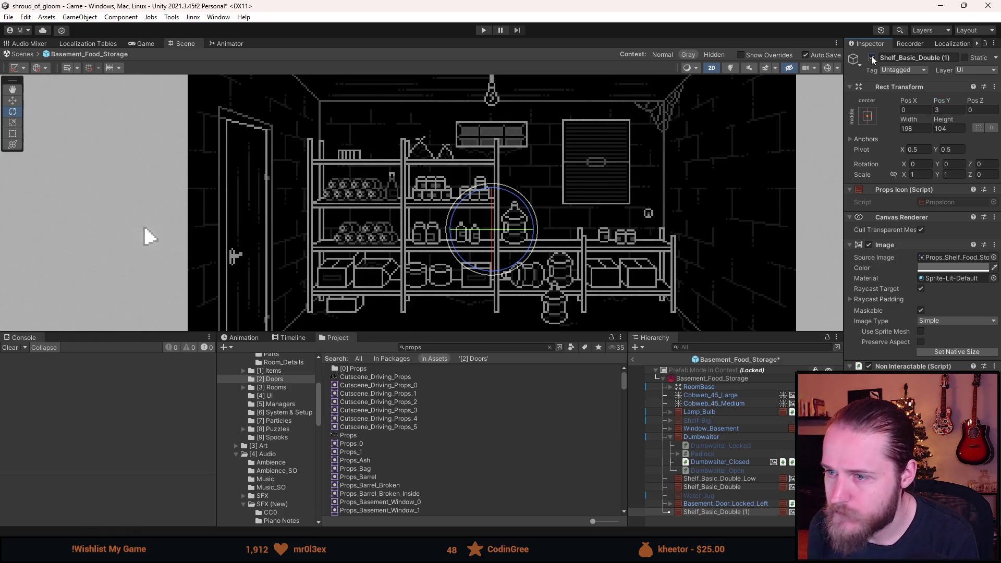
Reframe the room view and reselect Shelf_Basic_Double (1) with rectangle transform handles
scroll(572, 198, "down", 2)
left_click_drag(572, 198, 509, 171)
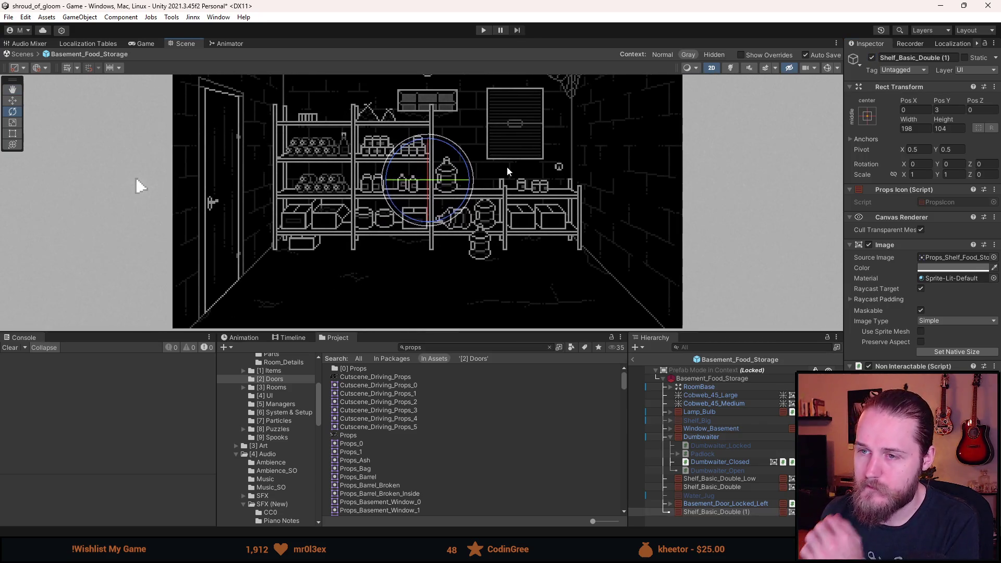
left_click_drag(508, 330, 507, 419)
left_click(756, 278)
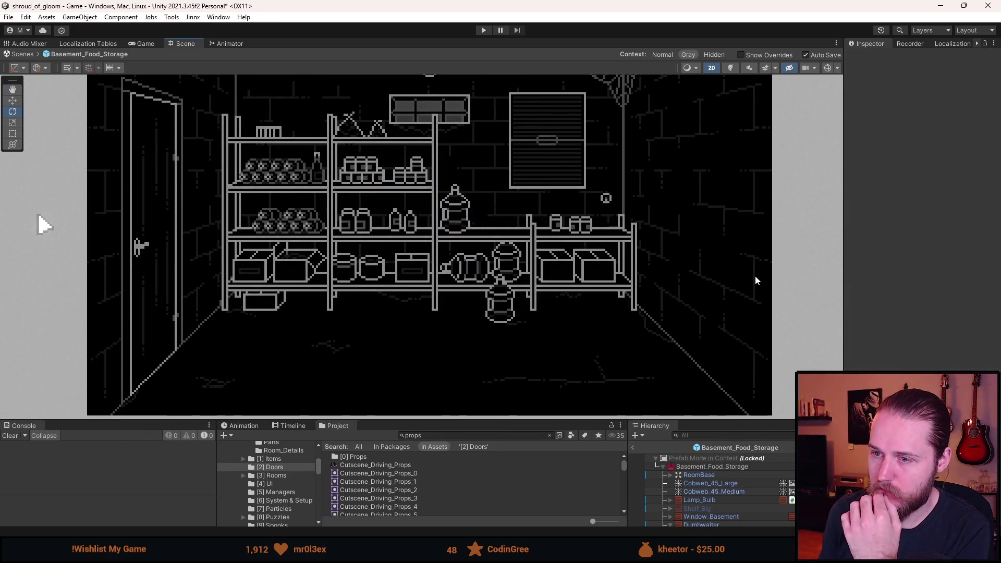
scroll(715, 478, "down", 3)
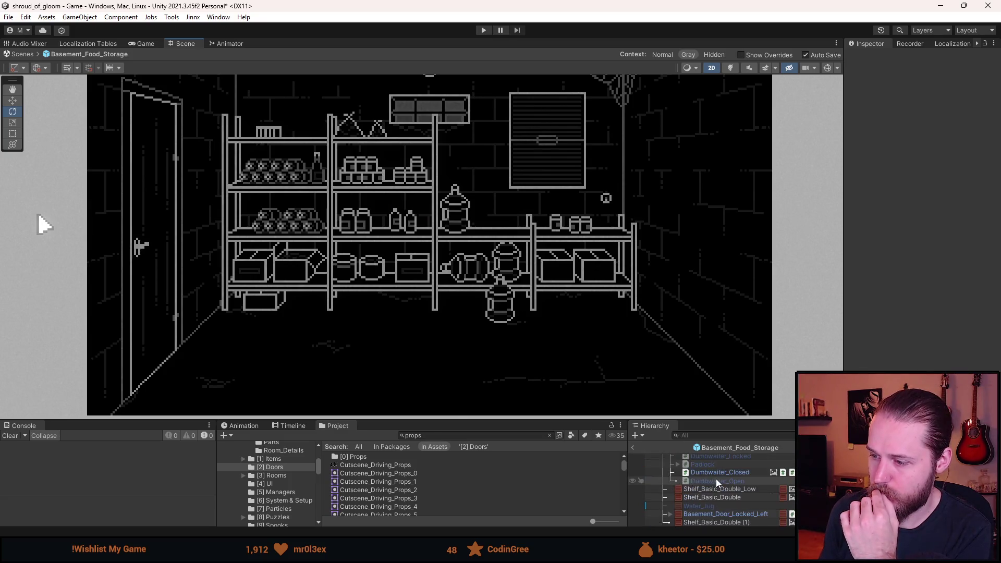
left_click(716, 522)
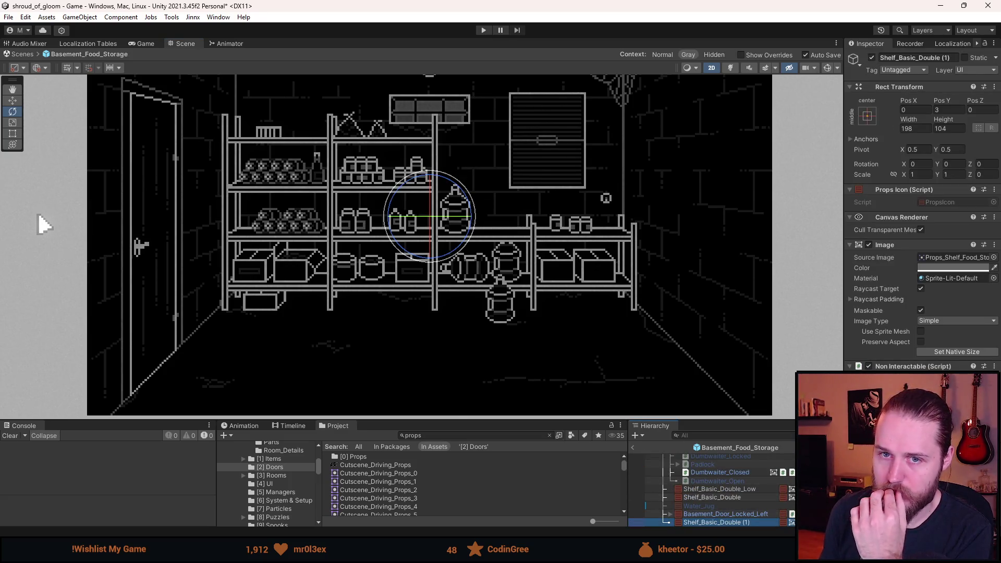
left_click(8, 134)
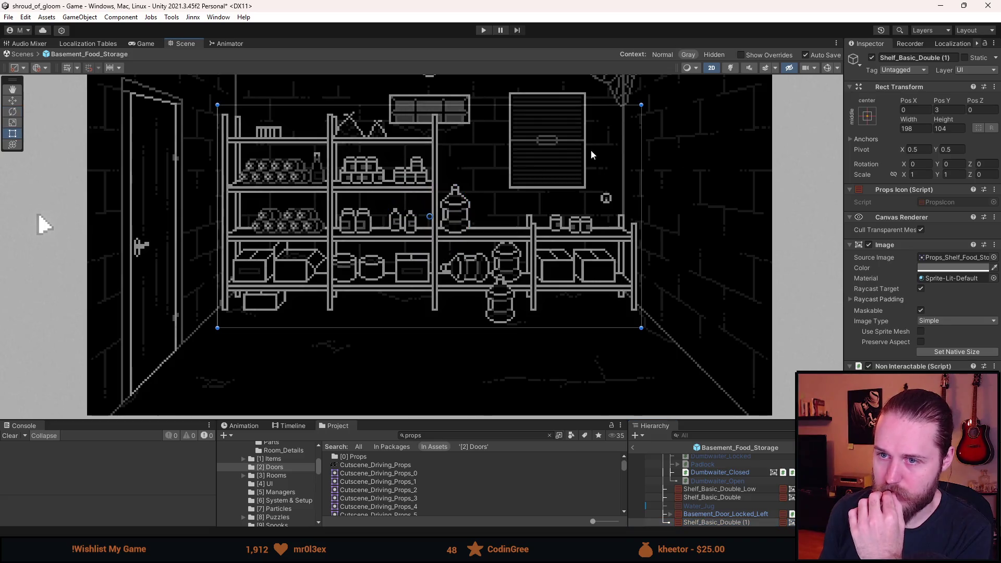
Toggle Shelf_Basic_Double (1) inactive and active repeatedly to compare, leaving it active
left_click(872, 58)
left_click(872, 58)
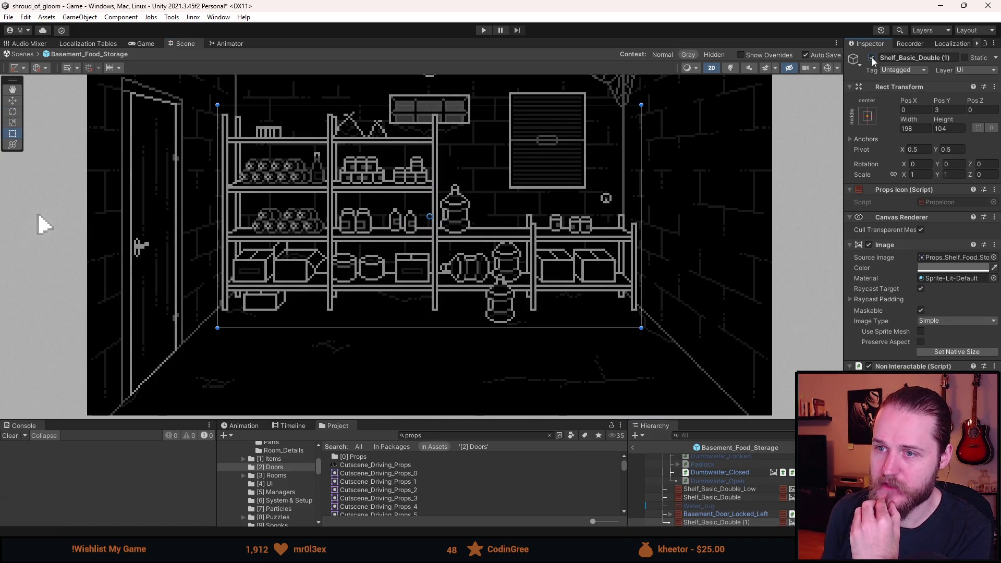
left_click(872, 57)
left_click(872, 58)
left_click(872, 58)
left_click(872, 58)
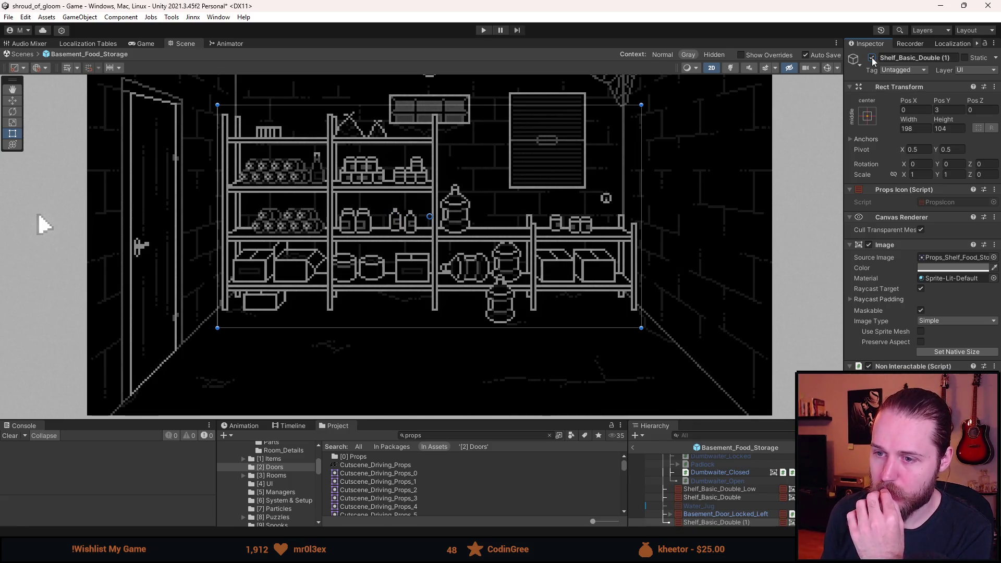
left_click(871, 58)
left_click(872, 57)
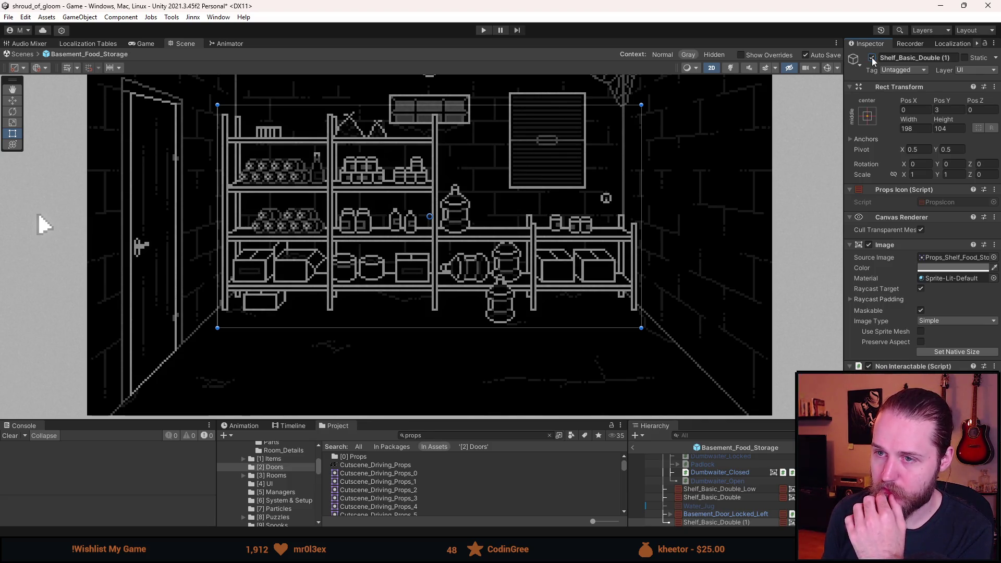
scroll(577, 215, "down", 3)
scroll(541, 211, "up", 1)
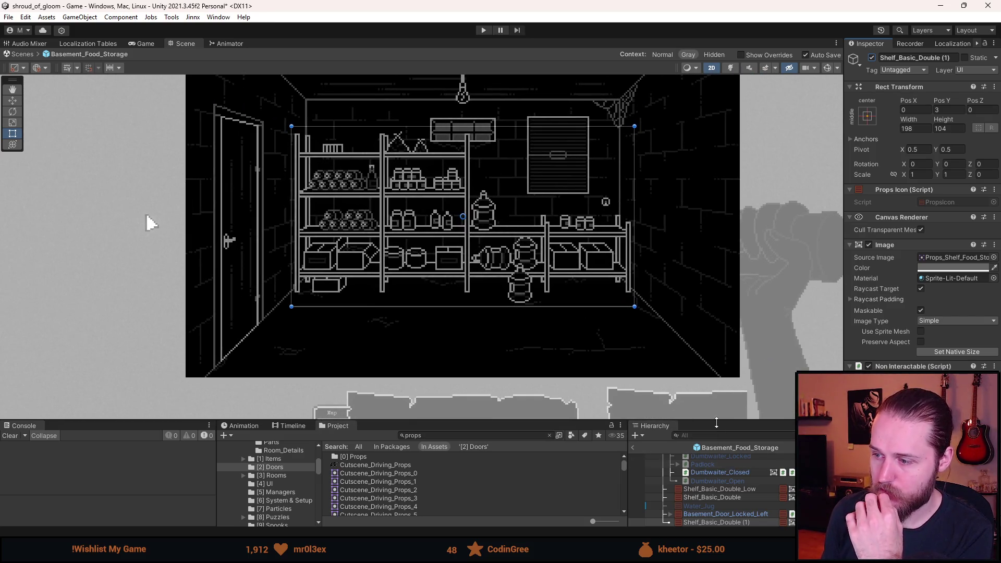
left_click_drag(717, 423, 718, 376)
Delete the old Shelf_Basic_Double_Low and Shelf_Basic_Double objects
left_click(723, 492)
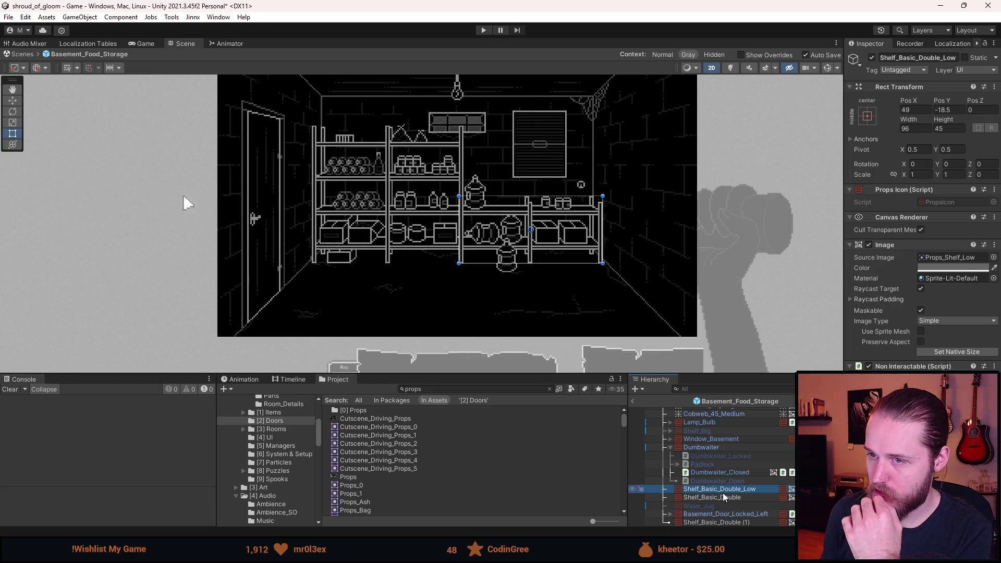
key("alt+shift+a")
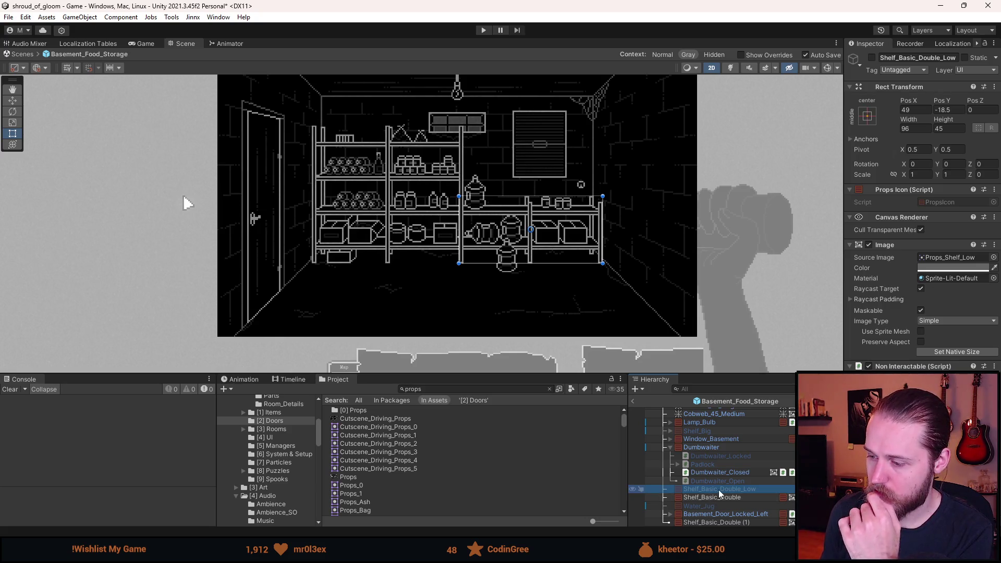
left_click(714, 491)
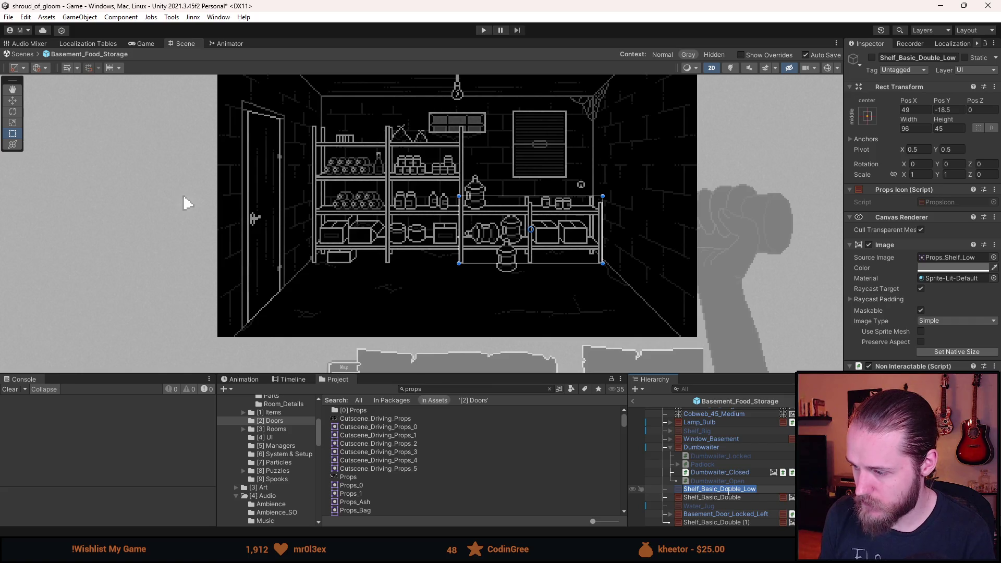
key("Escape")
key("Delete")
left_click(722, 498)
key("Delete")
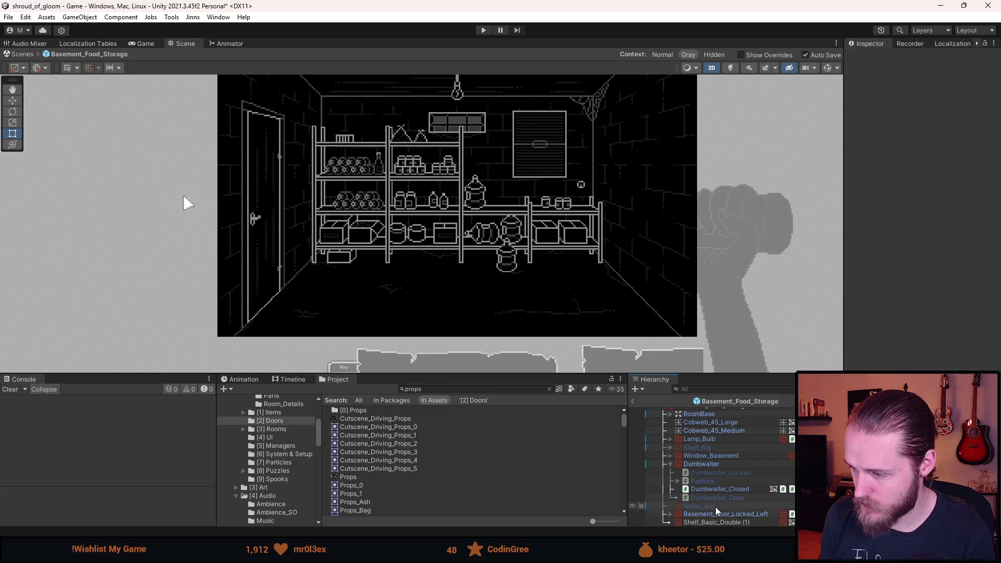
Delete the Water_Jug and Shelf_Big objects from the Hierarchy
left_click(716, 507)
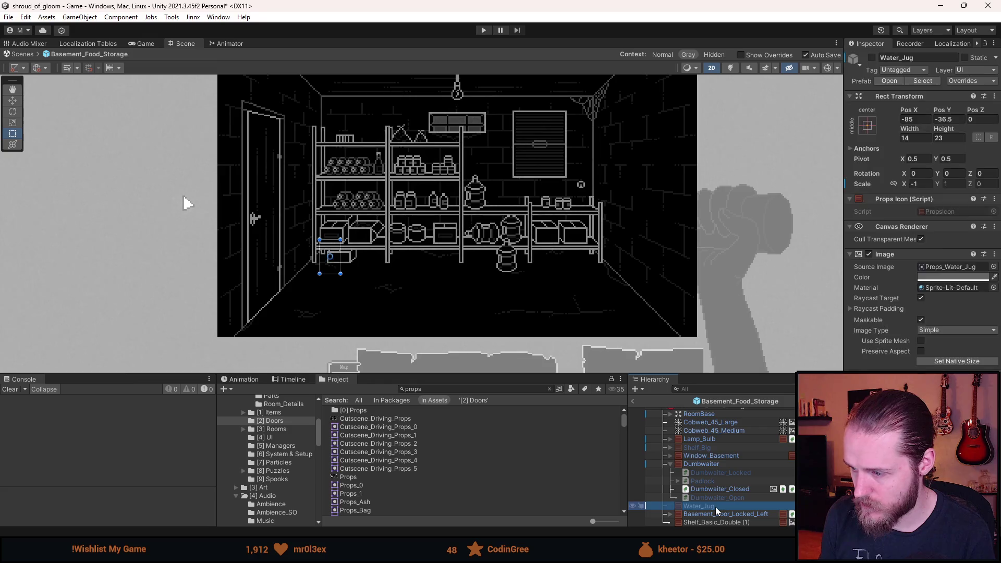
key("Delete")
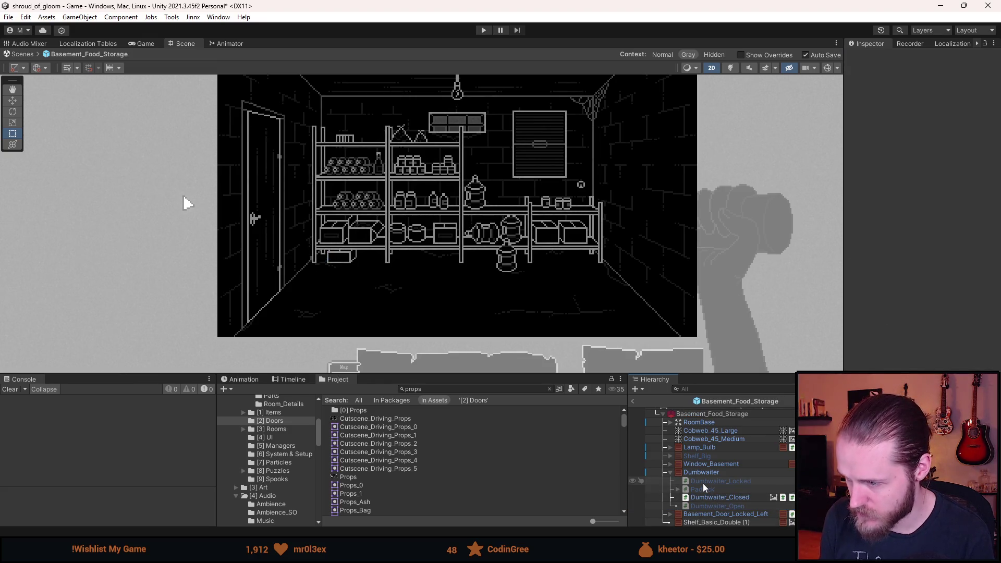
left_click(671, 472)
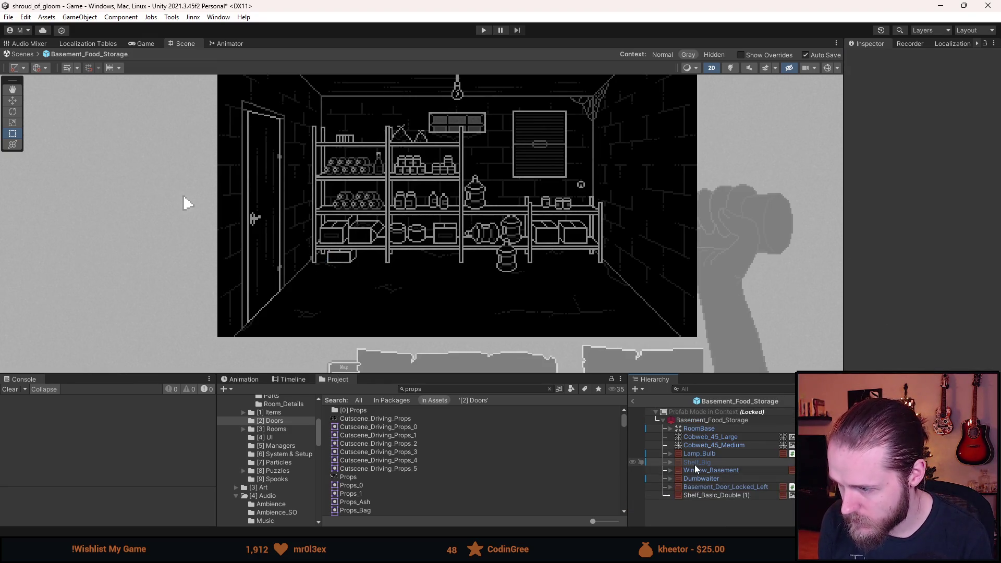
left_click(695, 462)
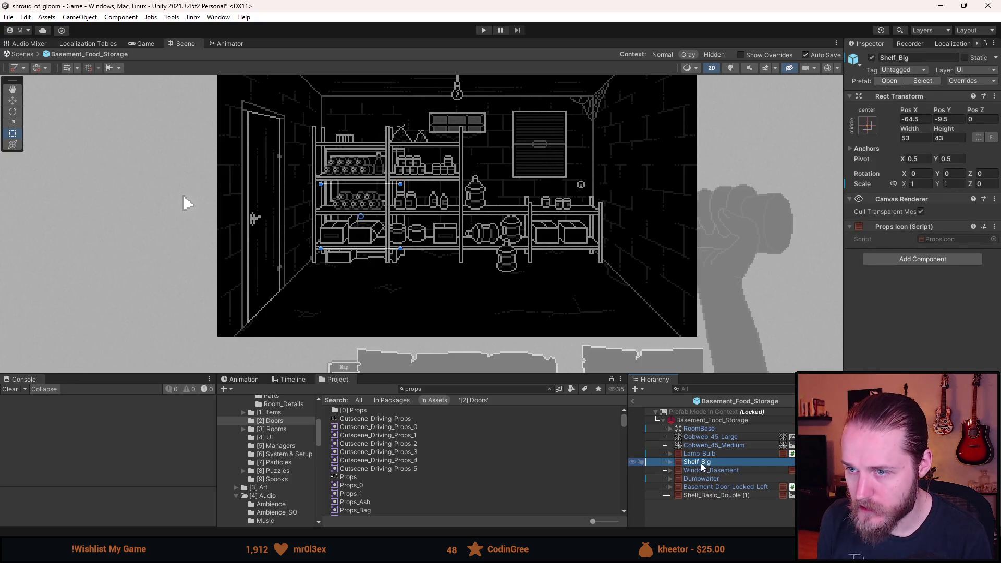
key("Delete")
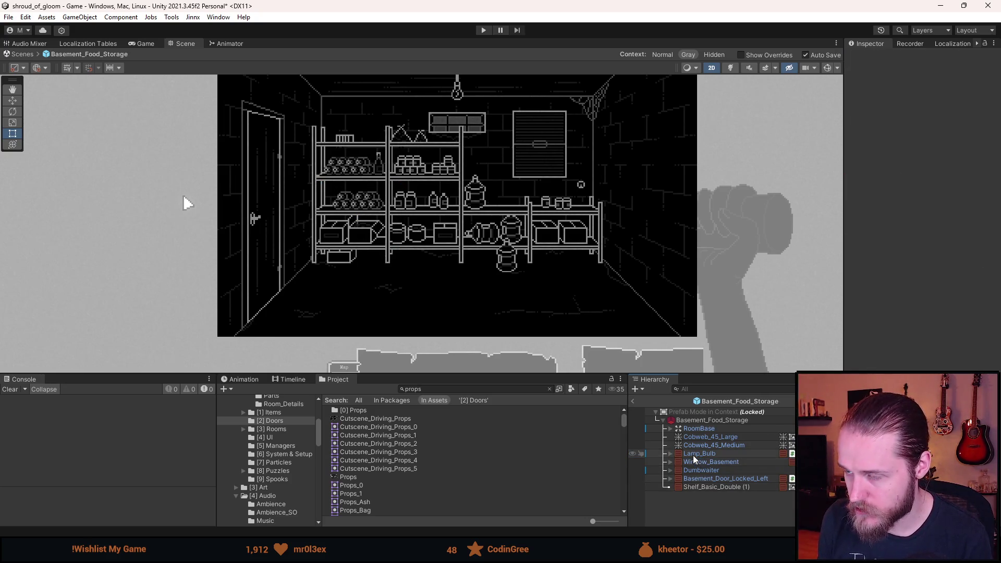
Move Shelf_Basic_Double (1) above Basement_Door_Locked_Left and rename it Shelf_Food_Storage
left_click(720, 490)
left_click_drag(720, 493, 718, 476)
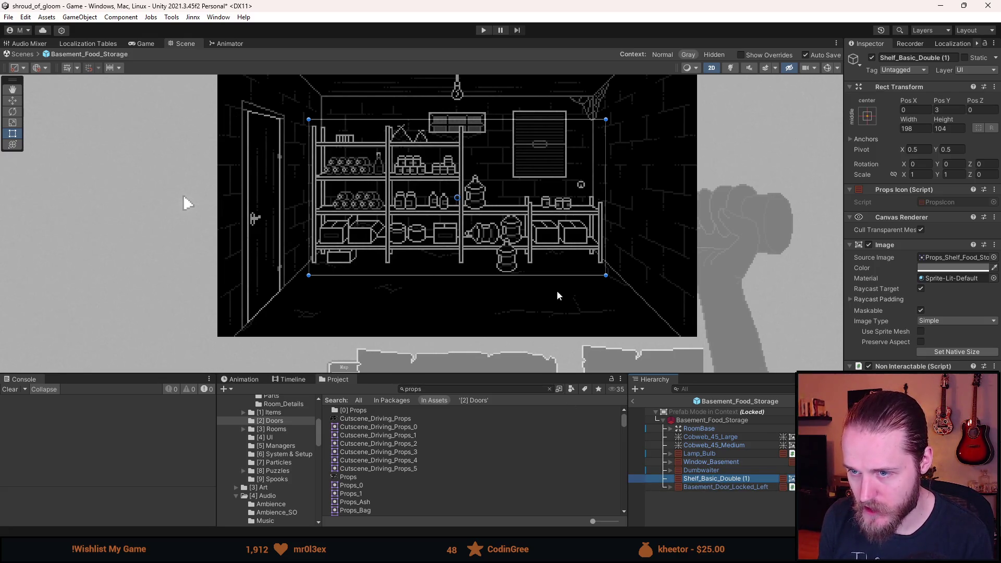
left_click(928, 56)
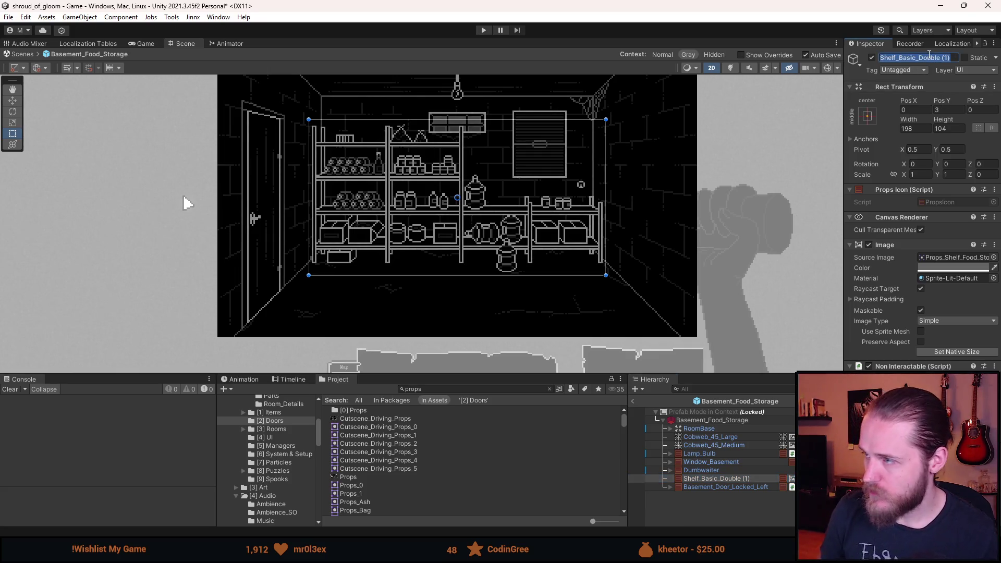
key("End")
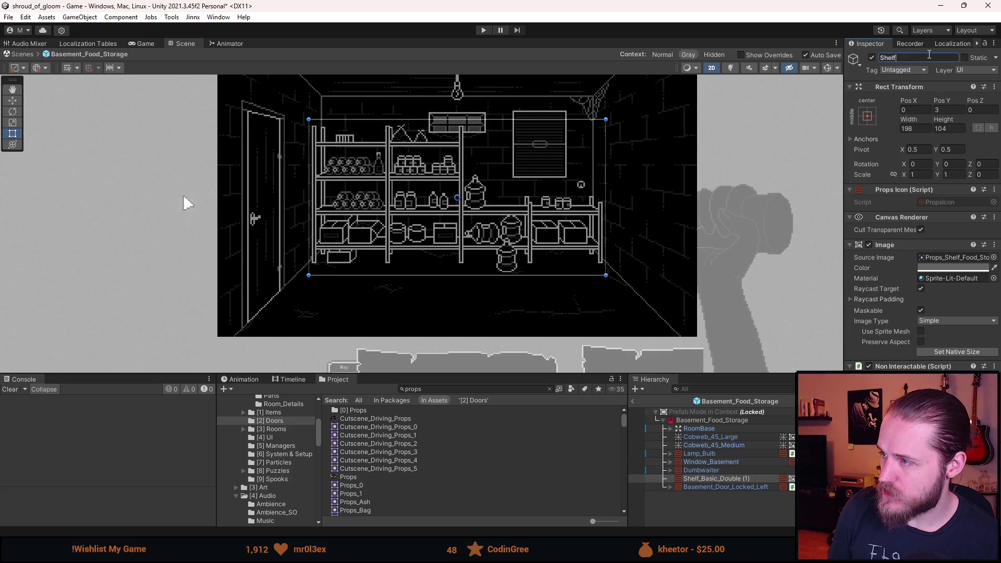
type("e")
key("Return")
left_click(721, 508)
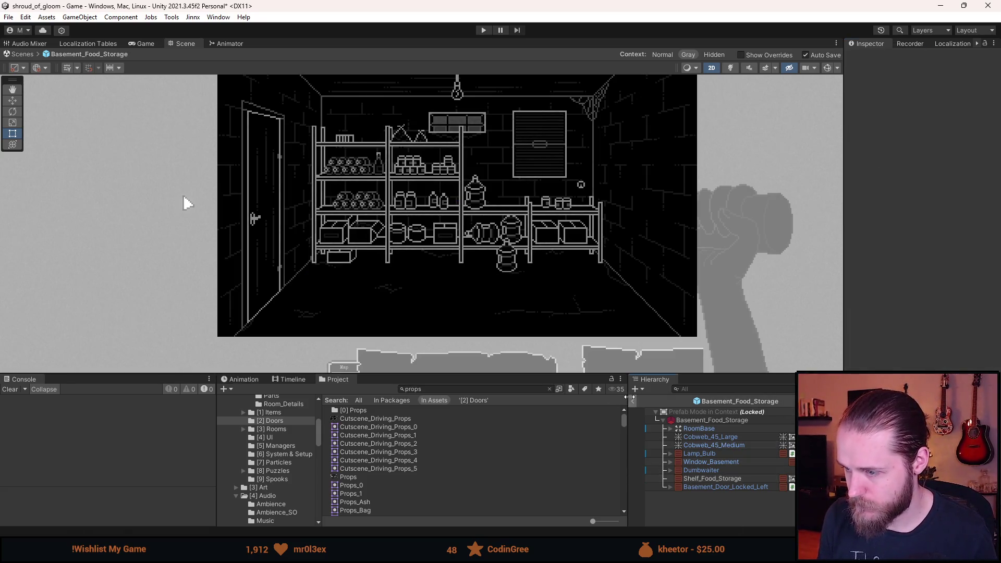
Exit Prefab Mode, enter Play mode, and switch on the storage room light in the Game view
left_click(632, 402)
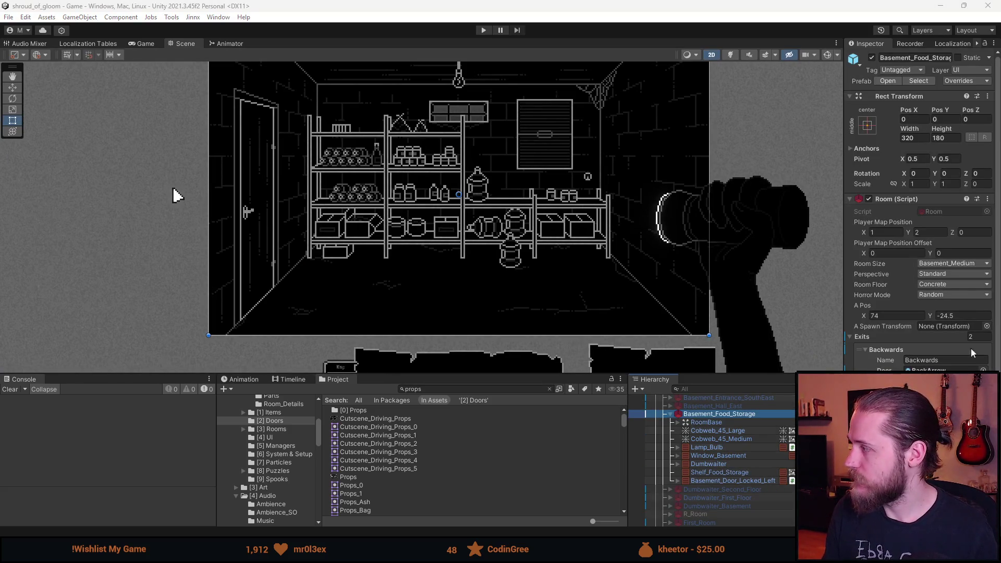
left_click(483, 32)
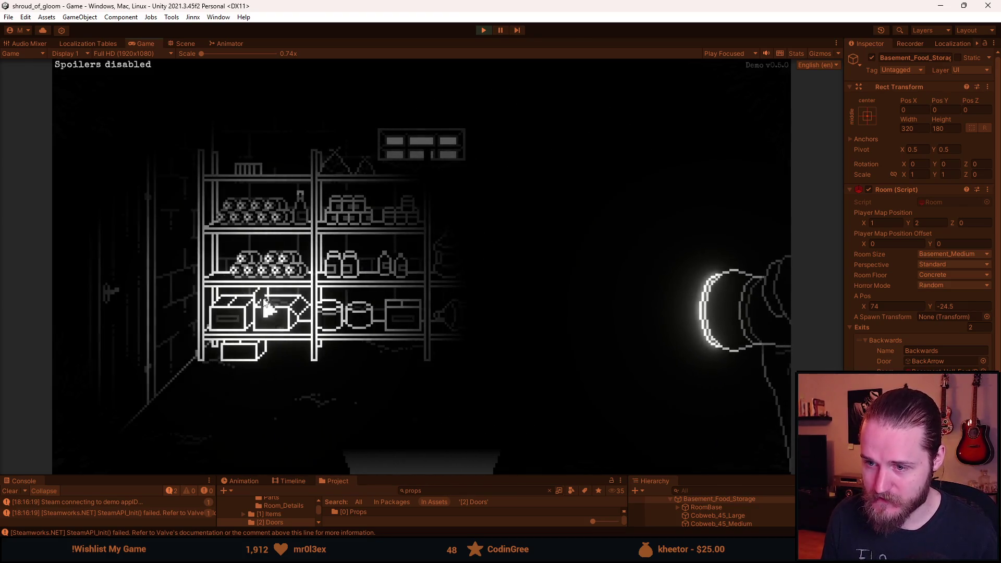
left_click(613, 241)
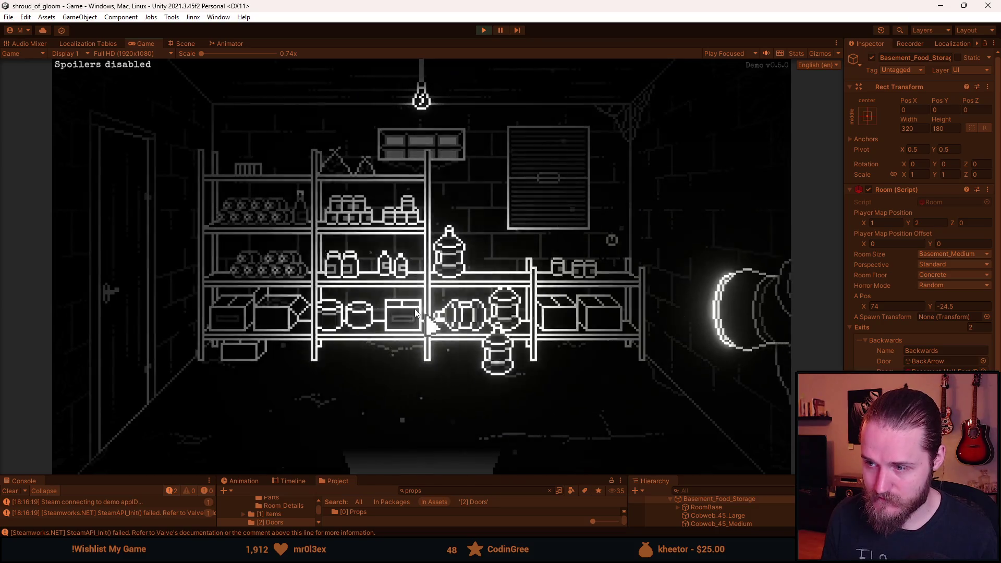
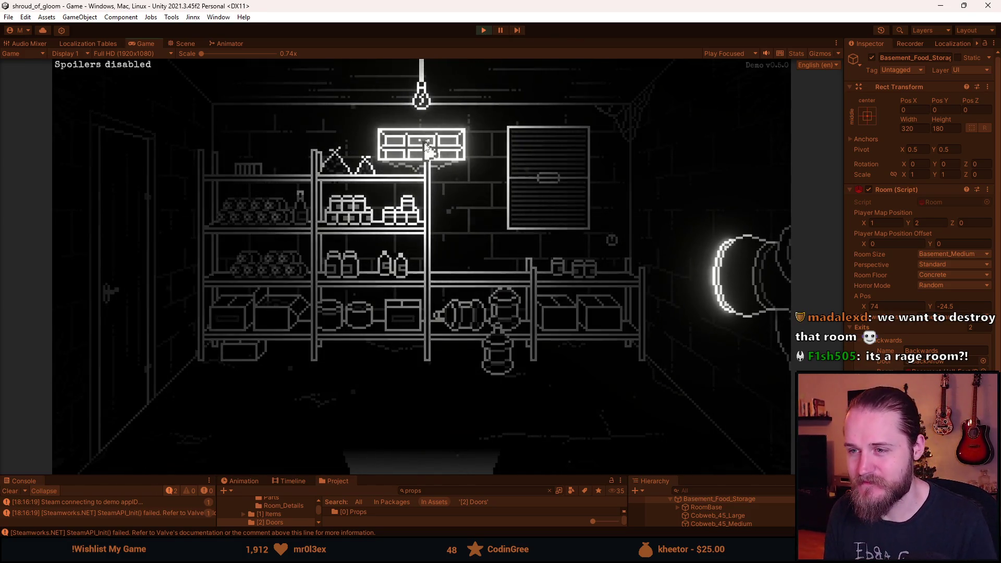
Exit Unity's play mode to show the Basement_Food_Storage room, enlarge the panels, then switch to Aseprite
key("grave")
left_click(567, 199)
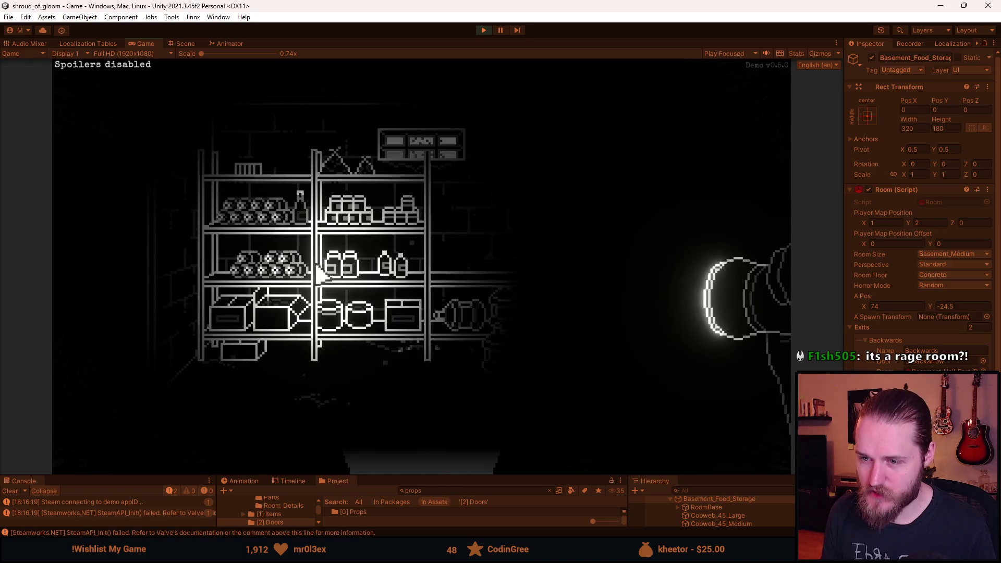
key("Escape")
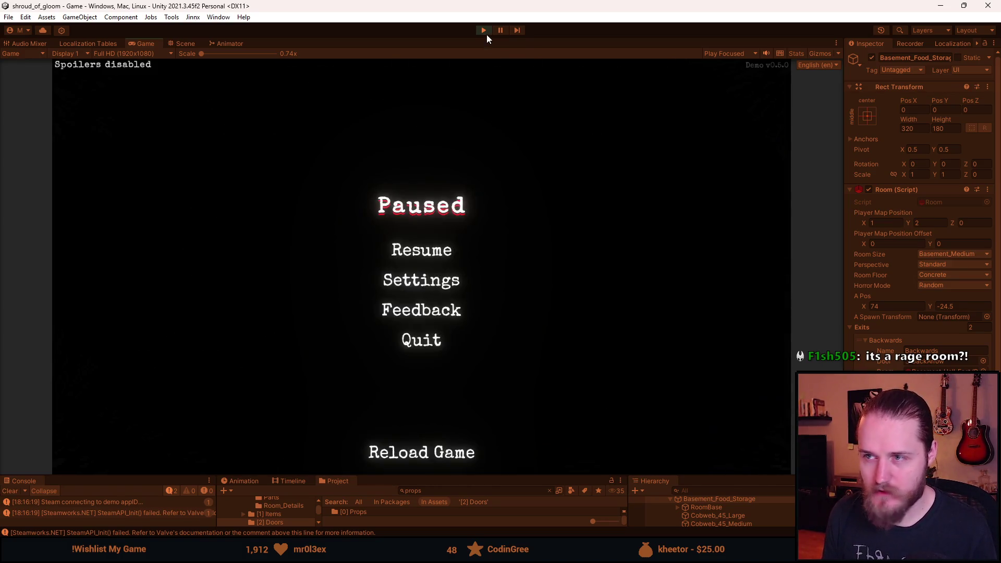
left_click(484, 30)
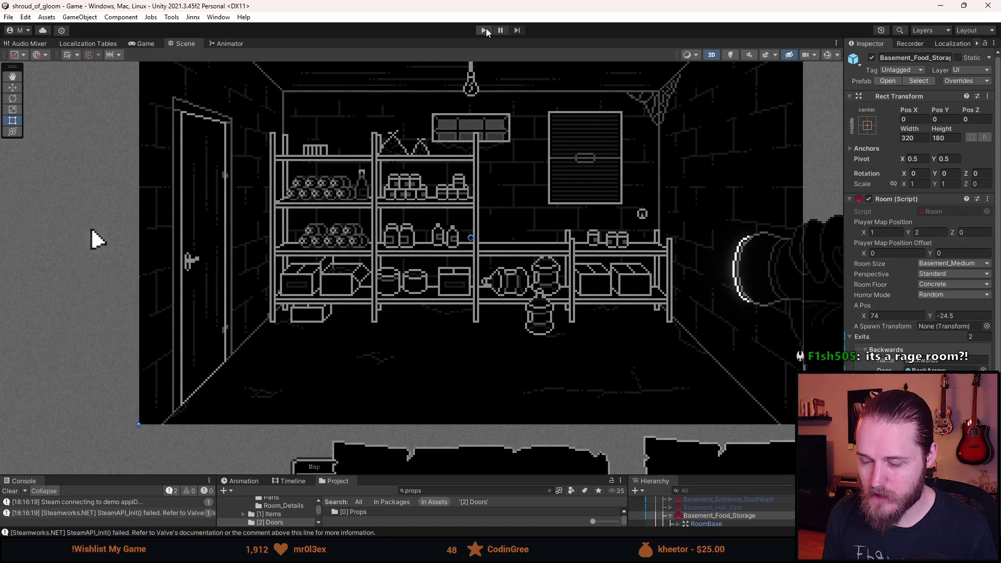
left_click_drag(460, 476, 460, 421)
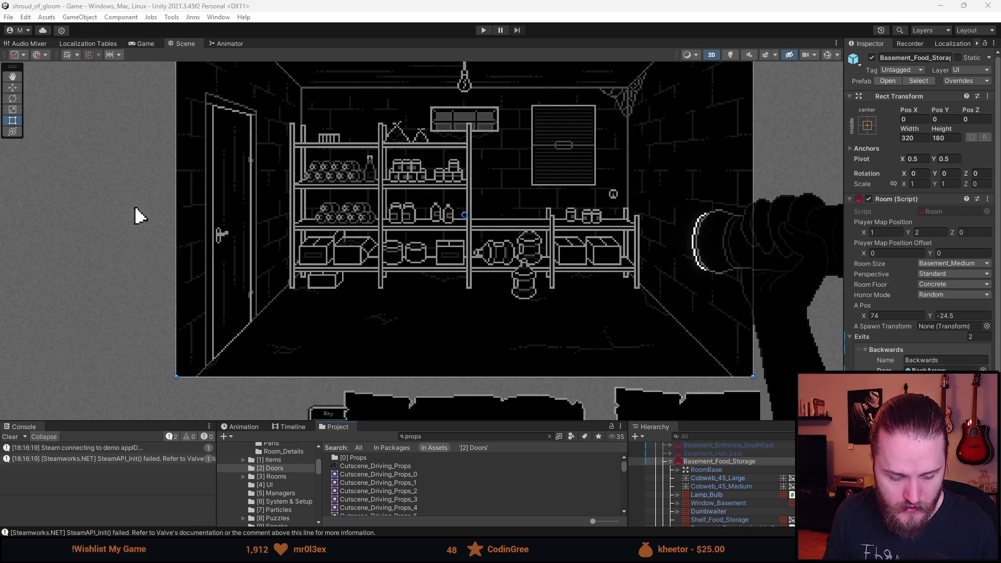
key("alt+Tab")
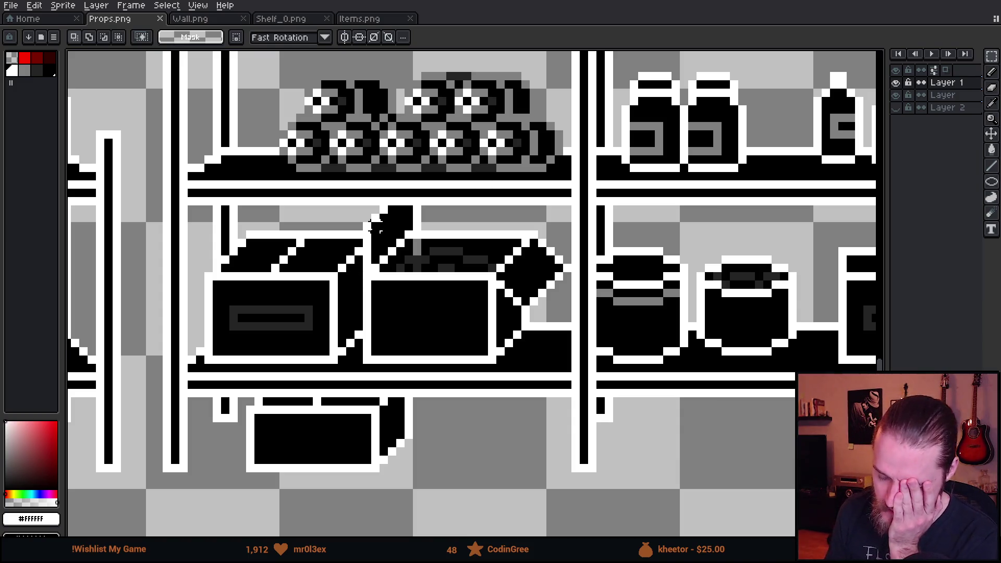
Try trial selections over the shelf plank and upper shelves, panning to view the whole shelf set
left_click_drag(367, 200, 464, 180)
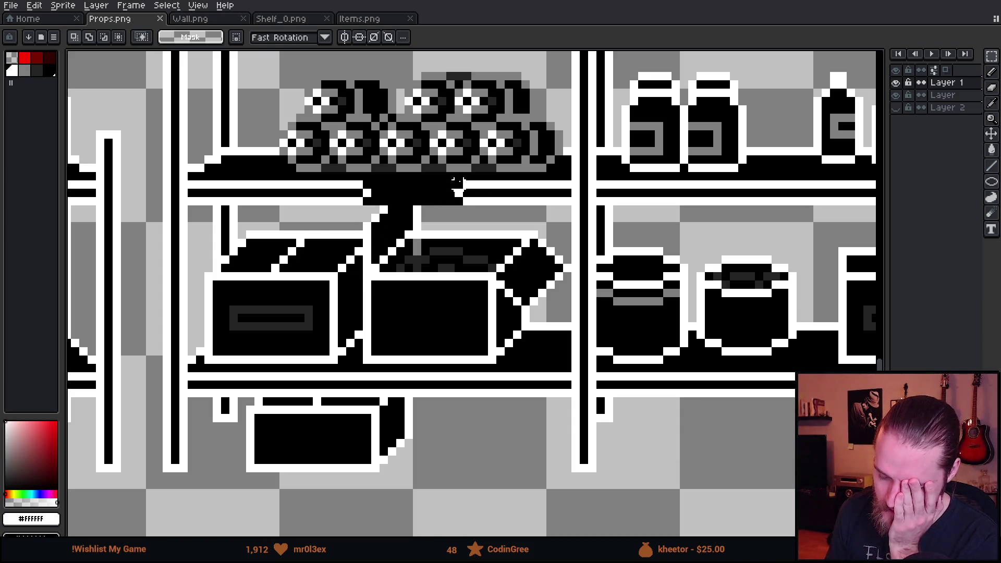
left_click(457, 276)
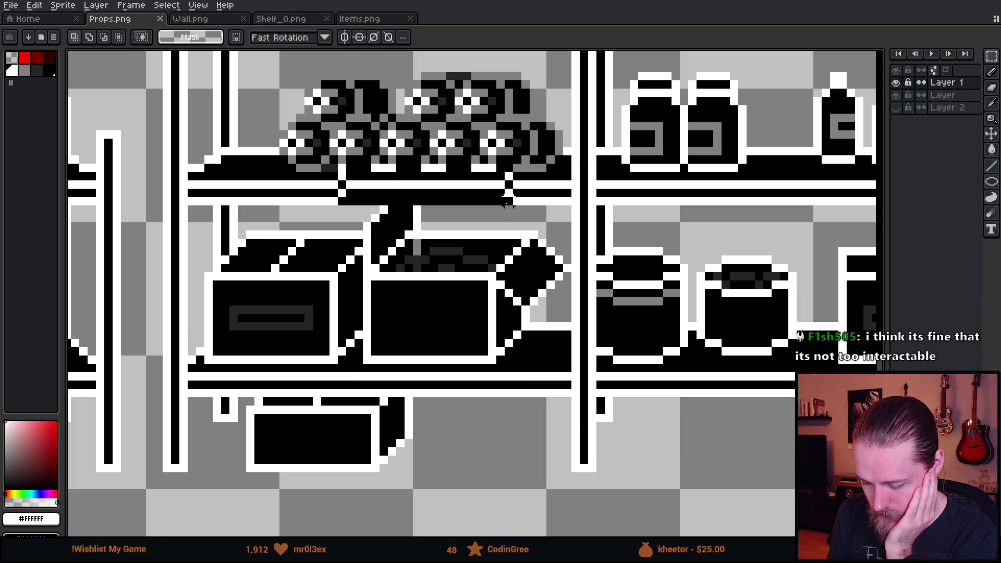
scroll(341, 167, "down", 3)
mouse_move(650, 317)
left_mouse_down()
mouse_move(385, 348)
mouse_move(448, 348)
left_mouse_up()
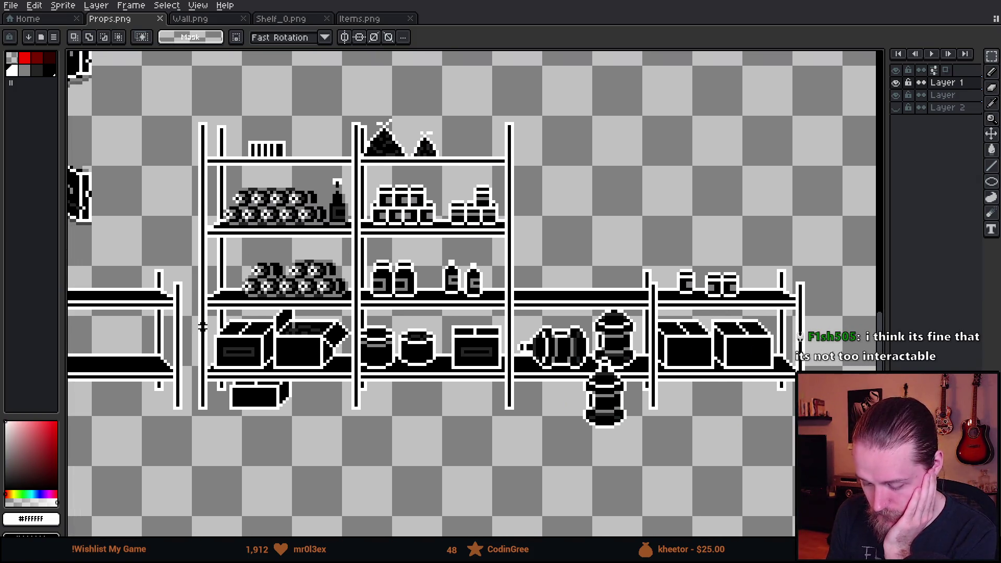
mouse_move(193, 305)
left_mouse_down()
mouse_move(845, 125)
mouse_move(284, 188)
left_mouse_up()
left_click_drag(195, 233, 572, 105)
left_click(512, 210)
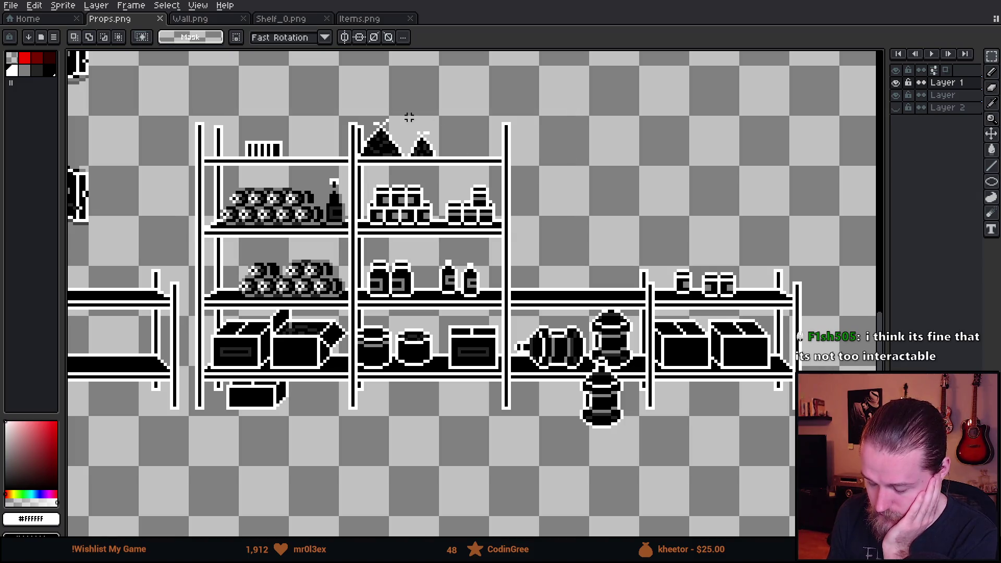
scroll(412, 114, "down", 1)
scroll(412, 213, "up", 1)
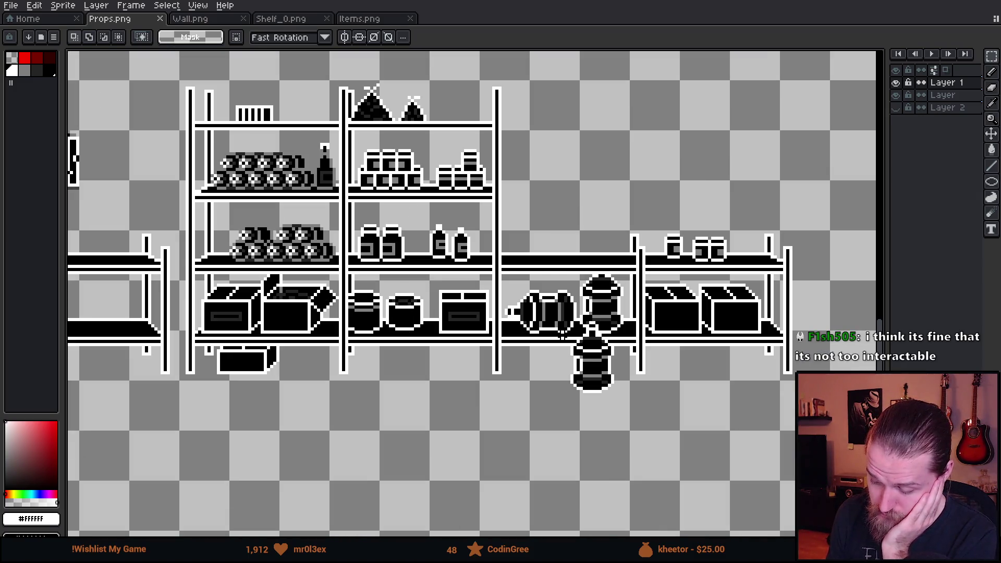
scroll(567, 314, "up", 3)
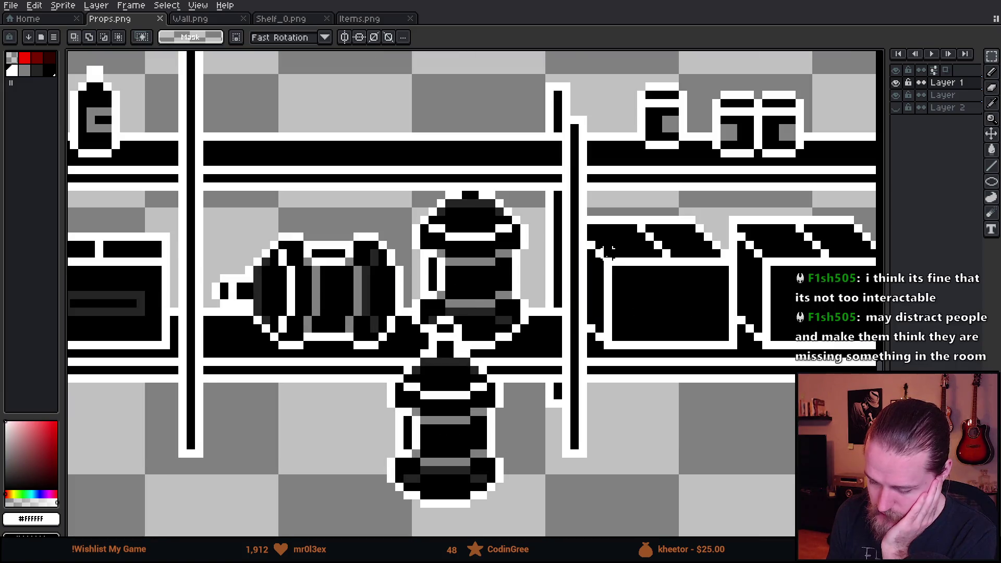
Select the two boxes on the lower-right shelf and shift them slightly to the right
mouse_move(591, 219)
left_mouse_down()
mouse_move(648, 311)
mouse_move(739, 350)
left_mouse_up()
scroll(691, 444, "down", 1)
scroll(691, 444, "down", 1)
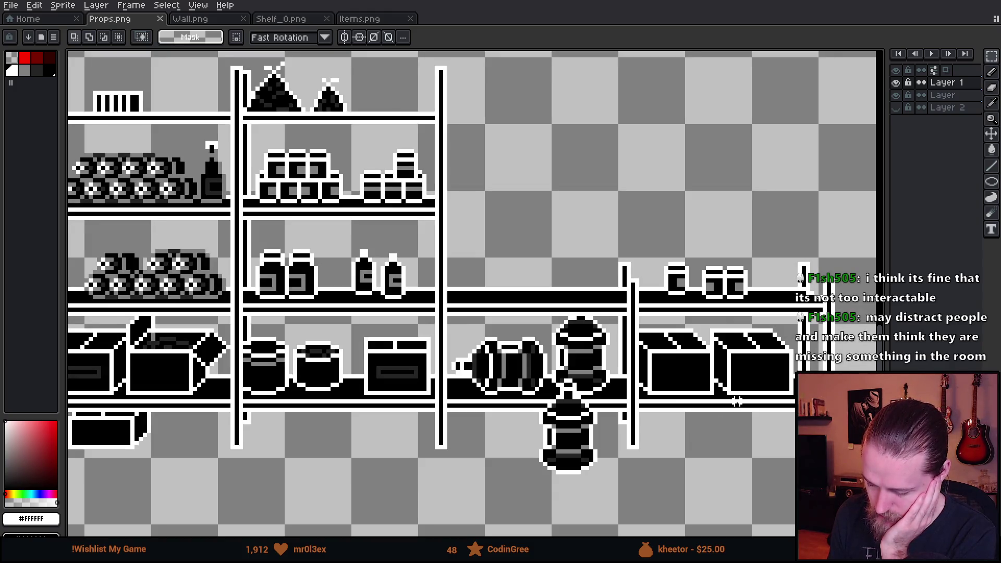
scroll(699, 384, "up", 2)
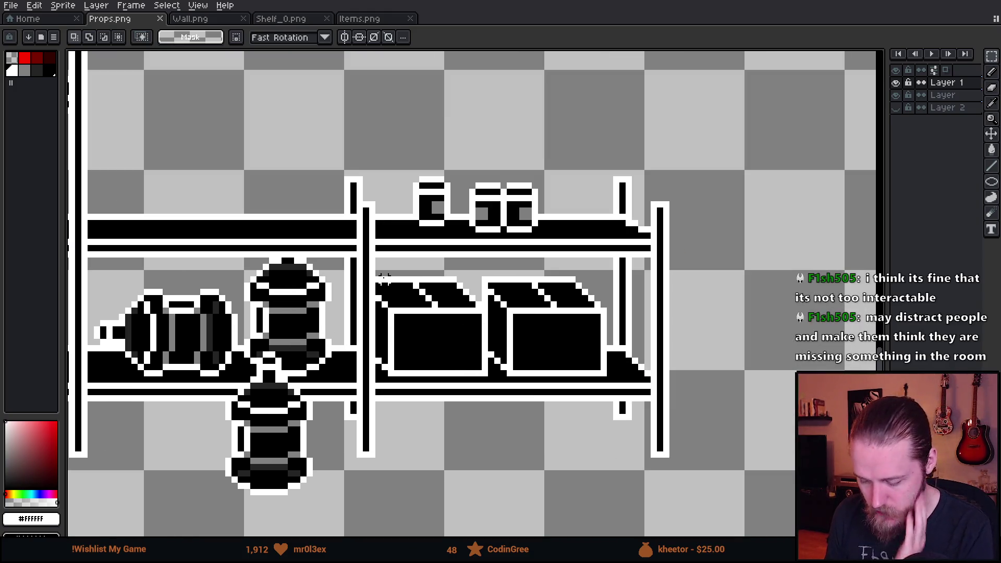
mouse_move(378, 274)
left_mouse_down()
mouse_move(628, 380)
mouse_move(610, 371)
mouse_move(644, 372)
left_mouse_up()
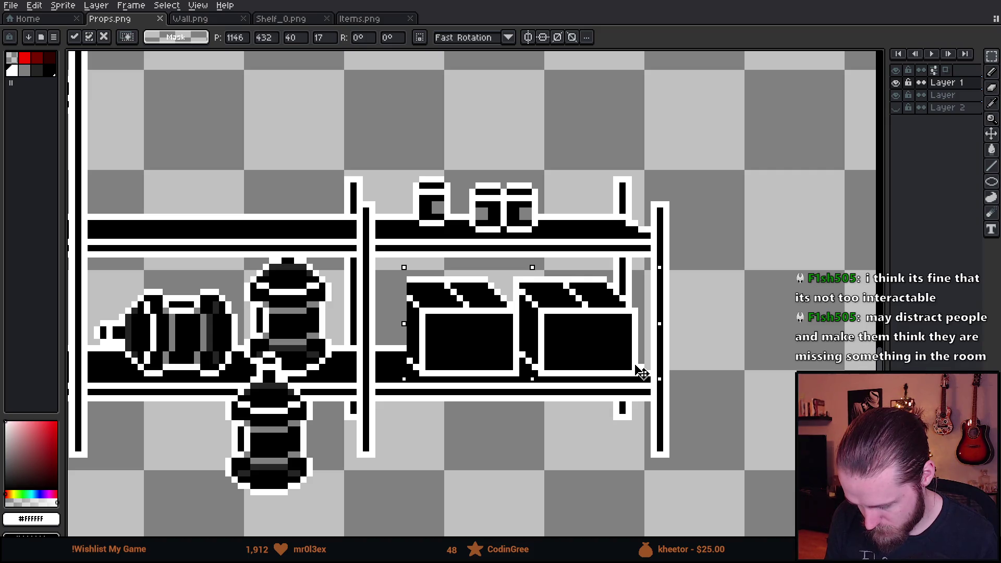
left_click(737, 365)
Check the gap between the two moved boxes and save Props.png
scroll(566, 305, "up", 2)
mouse_move(520, 222)
left_mouse_down()
mouse_move(587, 375)
mouse_move(474, 346)
mouse_move(311, 330)
mouse_move(337, 346)
left_mouse_up()
scroll(340, 356, "up", 3)
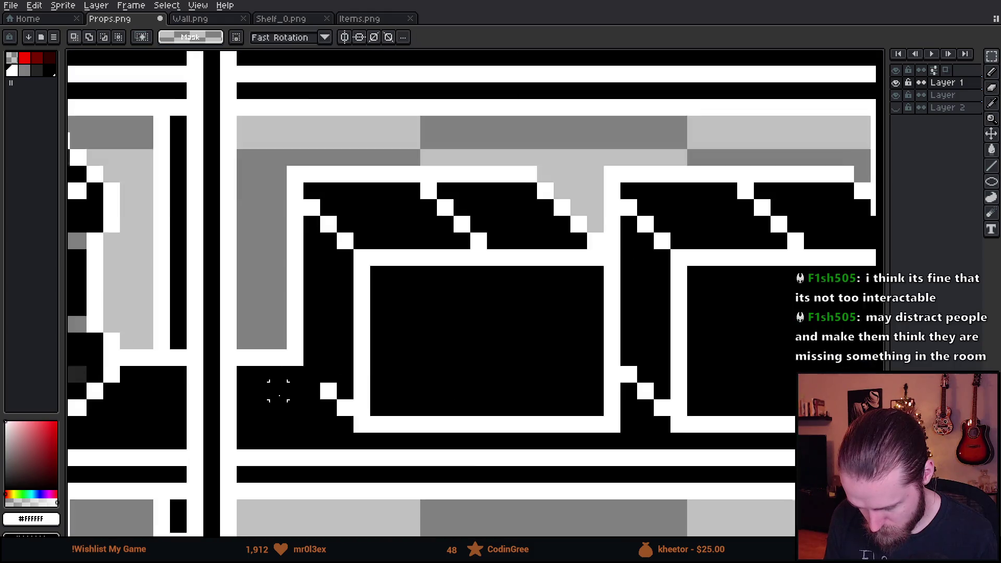
key("b")
scroll(325, 355, "down", 5)
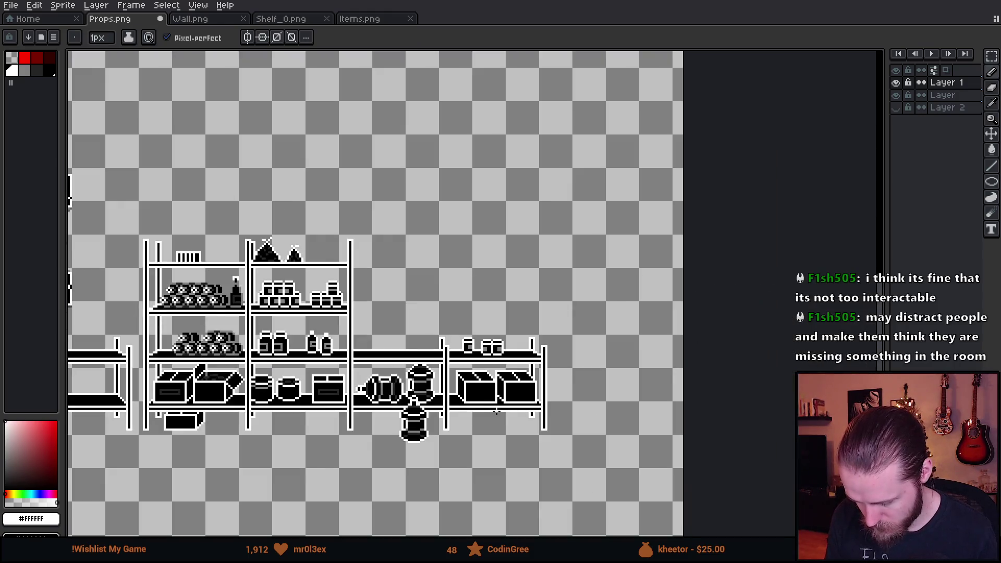
scroll(498, 412, "up", 1)
left_click_drag(499, 418, 677, 381)
scroll(721, 373, "down", 1)
scroll(721, 373, "up", 1)
key("v")
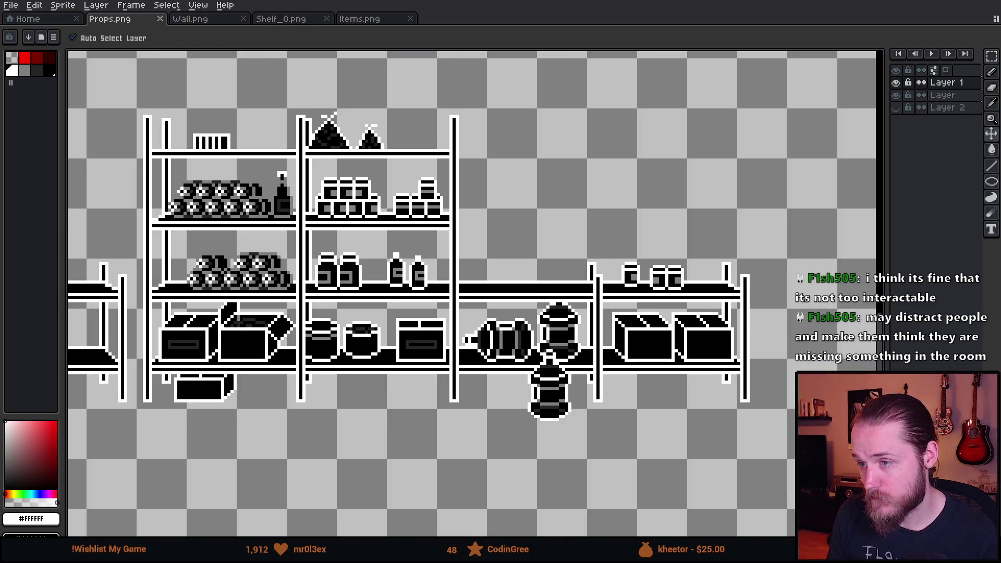
Pan toward the left shelves and return to the Rectangular Marquee tool
key("b")
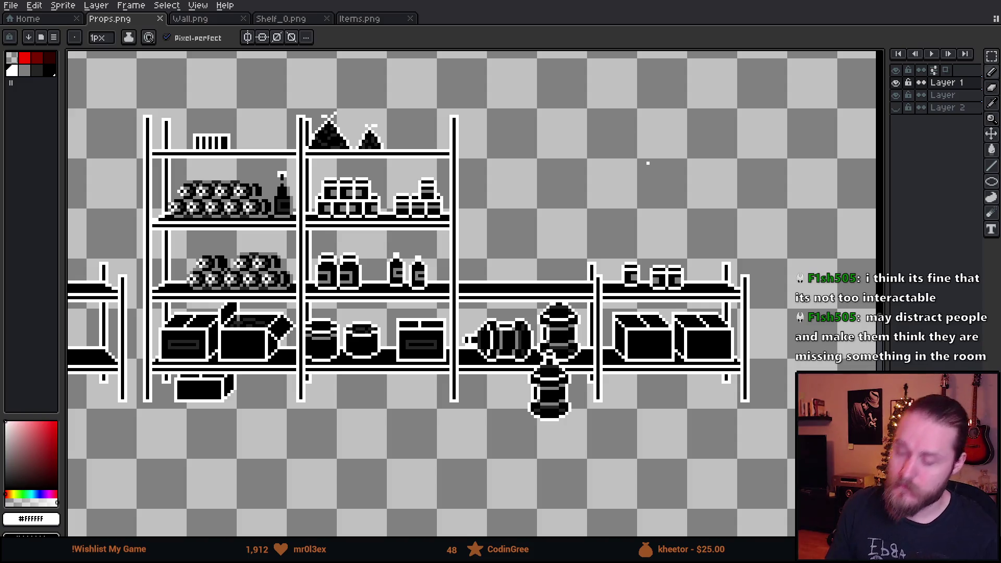
scroll(649, 344, "up", 1)
scroll(639, 382, "up", 1)
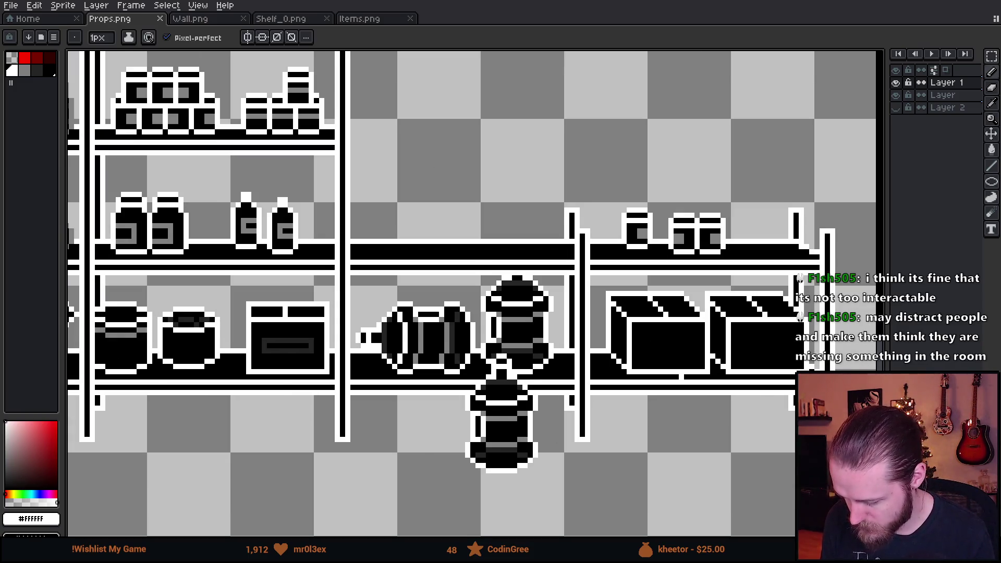
scroll(639, 382, "down", 1)
scroll(640, 382, "down", 1)
left_click_drag(639, 383, 530, 373)
scroll(584, 376, "up", 1)
scroll(419, 345, "down", 2)
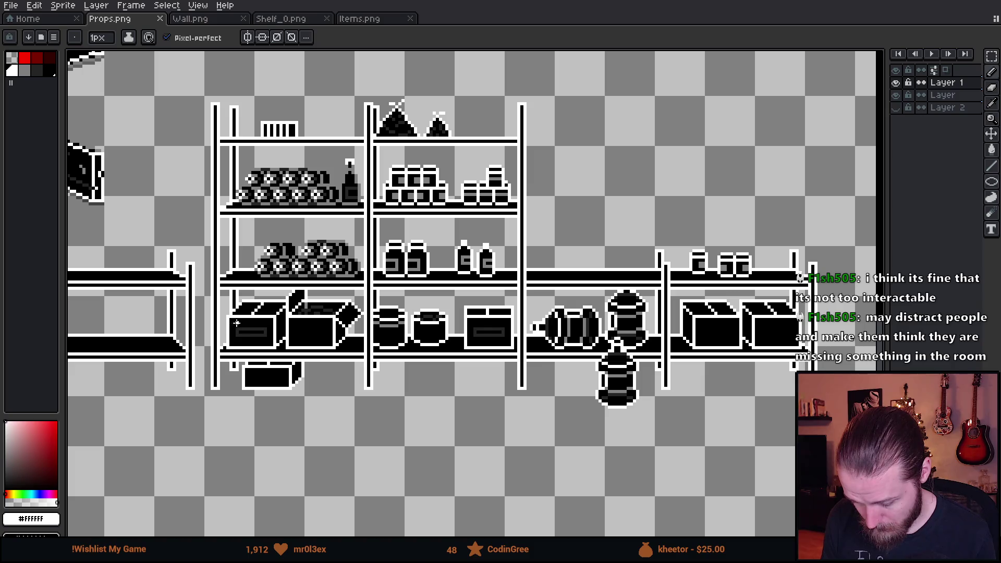
key("m")
scroll(643, 353, "up", 2)
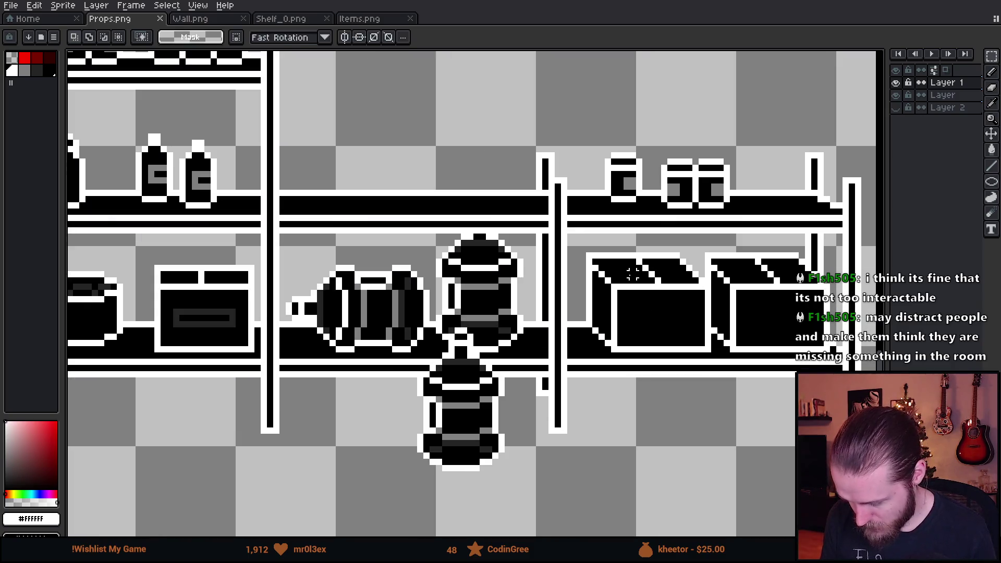
Move the right-hand closed crate off the shelf to sit beneath the shelves
left_click_drag(589, 236, 712, 392)
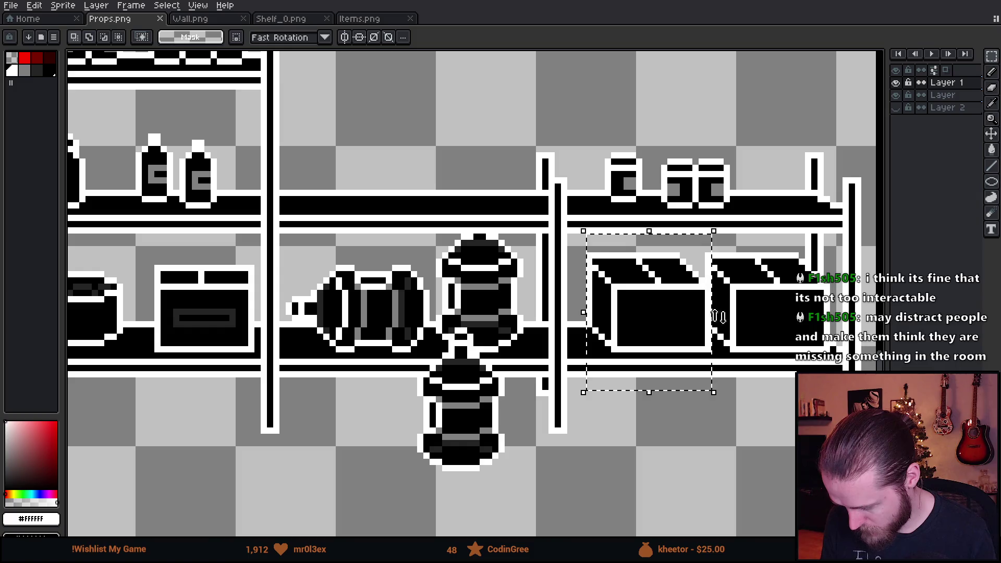
scroll(650, 321, "up", 5)
scroll(649, 320, "down", 1)
left_click_drag(669, 326, 669, 235)
scroll(677, 254, "down", 3)
scroll(673, 360, "down", 1)
mouse_move(672, 357)
left_mouse_down()
mouse_move(808, 252)
mouse_move(351, 408)
mouse_move(417, 417)
mouse_move(441, 438)
left_mouse_up()
left_click(523, 428)
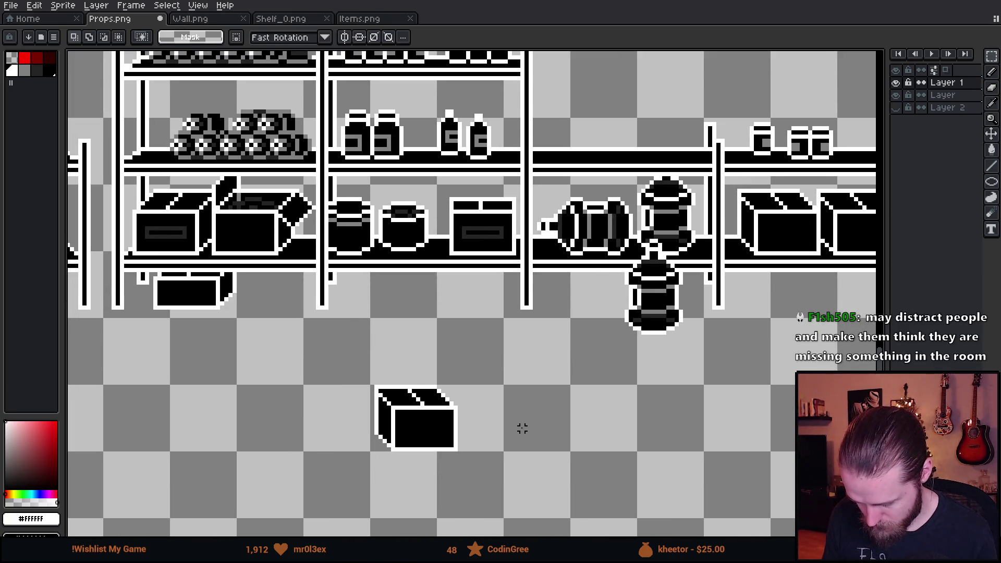
Copy the open crate from the left shelf, mirror it horizontally, and place it beside the separated crate
scroll(234, 240, "up", 3)
mouse_move(234, 162)
left_mouse_down()
mouse_move(290, 230)
mouse_move(554, 407)
left_mouse_up()
scroll(554, 402, "down", 3)
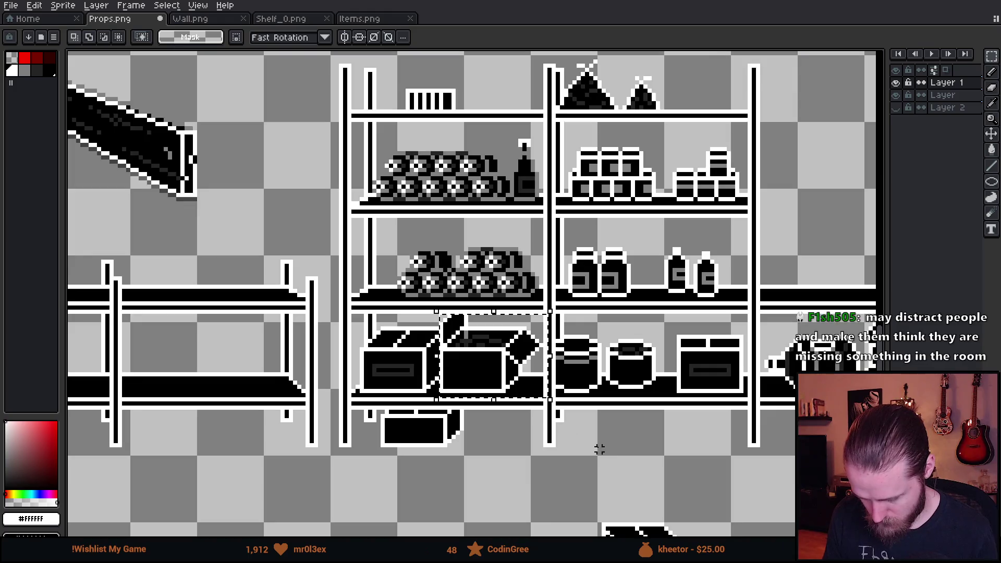
scroll(586, 440, "up", 1)
left_click_drag(381, 235, 636, 435)
key("shift+h")
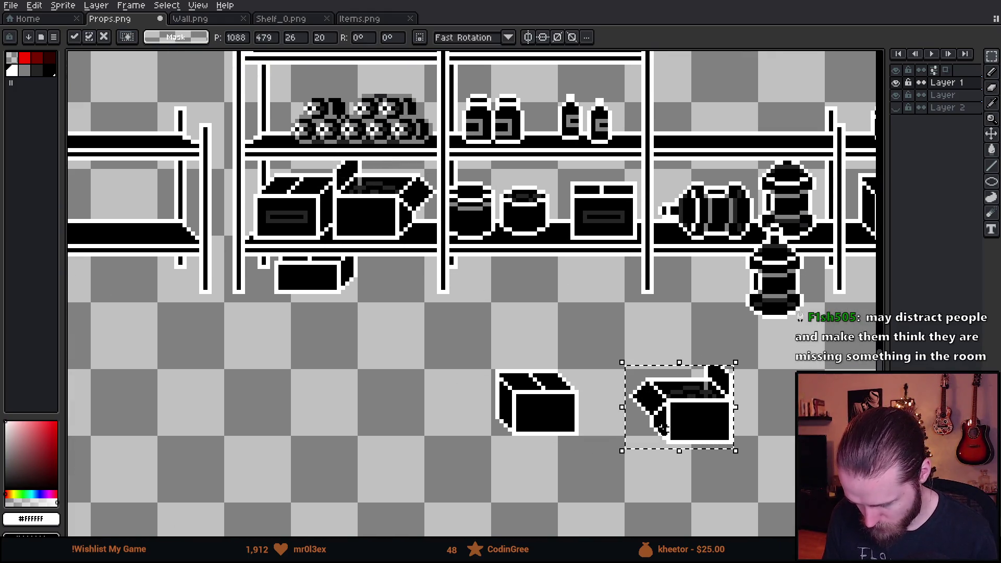
left_click(476, 371)
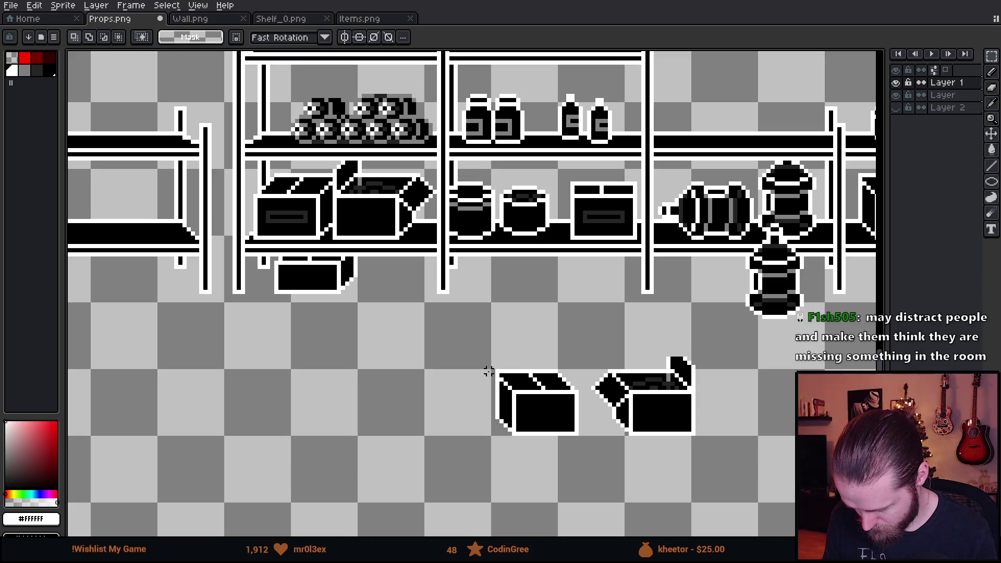
With the Pencil in dark grey #242424, draw a U-shaped outline on the closed box's front
scroll(530, 401, "down", 2)
scroll(454, 377, "up", 1)
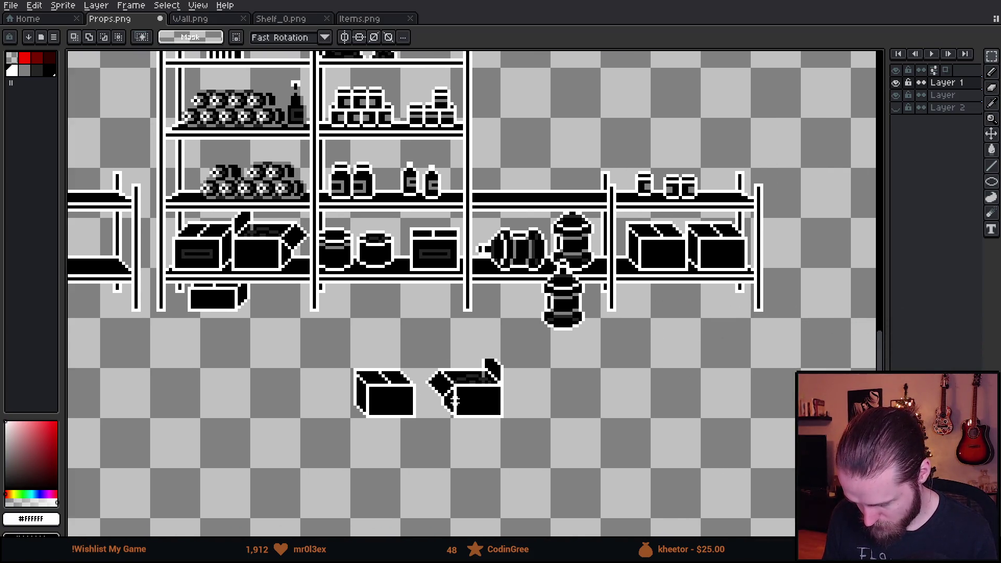
scroll(180, 251, "up", 3)
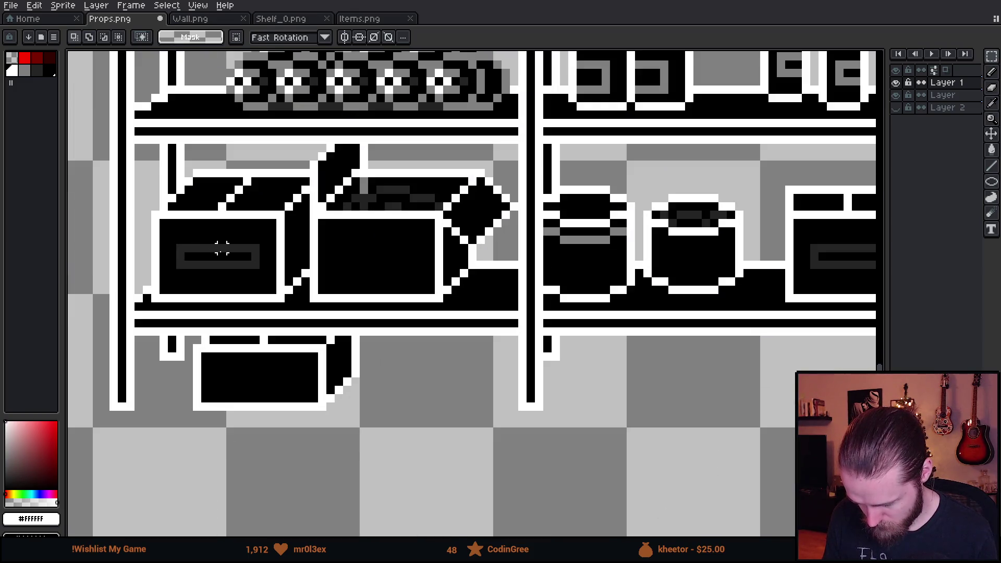
key("b")
left_click(222, 250, "alt")
scroll(221, 251, "down", 2)
scroll(476, 295, "up", 3)
mouse_move(363, 213)
left_mouse_down()
mouse_move(355, 251)
mouse_move(485, 277)
mouse_move(675, 273)
mouse_move(677, 208)
left_mouse_up()
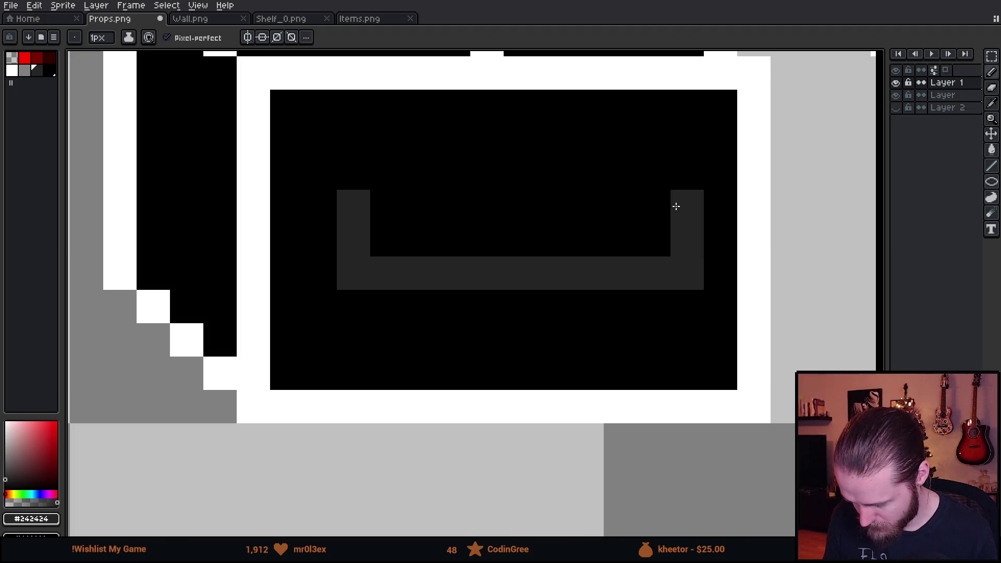
Redraw the U's bottom and right arm one pixel inward and close it into a rectangular slot
key("ctrl+z")
key("ctrl+z")
left_click(657, 271, "shift")
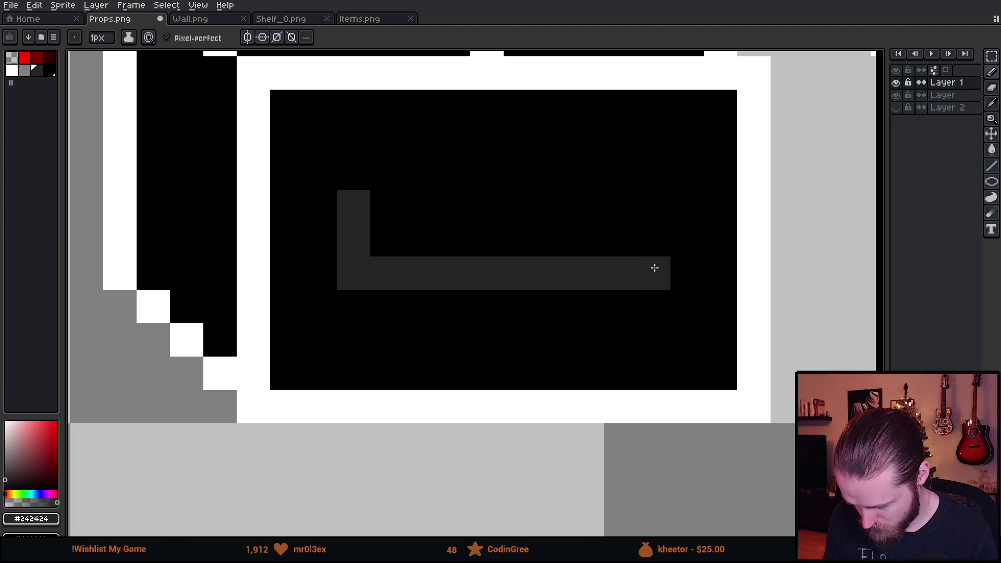
left_click_drag(655, 268, 600, 214)
left_click(360, 203, "shift")
scroll(360, 204, "down", 3)
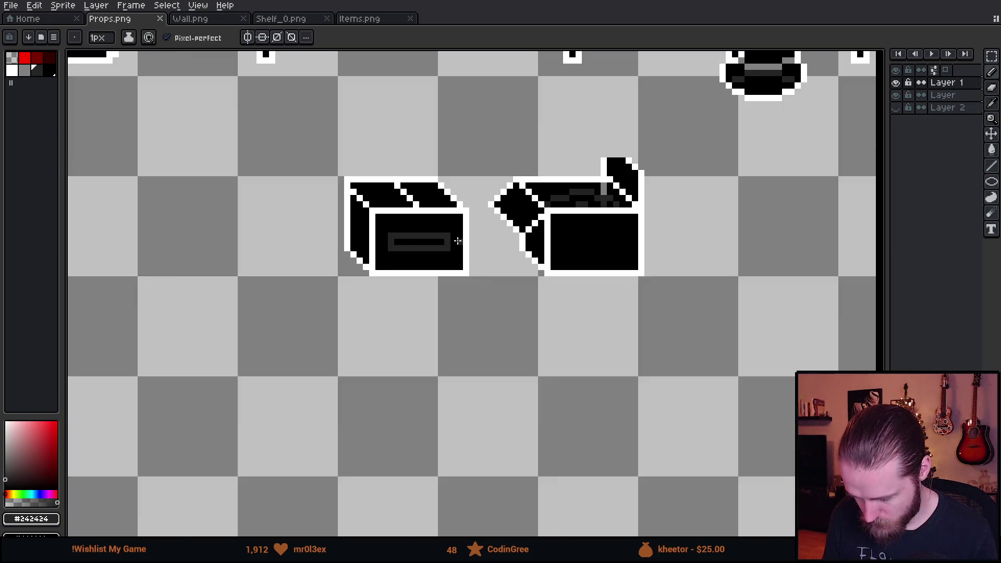
scroll(460, 272, "down", 1)
left_click_drag(460, 272, 525, 363)
left_click_drag(670, 358, 553, 370)
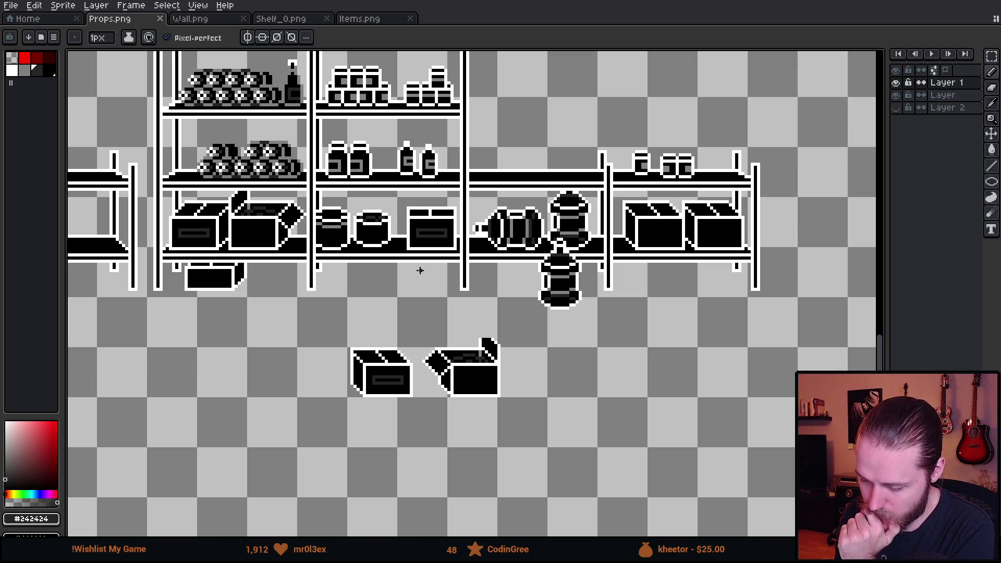
Select the front-facing box on the shelf with a rectangular selection
scroll(397, 261, "down", 2)
scroll(417, 260, "up", 2)
left_click_drag(430, 262, 476, 298)
scroll(476, 298, "up", 2)
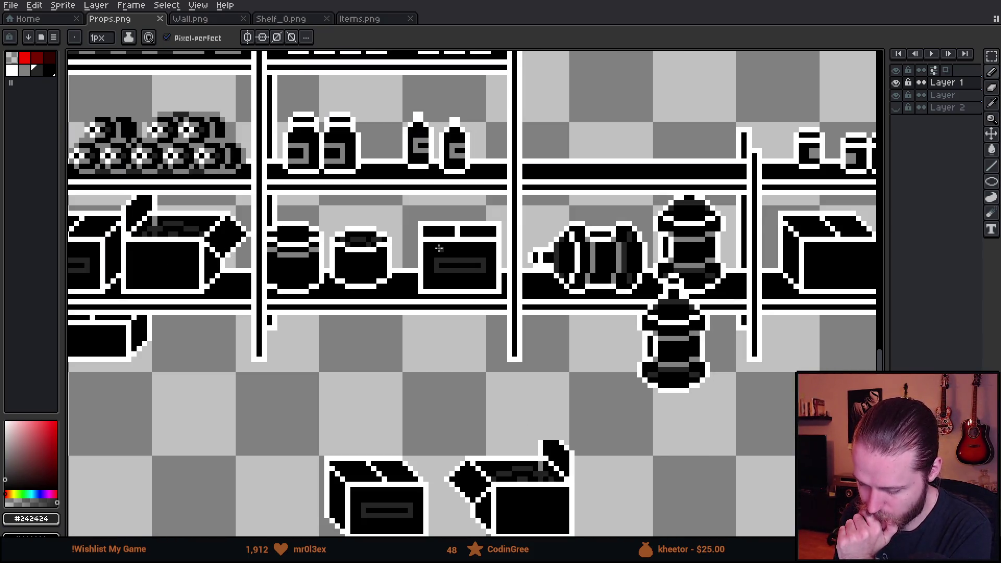
key("m")
mouse_move(417, 214)
left_mouse_down()
mouse_move(473, 297)
mouse_move(504, 317)
mouse_move(562, 216)
mouse_move(384, 357)
mouse_move(320, 444)
left_mouse_up()
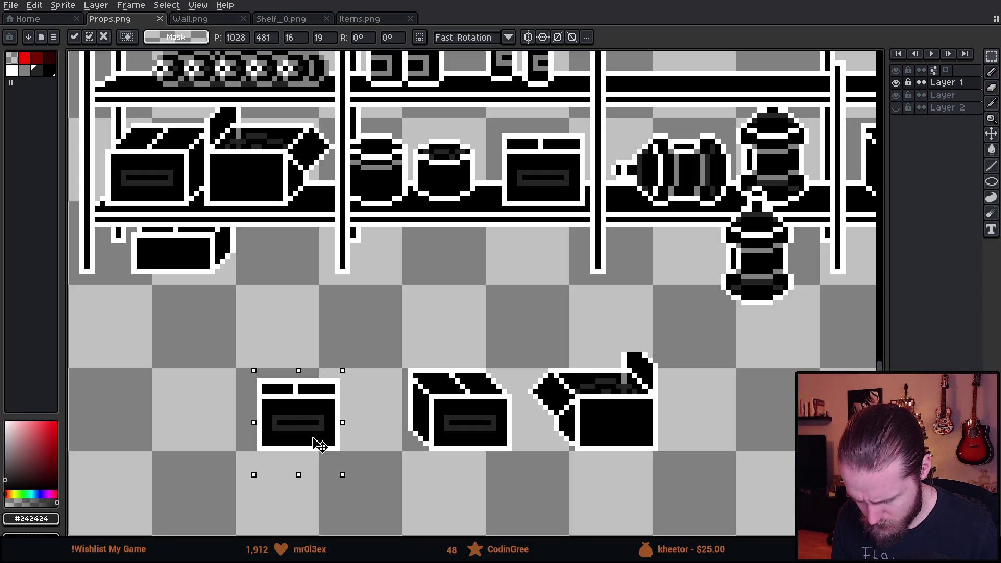
Fill the white notch in the box lid black and add dark-grey pixels to the lid strip
key("b")
scroll(522, 178, "up", 3)
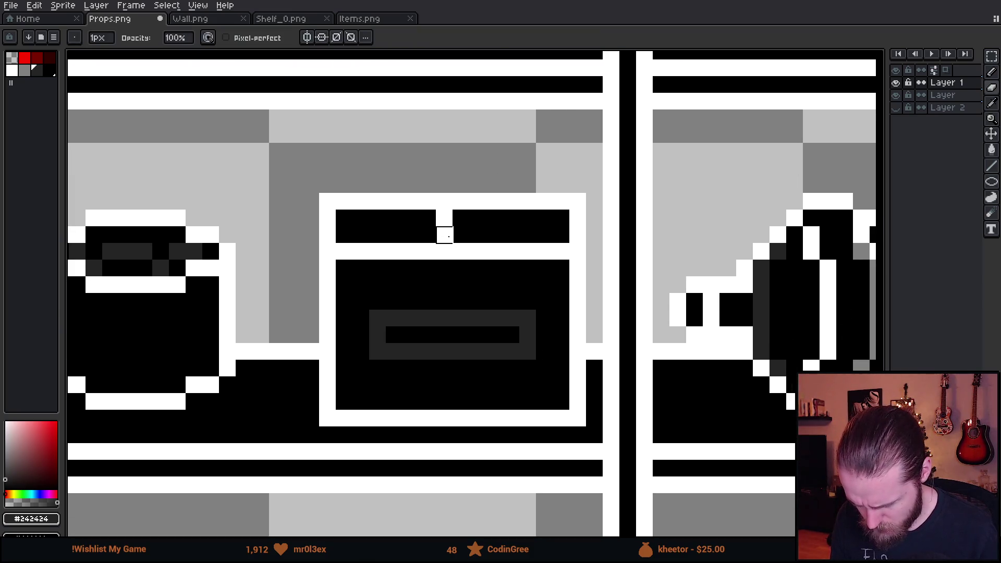
left_click(472, 232, "alt")
left_click(445, 219)
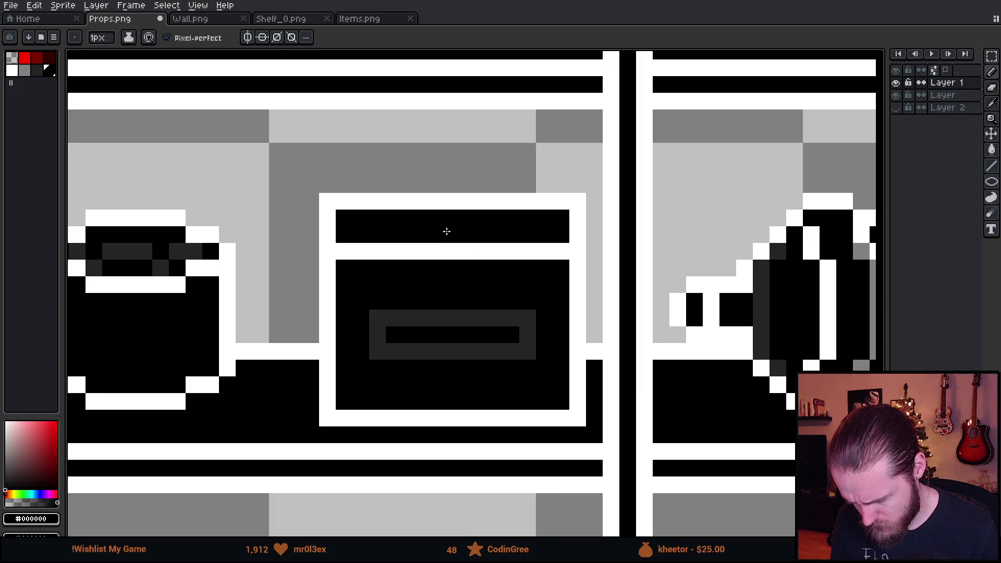
left_click(424, 313, "alt")
mouse_move(378, 235)
left_mouse_down()
mouse_move(424, 219)
mouse_move(470, 233)
mouse_move(494, 219)
left_mouse_up()
left_click(365, 230)
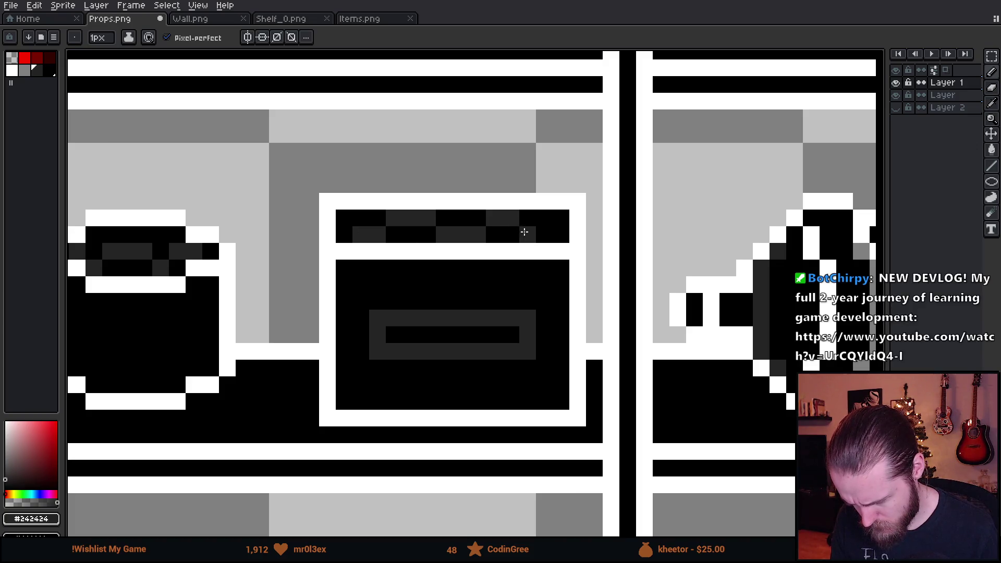
Paint white pixels at the box's top-left corner, a white column beside it and a stroke on its right side
scroll(544, 305, "down", 3)
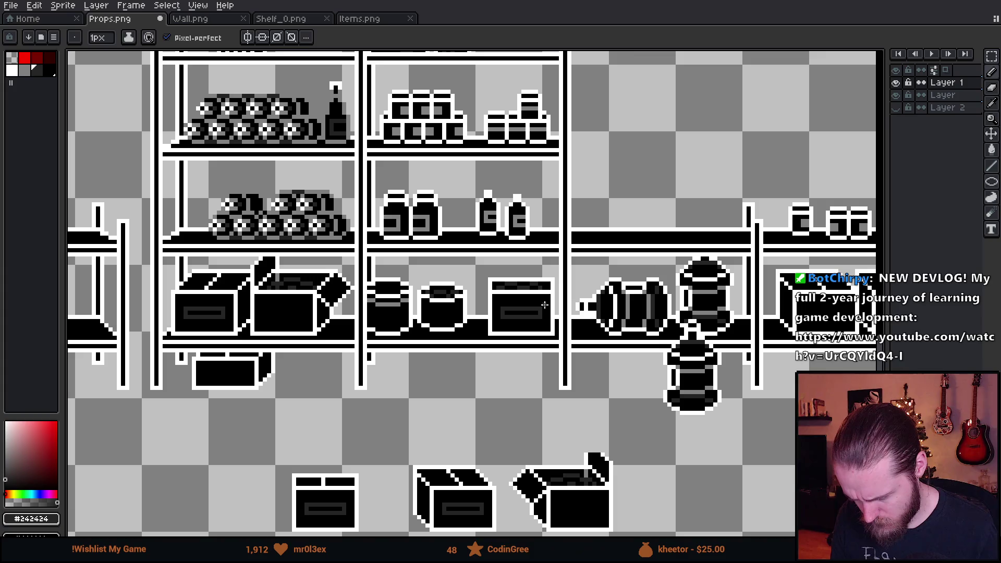
scroll(544, 305, "up", 3)
key("alt")
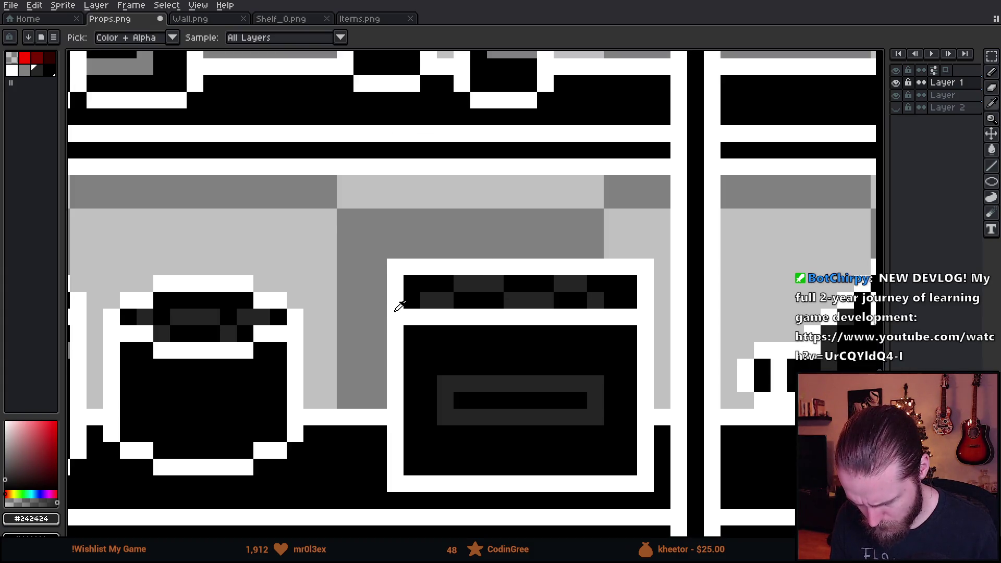
left_click(399, 307, "alt")
left_click(379, 301)
left_click(362, 284)
left_click(378, 267)
mouse_move(374, 264)
left_mouse_down()
mouse_move(374, 239)
mouse_move(362, 233)
mouse_move(360, 274)
mouse_move(351, 232)
mouse_move(346, 281)
mouse_move(344, 215)
left_mouse_up()
scroll(344, 215, "down", 4)
scroll(511, 308, "up", 4)
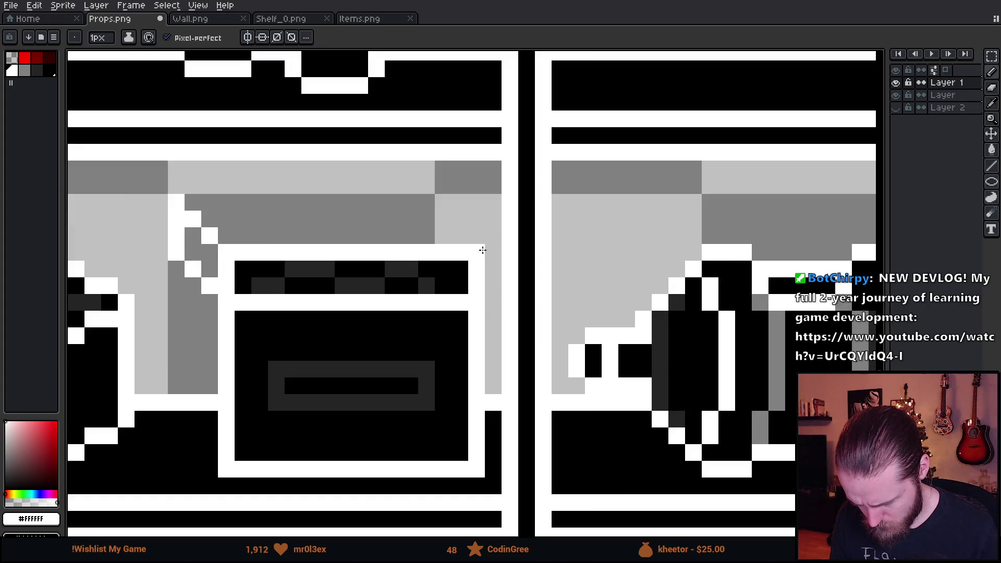
left_click_drag(483, 250, 478, 194)
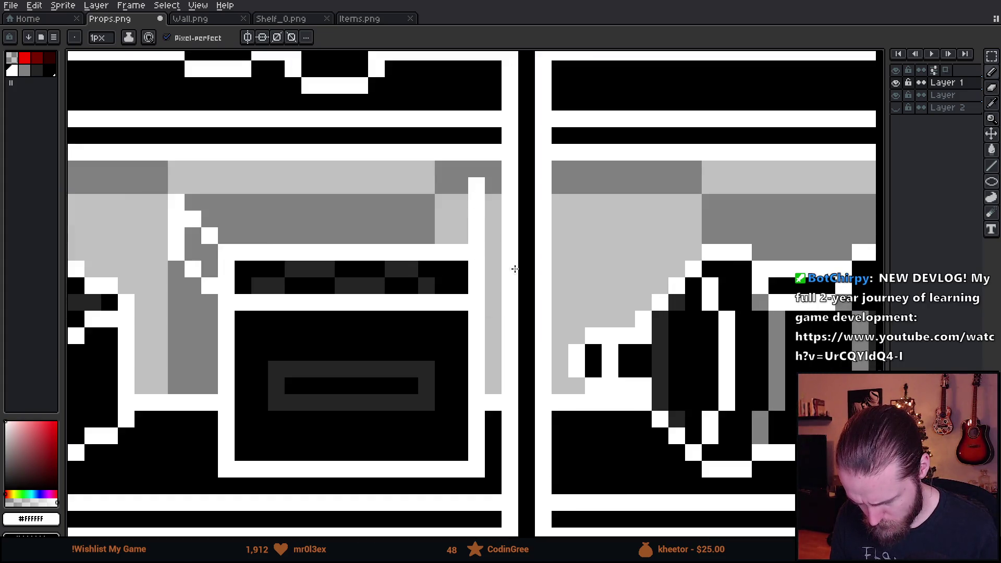
Undo the white vertical stroke and redraw the white outline extending upward
scroll(512, 262, "down", 4)
scroll(528, 286, "down", 1)
scroll(527, 292, "up", 6)
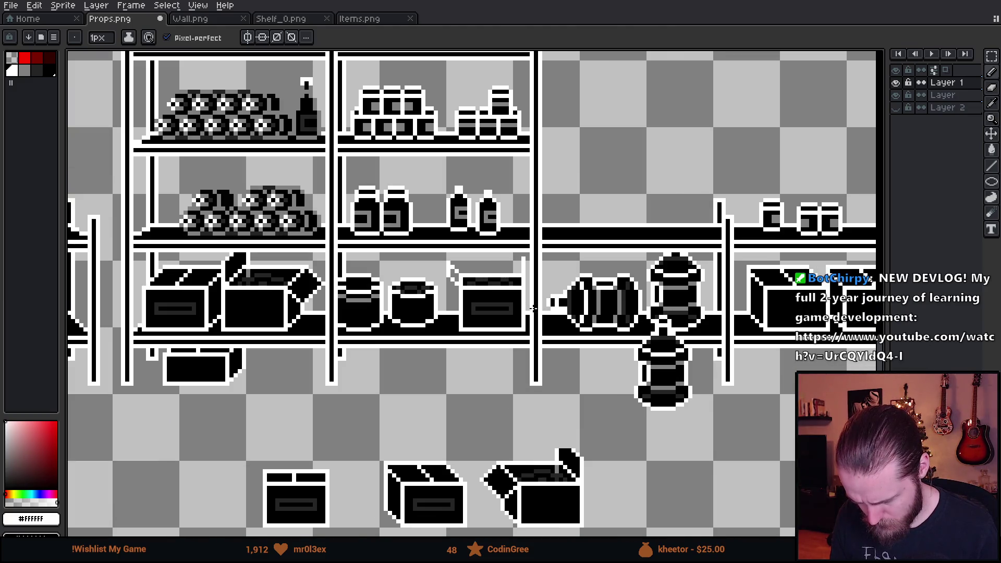
key("v")
key("ctrl+z")
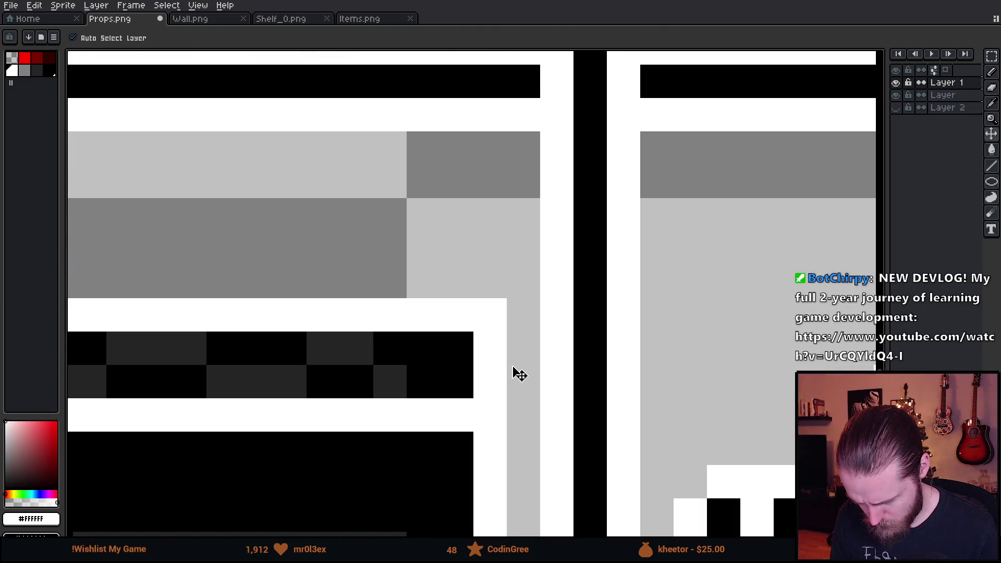
key("b")
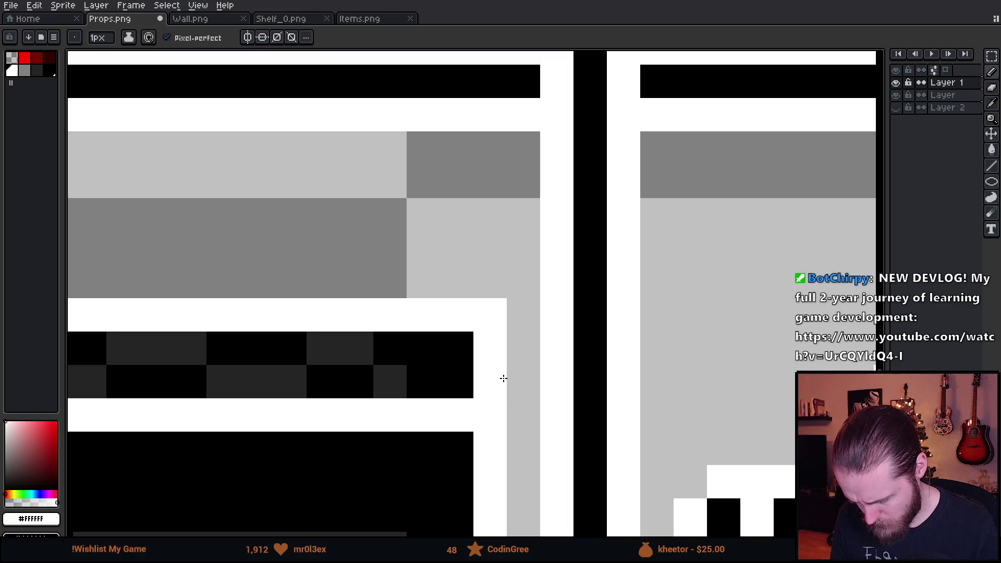
mouse_move(499, 368)
left_mouse_down()
mouse_move(526, 330)
mouse_move(525, 305)
left_mouse_up()
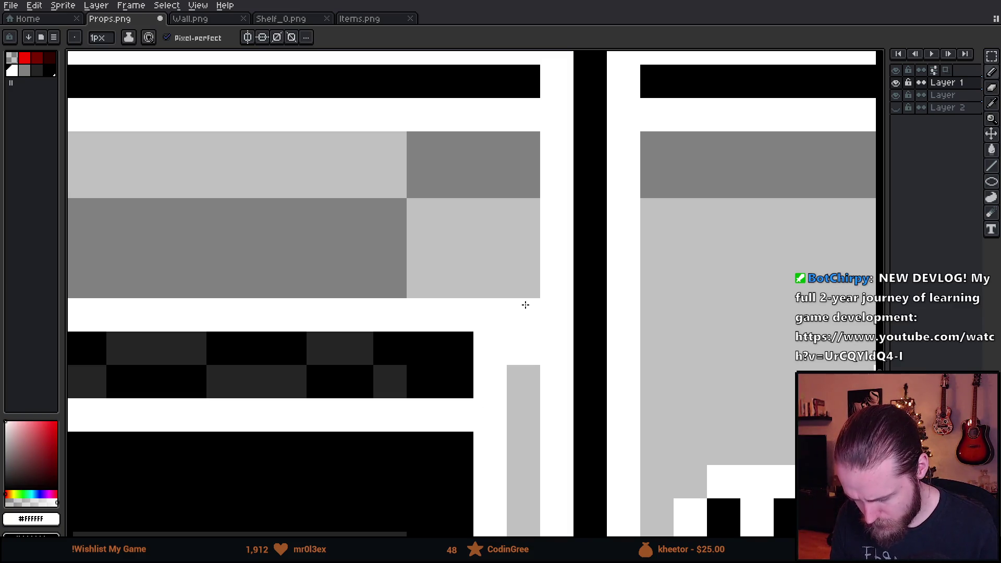
Touch up the outline with black pixels and extend the white outline up and right
left_click(490, 282)
key("ctrl+z")
left_click(472, 336, "alt")
left_click(486, 347)
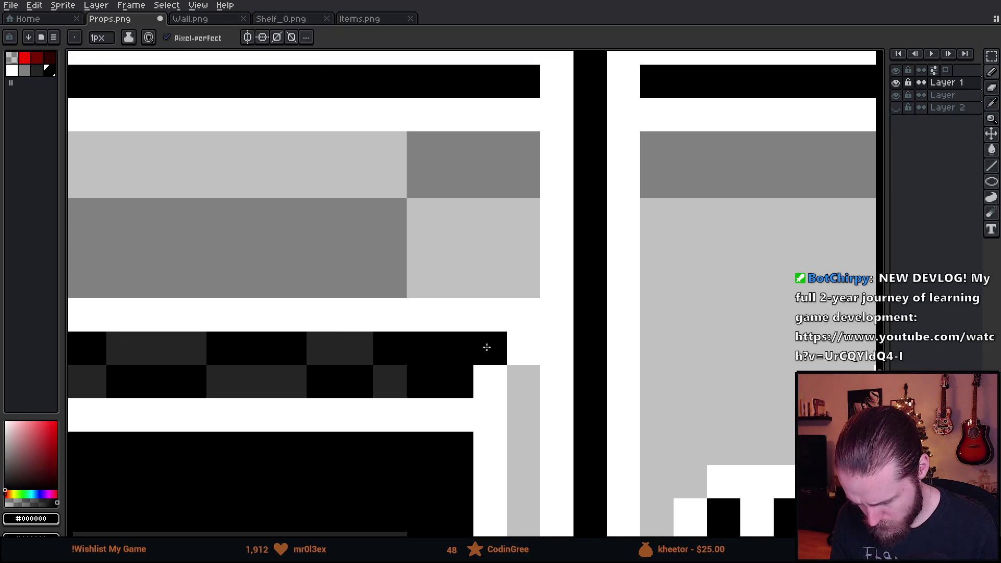
key("ctrl+z")
left_click(487, 353, "alt")
left_click(480, 289)
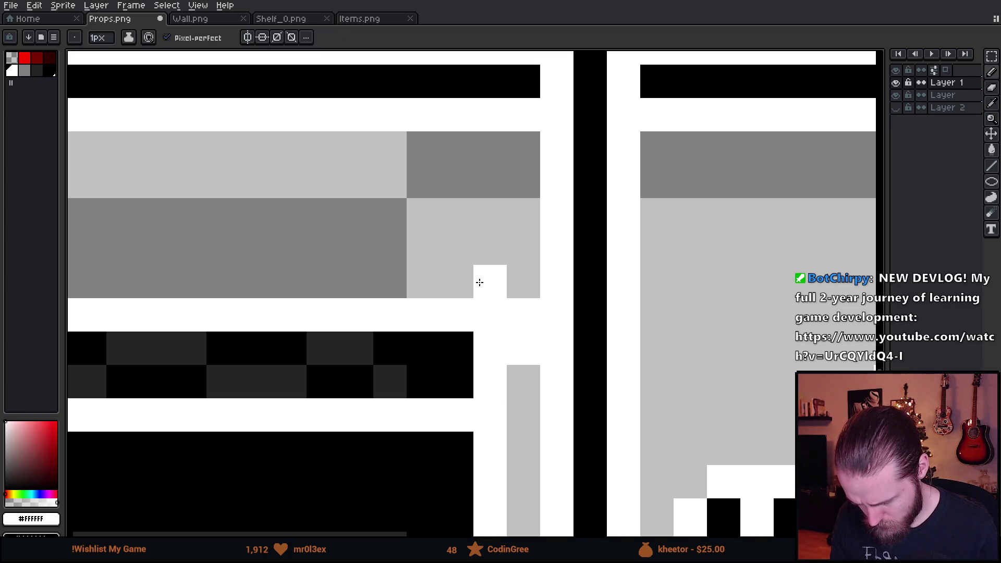
mouse_move(481, 280)
left_mouse_down()
mouse_move(485, 246)
mouse_move(521, 174)
left_mouse_up()
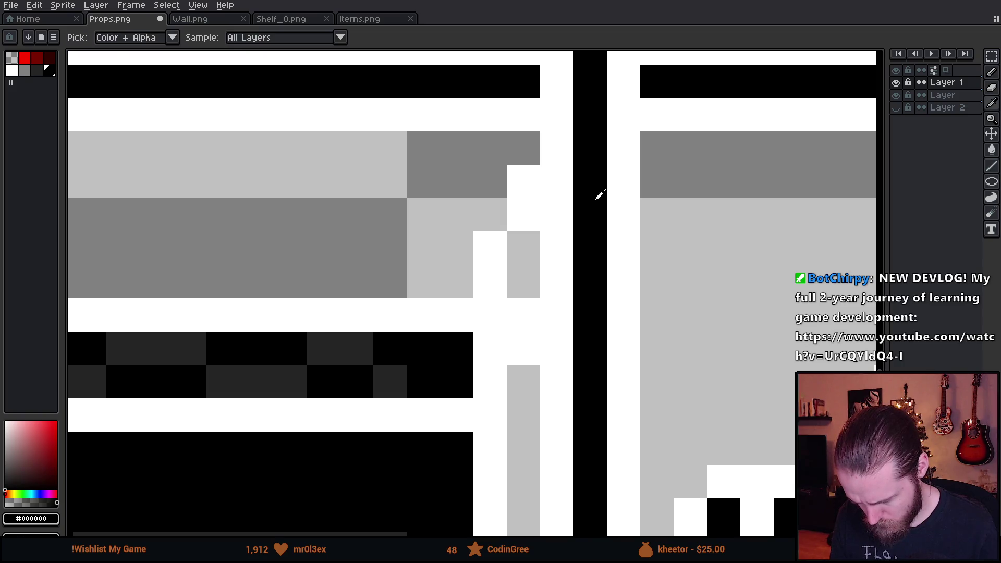
Paint black pixels diagonally down the flap's edge
left_click(600, 195, "alt")
left_click(518, 252)
left_click_drag(517, 253, 554, 320)
scroll(573, 339, "down", 5)
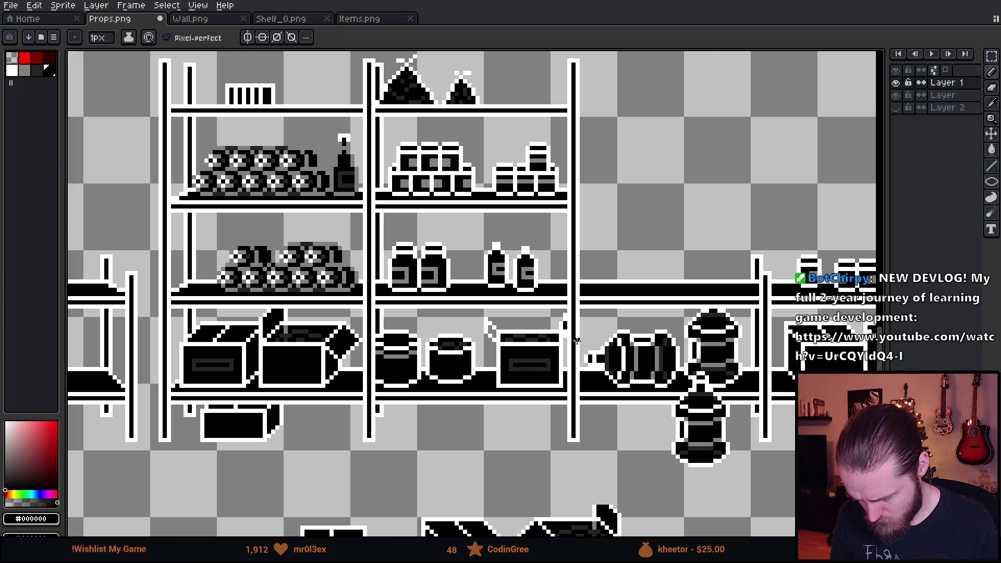
scroll(577, 343, "up", 5)
left_click_drag(504, 285, 484, 323)
key("x")
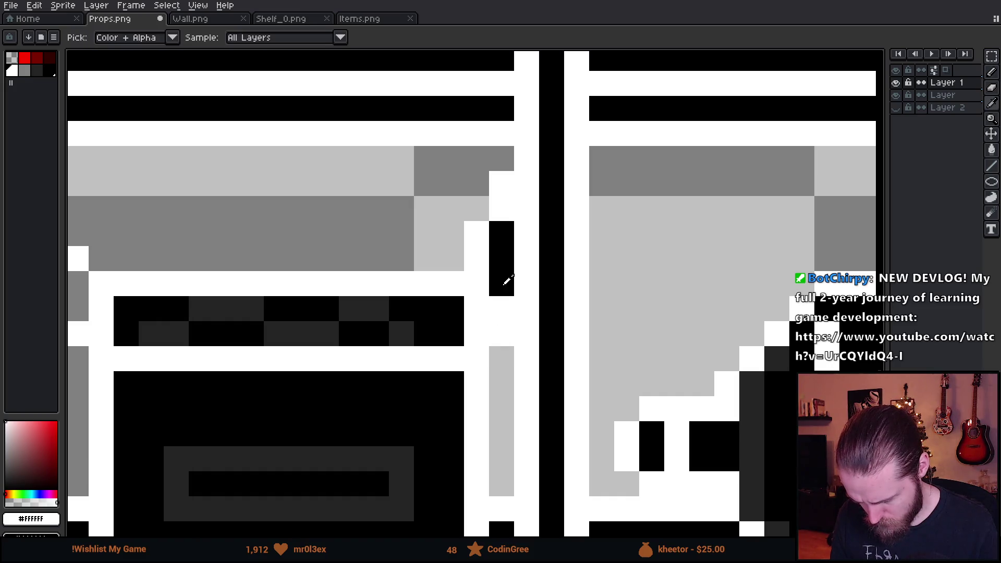
scroll(546, 320, "down", 3)
scroll(519, 330, "up", 2)
scroll(519, 329, "up", 1)
left_click(364, 269)
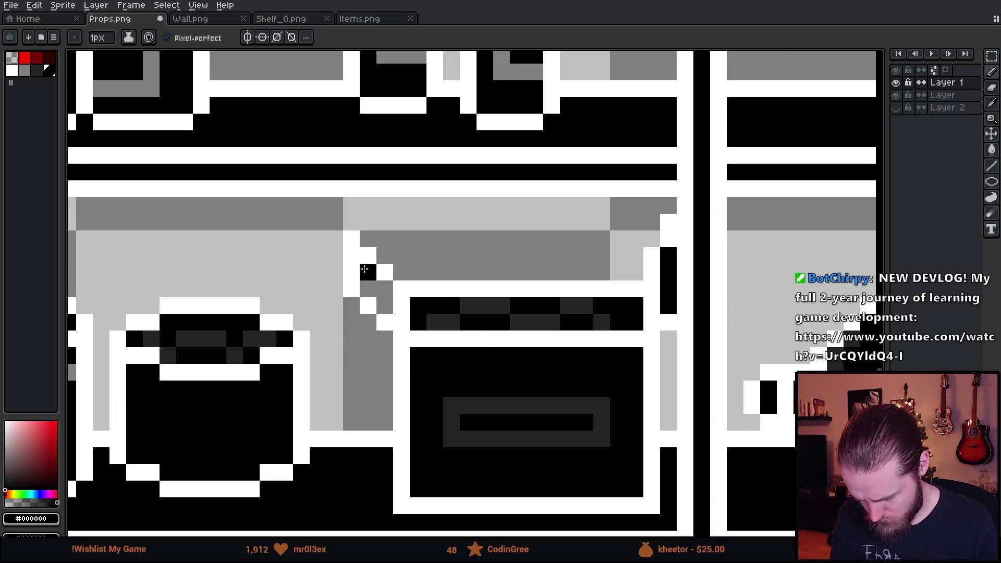
scroll(383, 301, "down", 3)
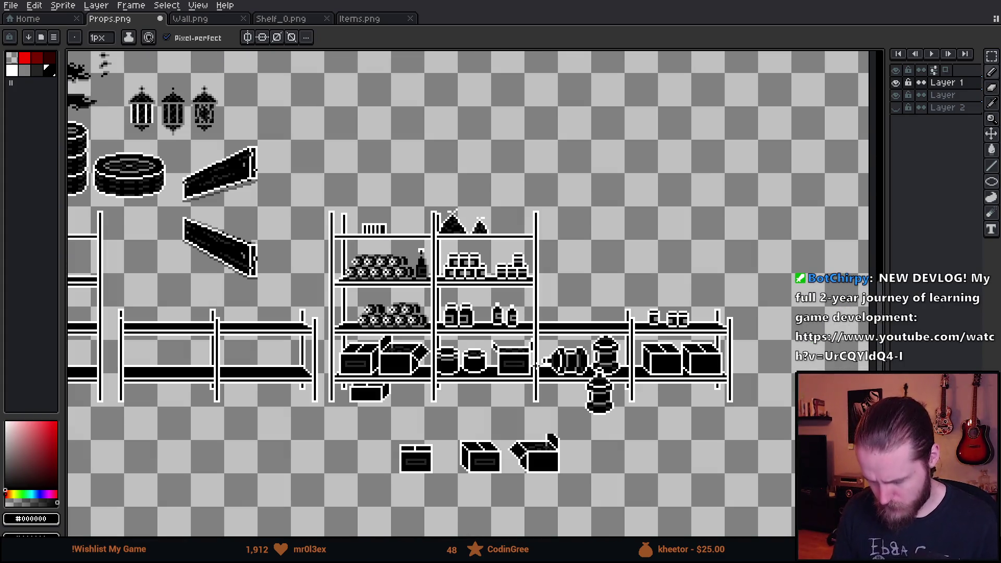
scroll(540, 378, "up", 5)
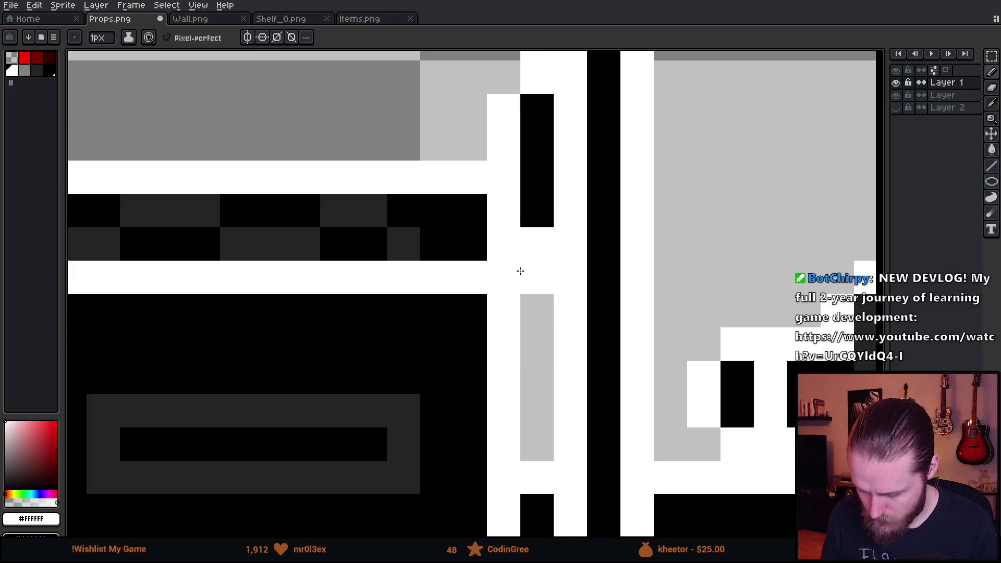
scroll(527, 249, "down", 3)
scroll(528, 253, "up", 3)
Select the cabinet section of the shelves and nudge the shelf box one pixel left
key("e")
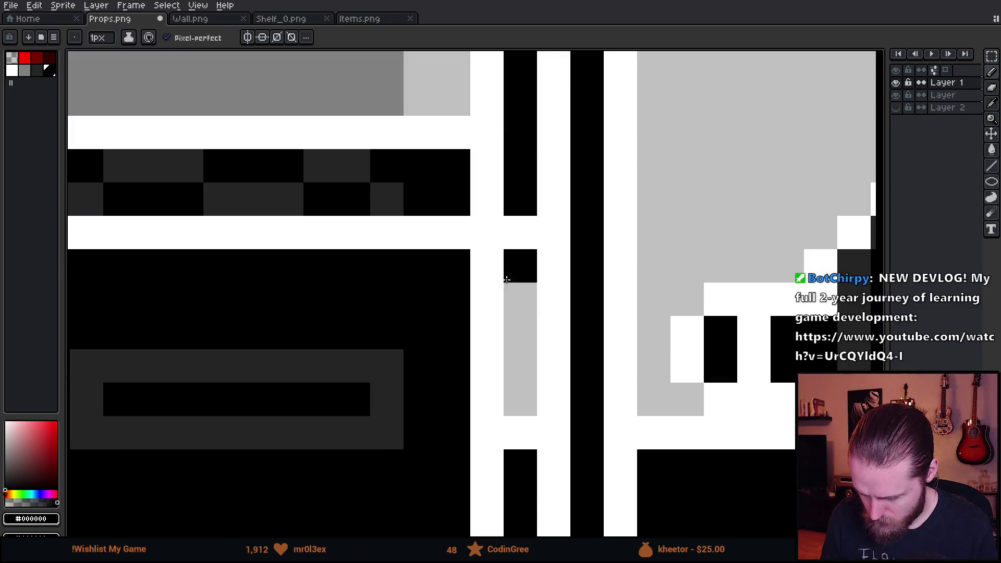
left_click(510, 228, "alt")
scroll(526, 211, "down", 3)
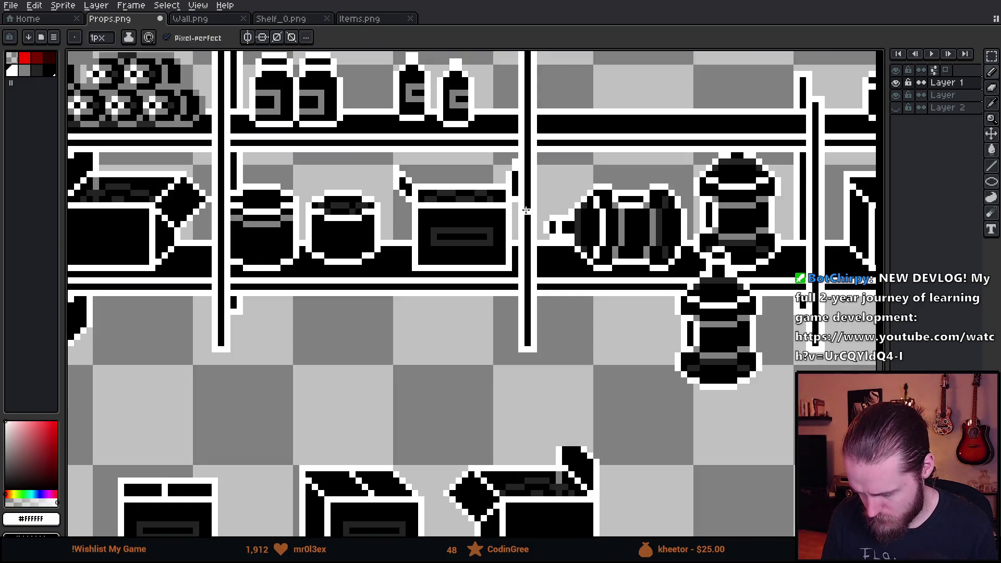
scroll(487, 236, "up", 1)
key("m")
mouse_move(374, 136)
left_mouse_down()
mouse_move(544, 322)
mouse_move(530, 308)
left_mouse_up()
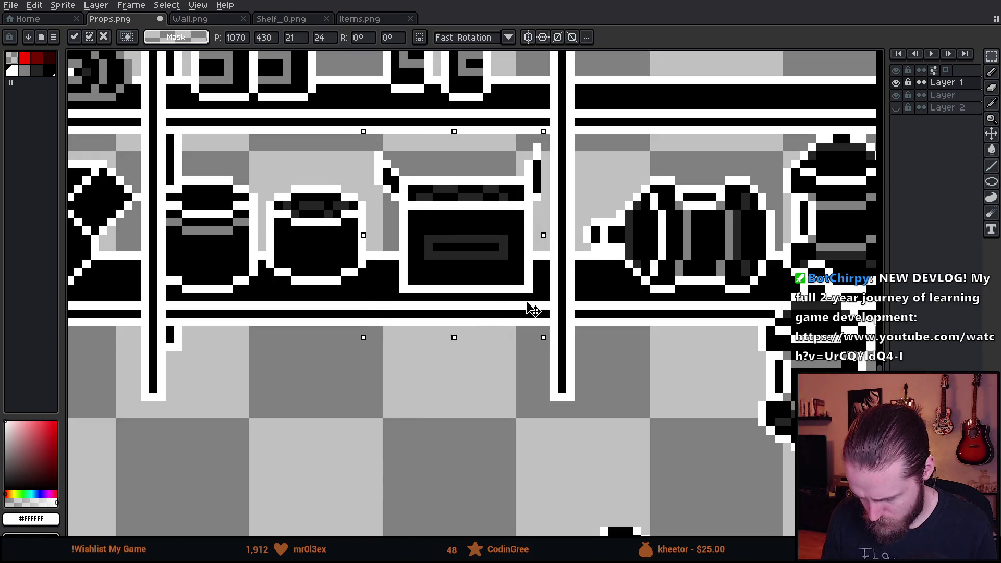
key("Return")
scroll(543, 224, "up", 3)
scroll(543, 224, "down", 2)
scroll(541, 260, "up", 1)
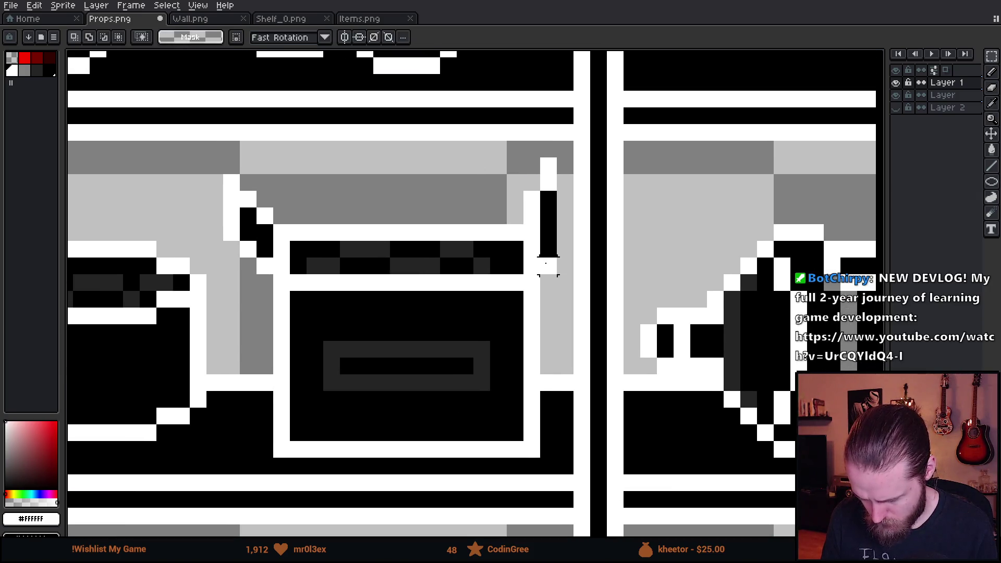
Undo the stray white pixels and draw a black pixel on the right flap
key("i")
key("b")
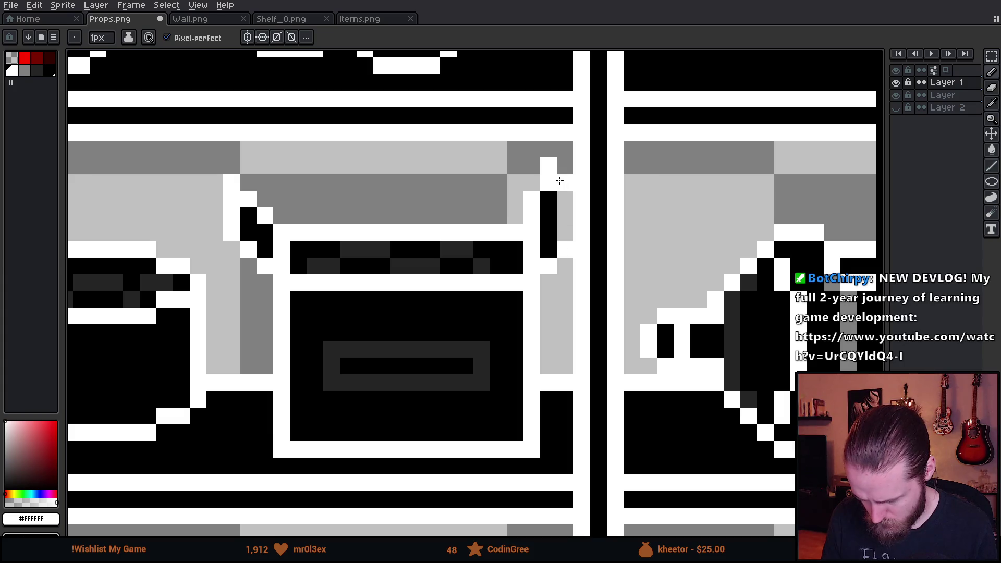
key("ctrl+z")
key("ctrl+z")
key("ctrl+z")
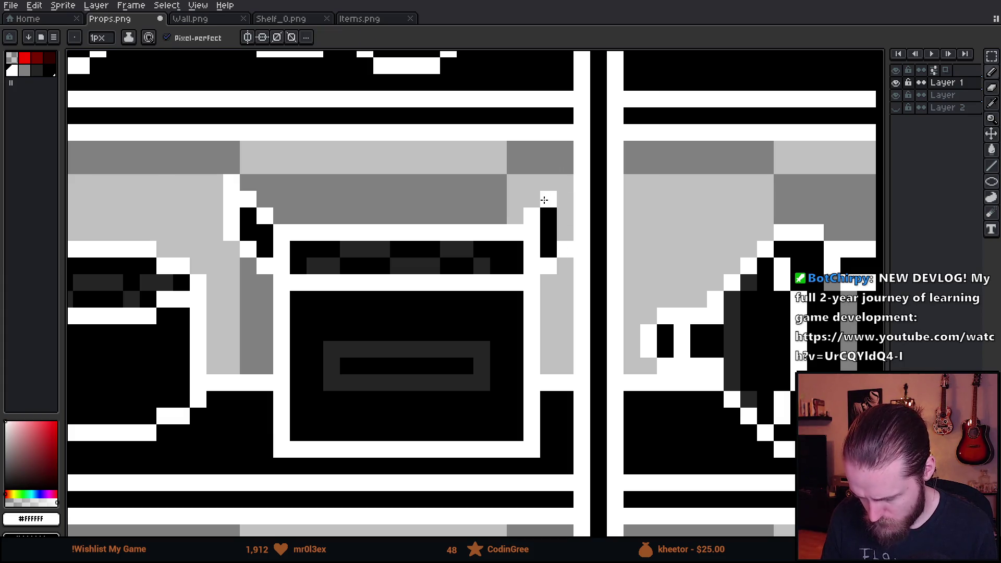
left_click(553, 223, "alt")
left_click(567, 202)
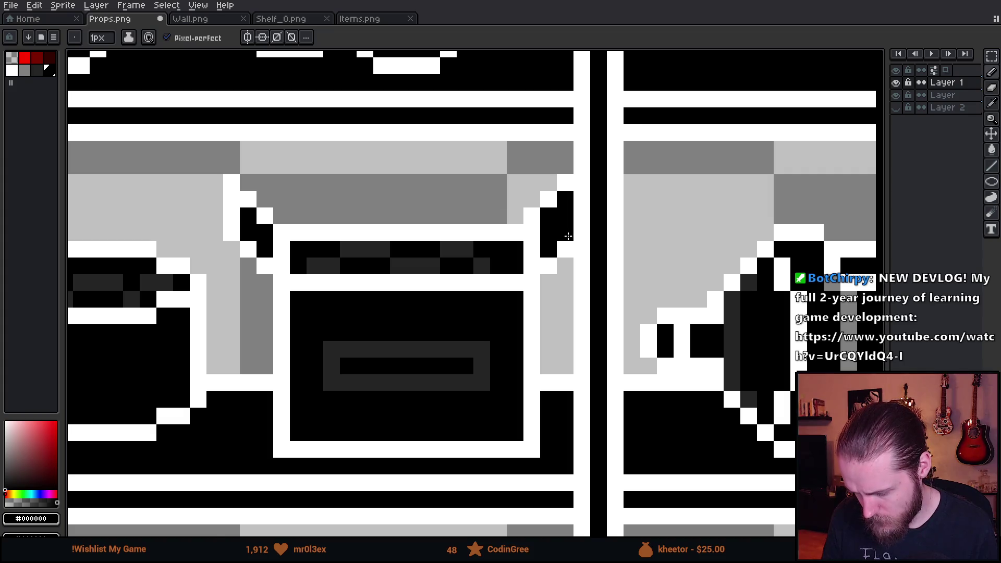
scroll(568, 233, "down", 4)
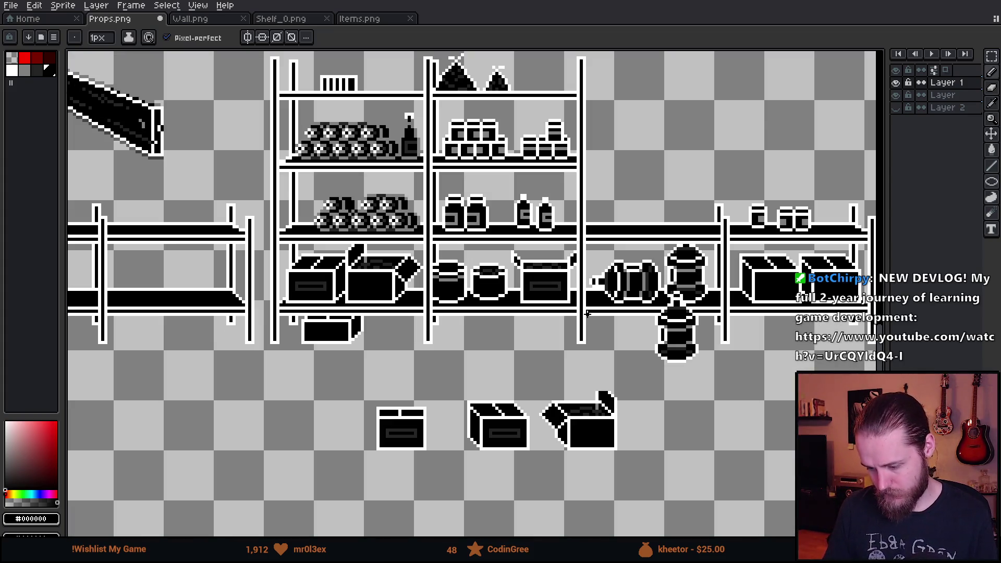
scroll(568, 286, "up", 2)
Cut the open-topped box from the shelf and paste it below, left of the plain box
key("m")
left_click_drag(474, 222, 591, 344)
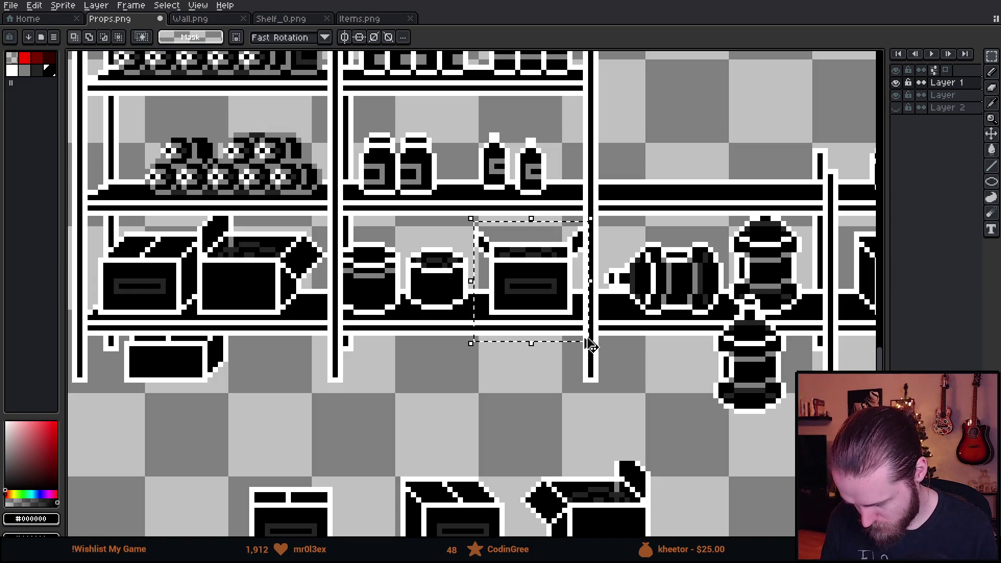
key("ctrl+x")
left_click_drag(373, 443, 579, 269)
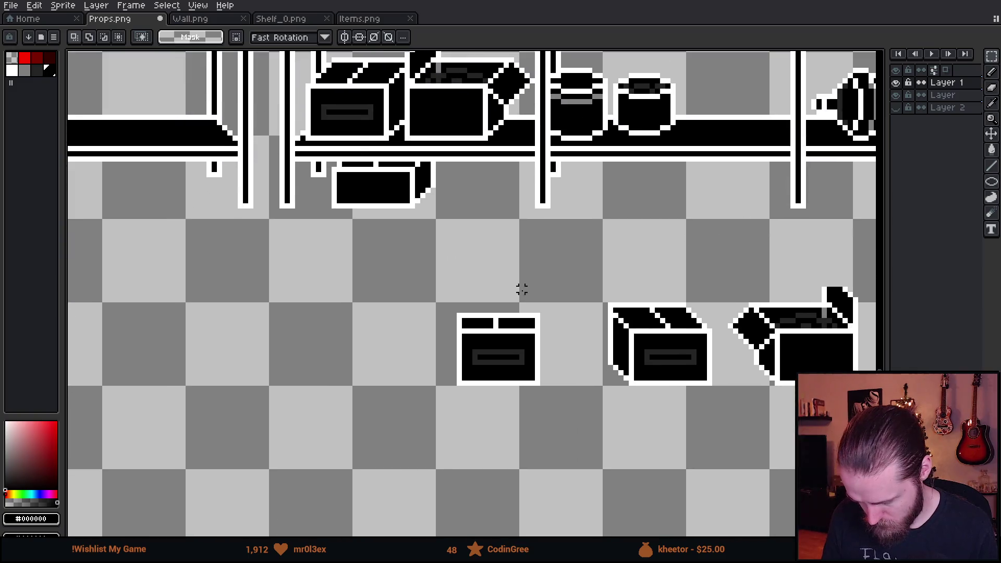
scroll(418, 382, "up", 1)
key("ctrl+v")
left_click_drag(502, 335, 410, 398)
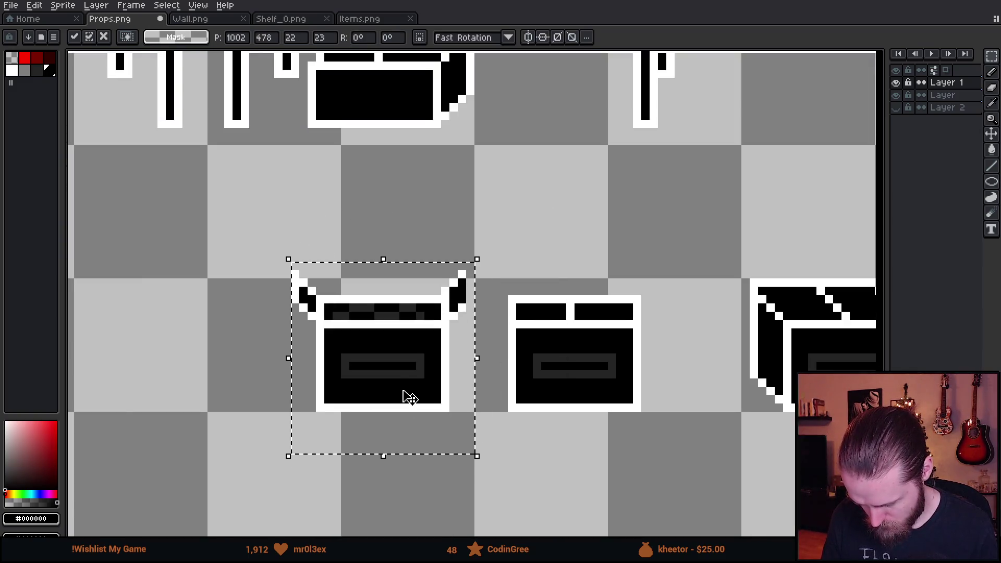
scroll(456, 310, "up", 2)
key("b")
Draw white outline pixels at the box's flap corner
scroll(464, 292, "up", 1)
left_click(474, 297, "alt")
left_click_drag(498, 276, 504, 191)
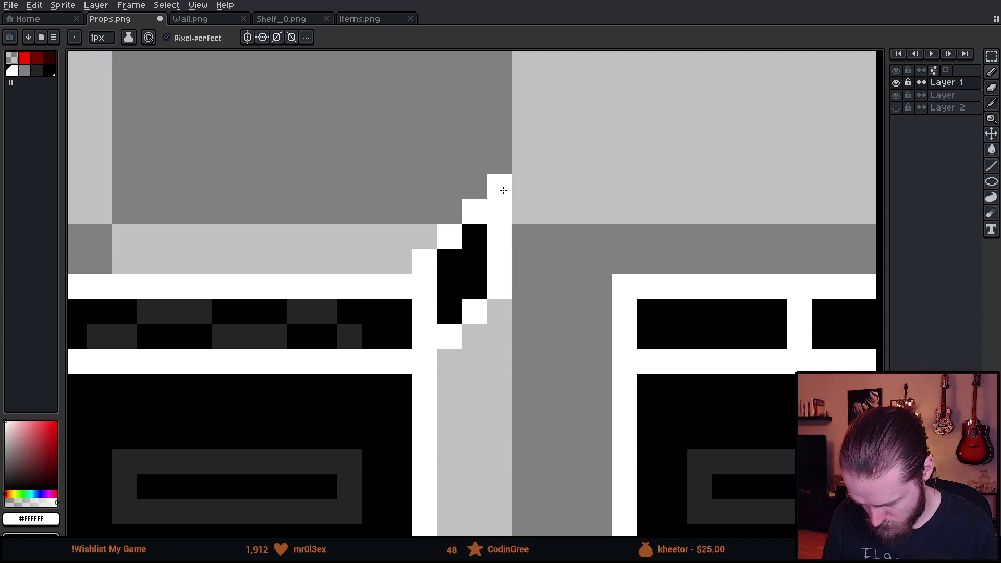
scroll(503, 191, "down", 3)
left_click_drag(566, 292, 451, 332)
scroll(464, 327, "down", 1)
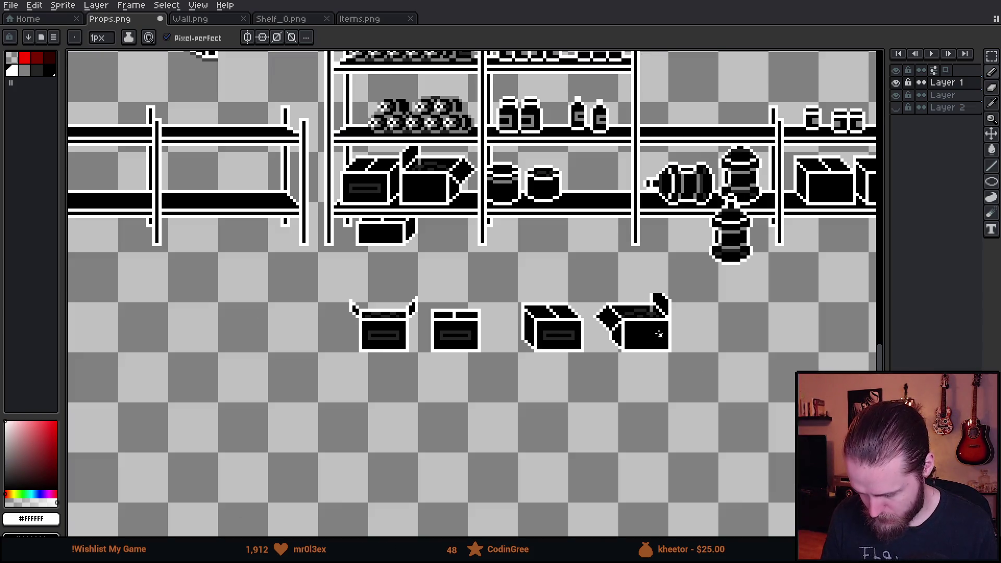
left_click_drag(671, 321, 597, 334)
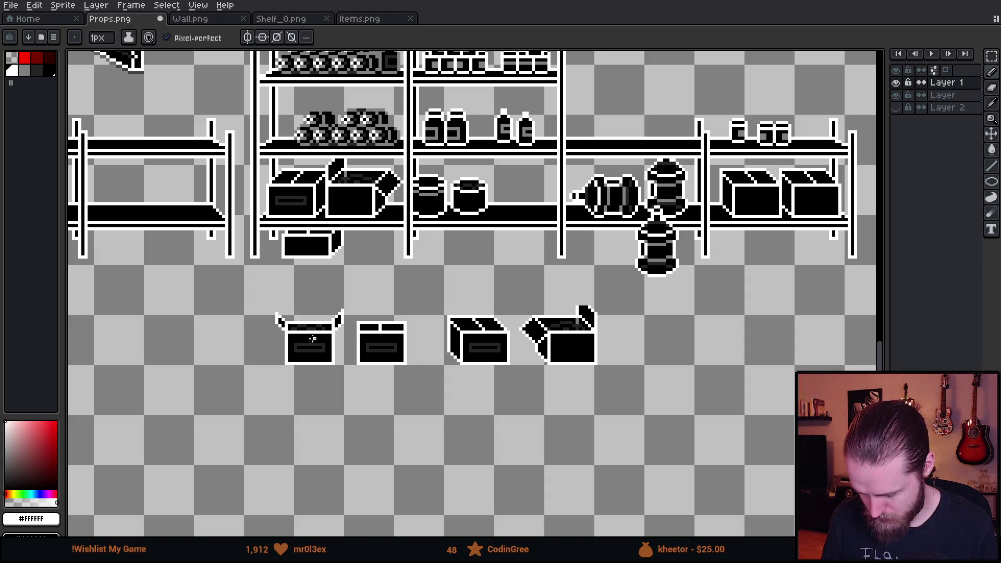
scroll(313, 339, "up", 2)
Select the open-topped box in the row and move it back onto the shelf
key("m")
mouse_move(235, 244)
left_mouse_down()
mouse_move(454, 431)
mouse_move(454, 449)
left_mouse_up()
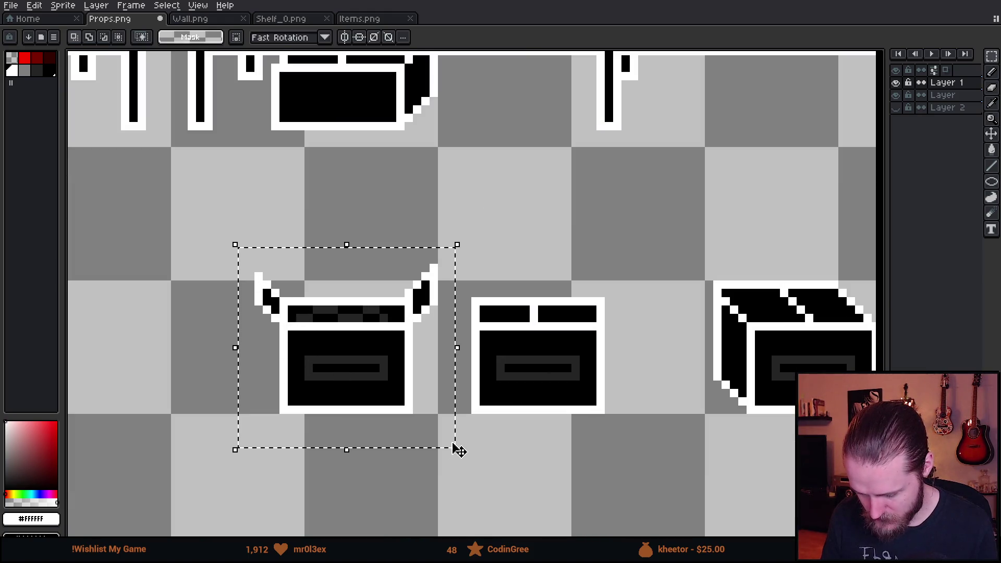
scroll(451, 368, "down", 2)
mouse_move(459, 373)
left_mouse_down()
mouse_move(330, 429)
mouse_move(659, 235)
mouse_move(667, 198)
mouse_move(658, 192)
left_mouse_up()
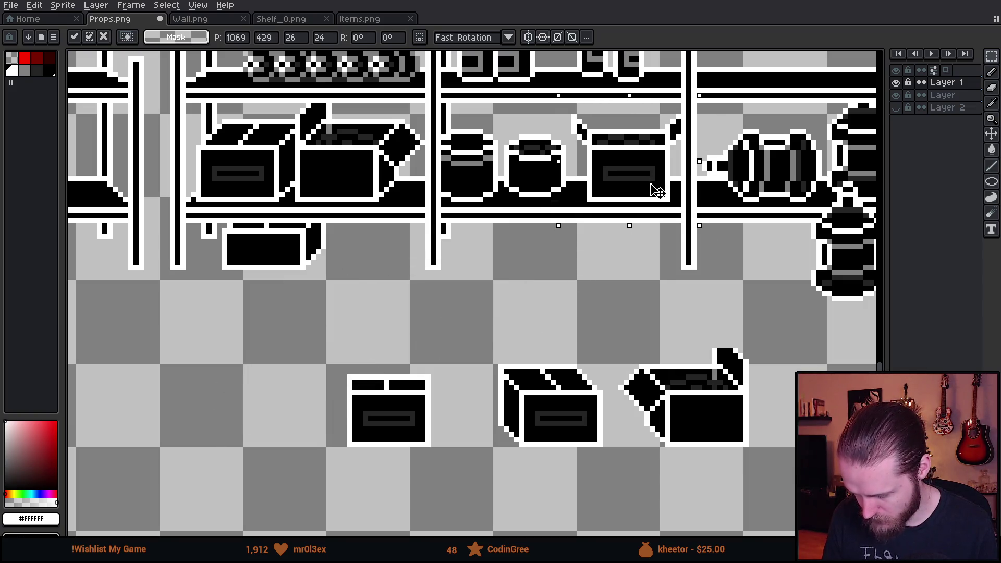
scroll(631, 346, "down", 1)
key("Return")
scroll(412, 248, "up", 3)
scroll(412, 247, "up", 2)
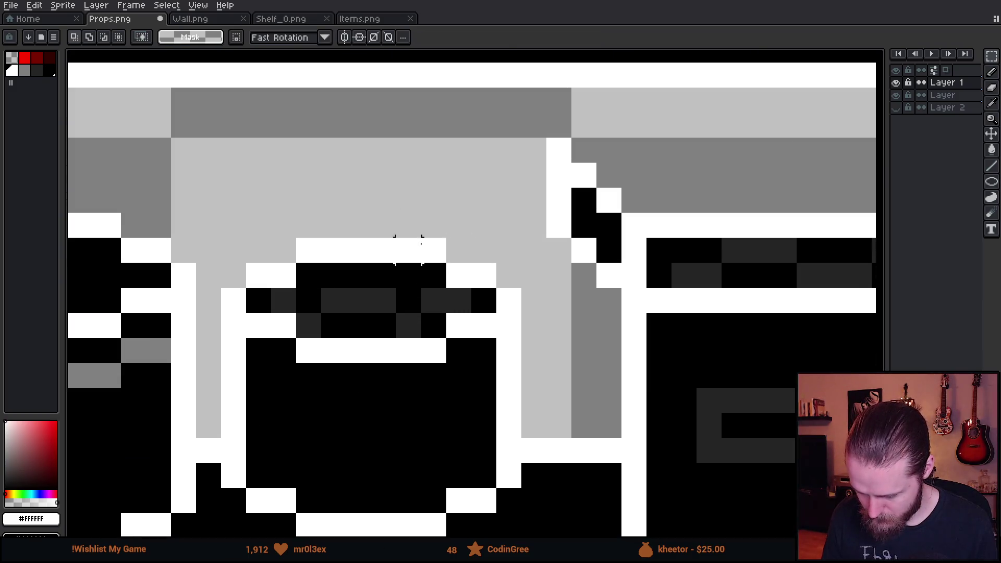
Flip the right flap's 3x6 pixel block vertically and move it down one pixel
left_click_drag(546, 138, 620, 288)
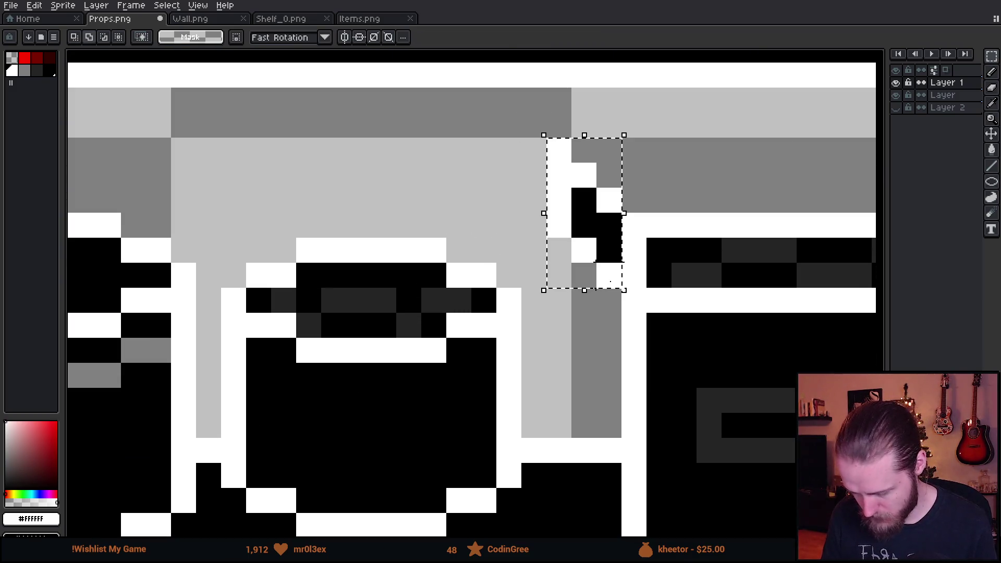
key("shift+v")
key("Down")
key("Down")
key("Down")
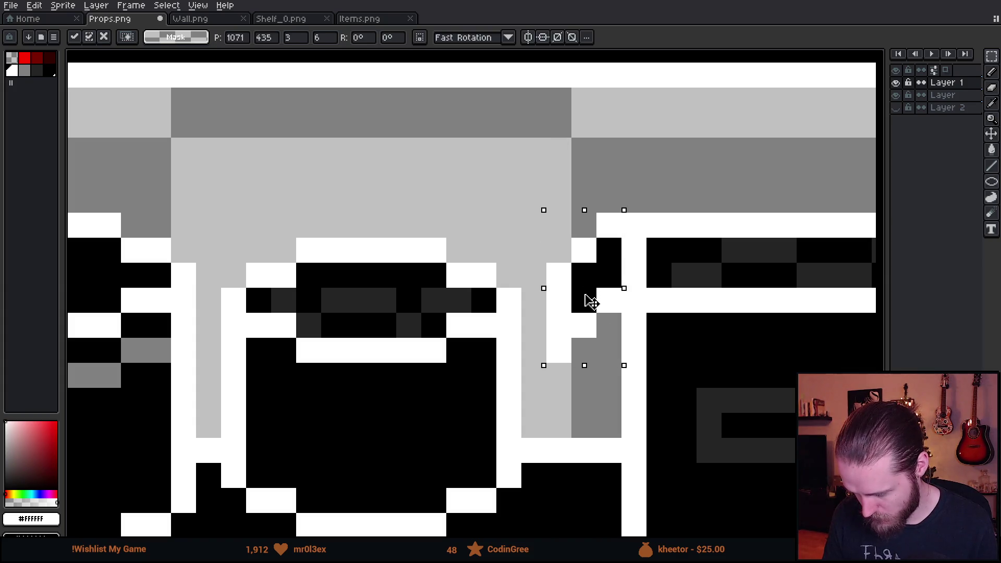
left_click_drag(584, 303, 581, 324)
key("Return")
scroll(733, 346, "down", 5)
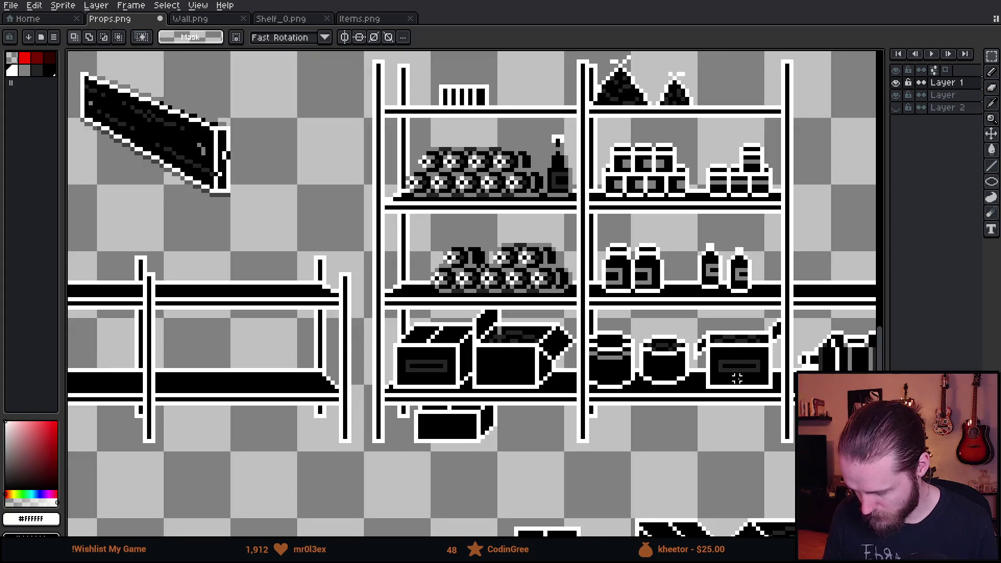
Move the open-topped box off the shelf down into the row of boxes
scroll(481, 299, "down", 3)
scroll(480, 299, "up", 2)
scroll(480, 298, "down", 1)
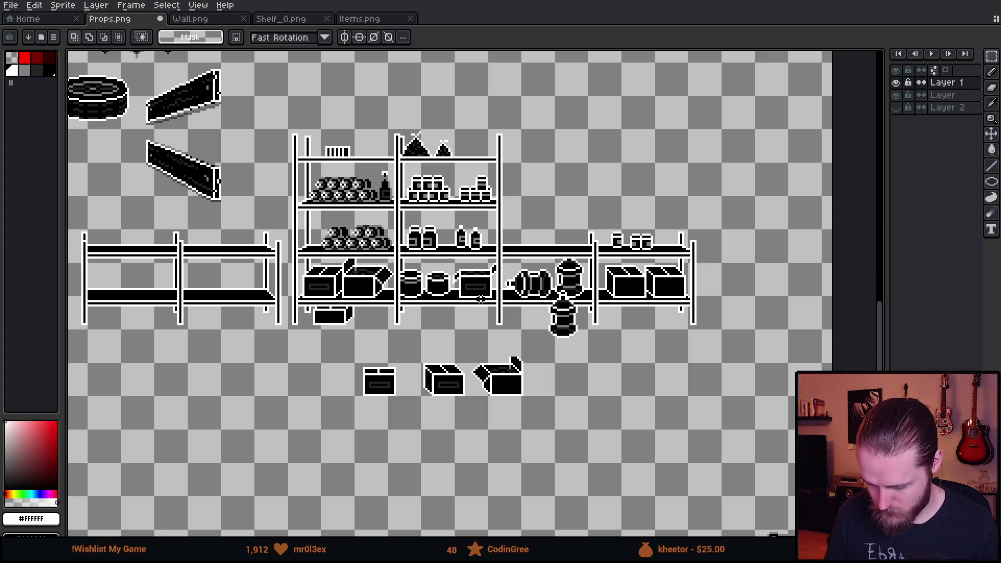
scroll(480, 298, "up", 1)
mouse_move(434, 246)
left_mouse_down()
mouse_move(504, 315)
mouse_move(289, 463)
left_mouse_up()
key("Return")
key("ctrl+d")
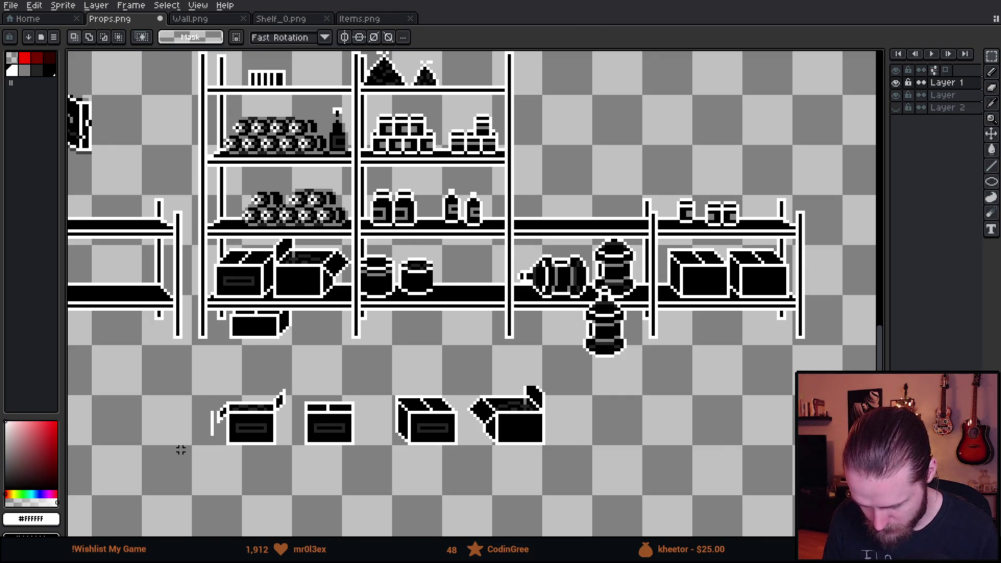
Reposition the leftmost box in the row
scroll(185, 447, "up", 1)
mouse_move(197, 375)
left_mouse_down()
mouse_move(230, 450)
mouse_move(542, 258)
mouse_move(522, 245)
left_mouse_up()
key("Return")
key("ctrl+d")
scroll(573, 290, "down", 3)
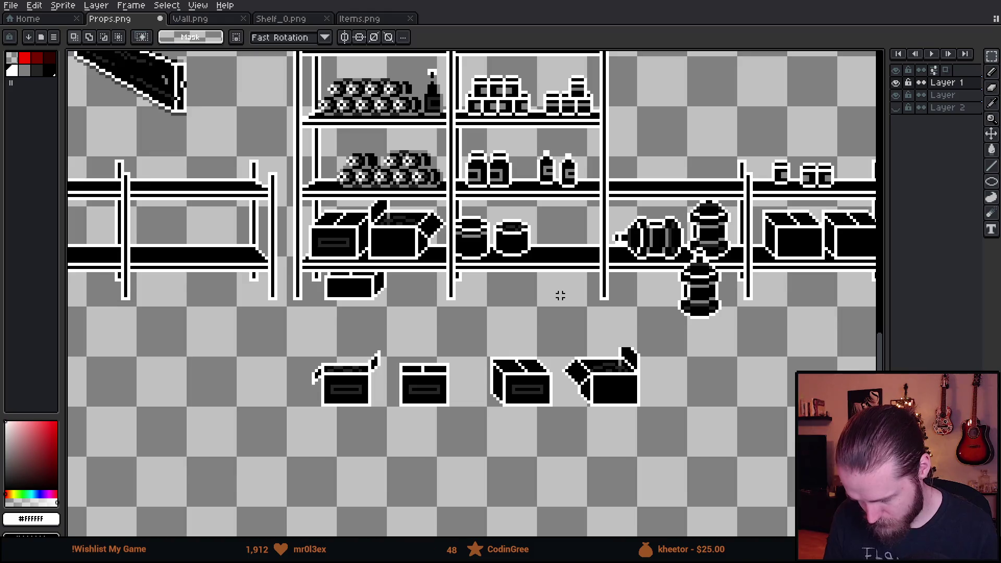
scroll(346, 275, "up", 1)
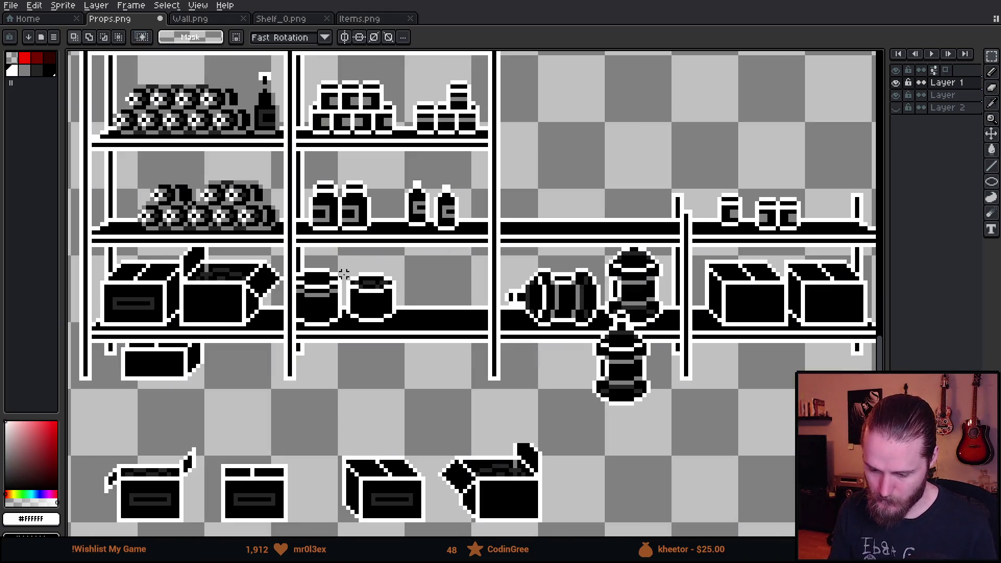
Shift the two right-hand boxes left and line the plain box up with the others
left_click_drag(346, 275, 497, 179)
scroll(552, 317, "down", 2)
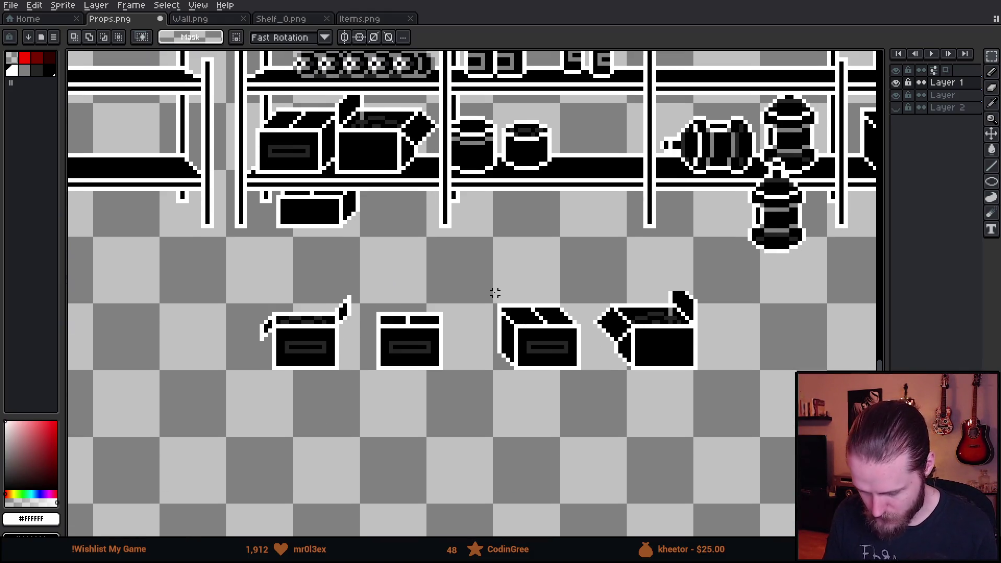
left_click_drag(491, 280, 726, 424)
left_click_drag(681, 396, 668, 393)
left_click(353, 437)
mouse_move(363, 295)
left_mouse_down()
mouse_move(459, 405)
mouse_move(240, 372)
mouse_move(245, 397)
left_mouse_up()
left_click(365, 423)
Shift the two left boxes to the right
left_click_drag(162, 276, 380, 443)
left_click_drag(308, 407, 402, 410)
key("Return")
left_click(490, 398)
Nudge the third and fourth boxes slightly left so the row is evenly spaced
scroll(560, 360, "up", 1)
mouse_move(443, 262)
left_mouse_down()
mouse_move(577, 416)
mouse_move(541, 405)
left_mouse_up()
key("Return")
left_click(700, 439)
left_click_drag(573, 246, 744, 448)
left_click_drag(726, 423, 699, 421)
key("Return")
left_click(777, 380)
left_click_drag(778, 381, 553, 370)
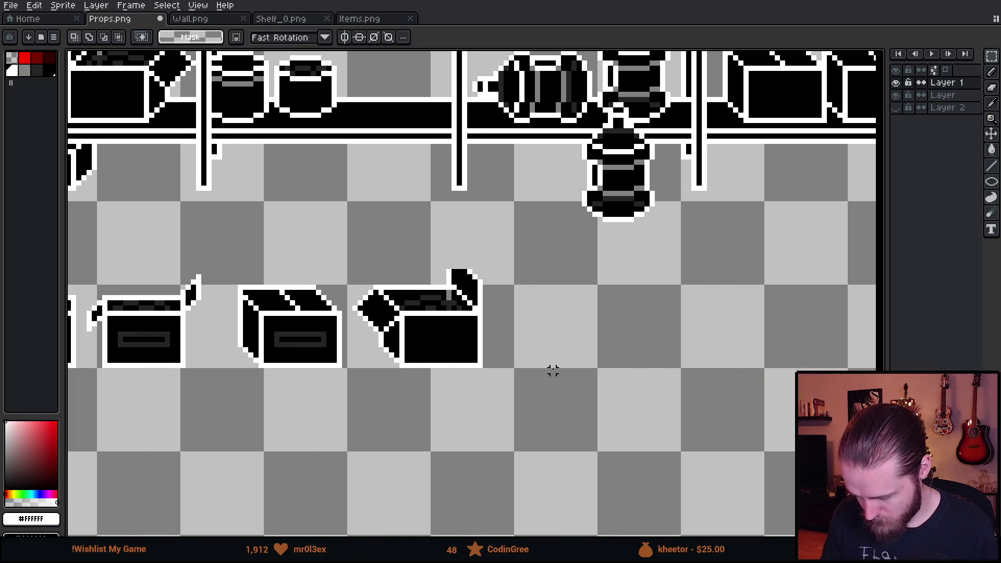
scroll(408, 319, "down", 4)
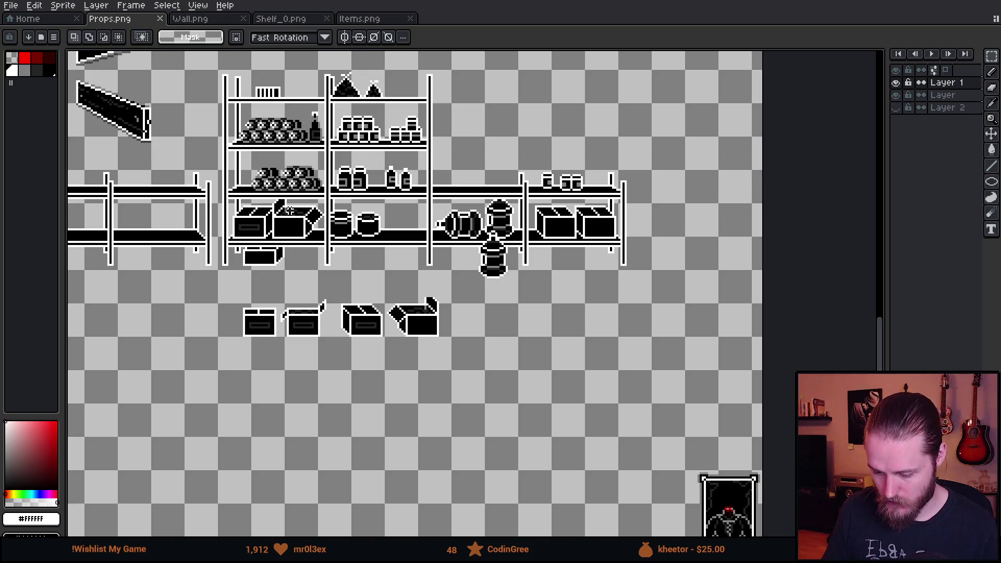
scroll(241, 202, "up", 4)
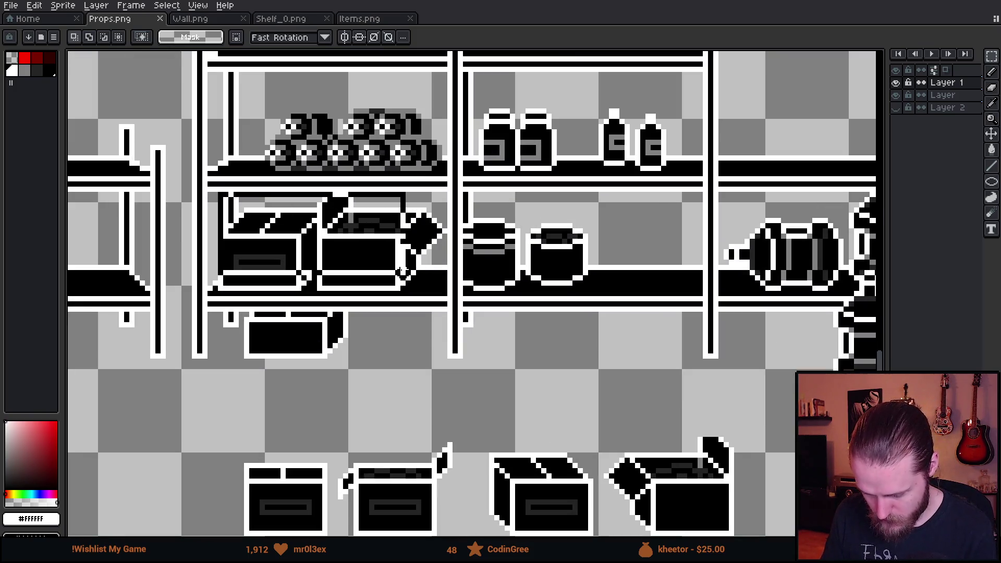